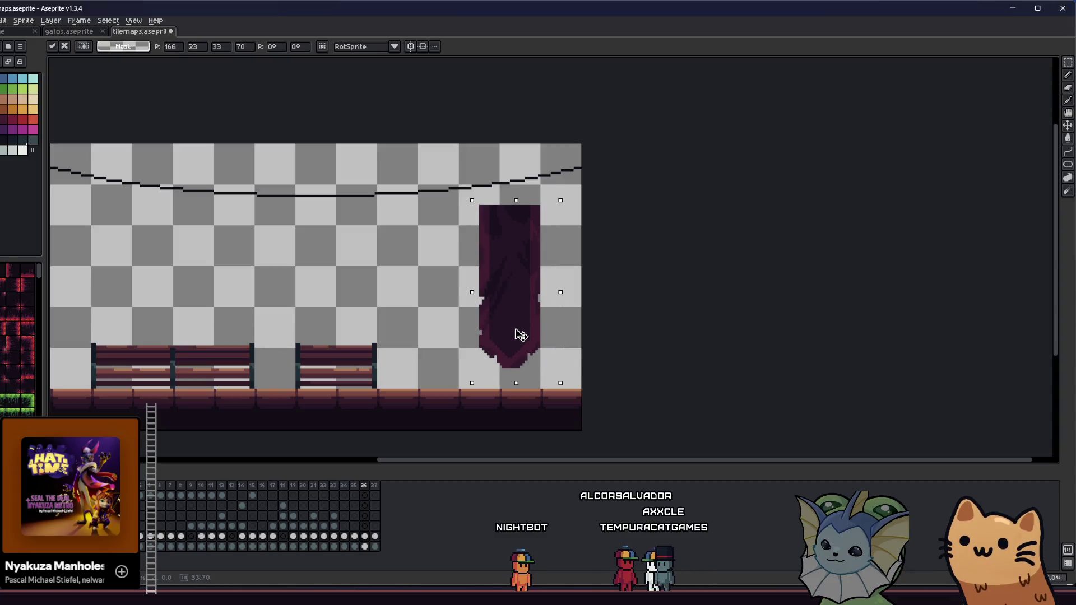
- Bucket-fill the banner's body with dark navy blue, then undo the fill
scroll(512, 340, right, 1)
scroll(368, 313, up, 1)
key(g)
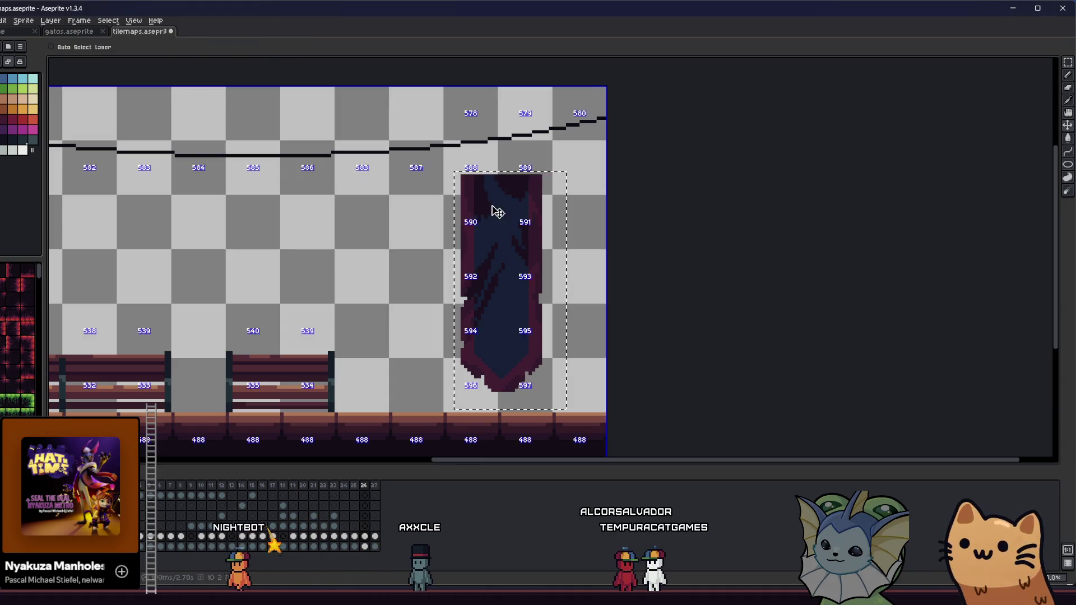
click(463, 227)
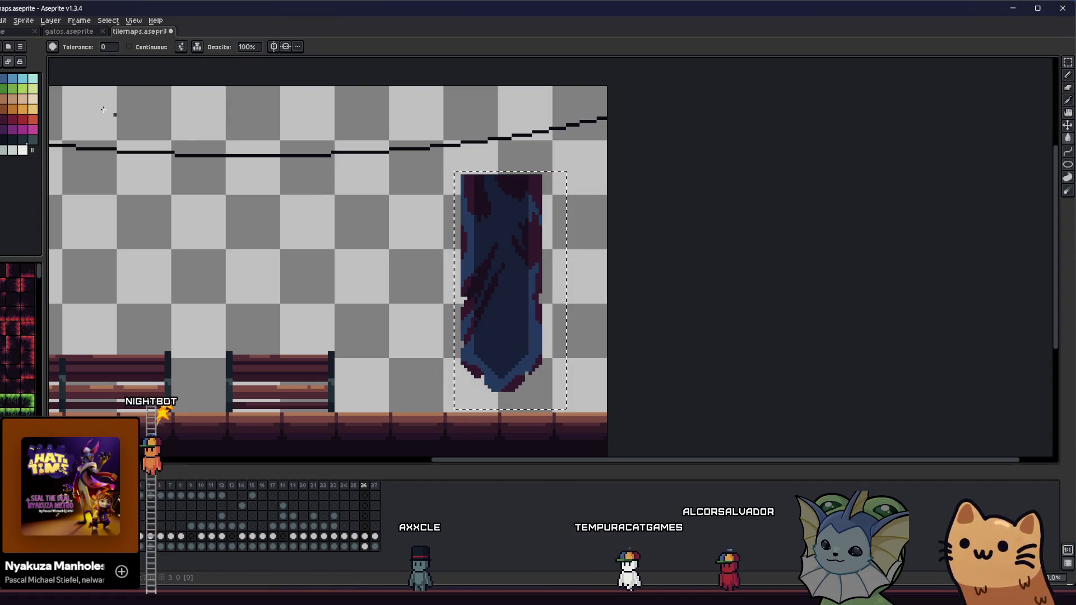
scroll(471, 204, up, 1)
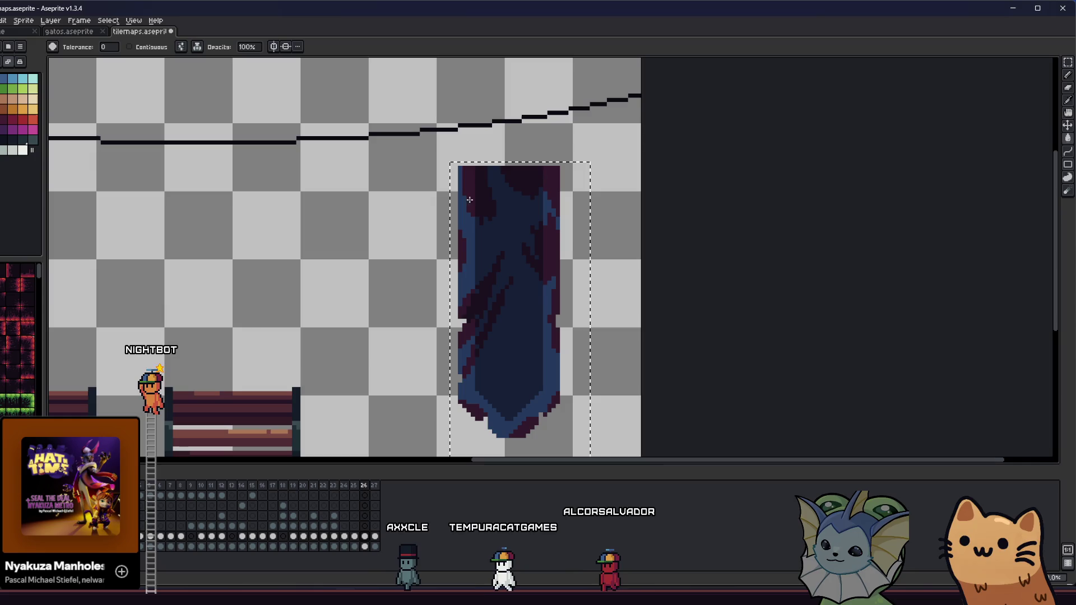
key(ctrl+z)
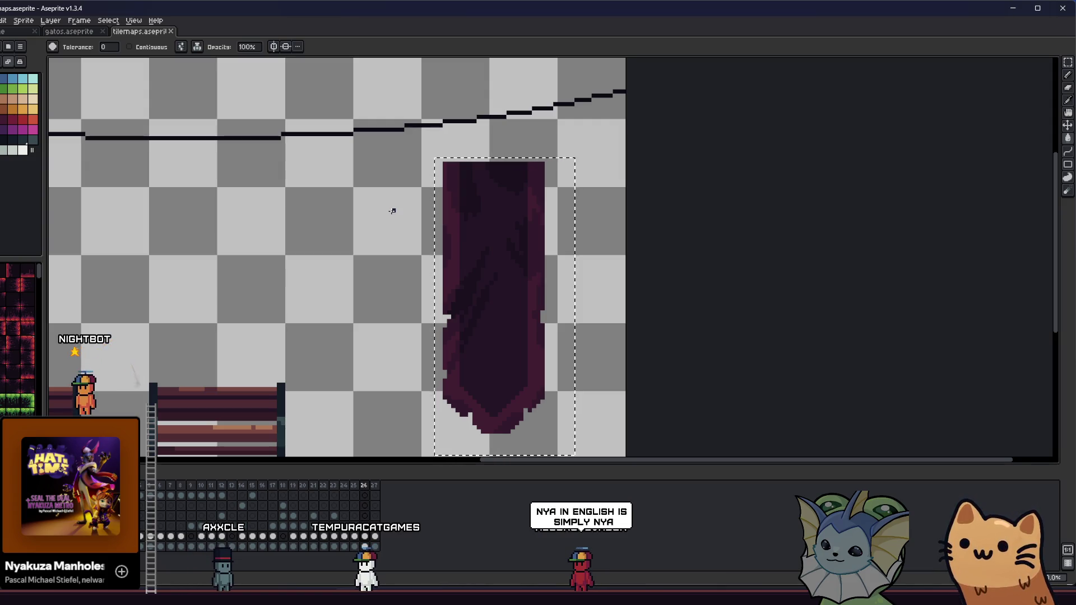
- Pan and zoom around the canvas to inspect the banner
scroll(392, 211, down, 1)
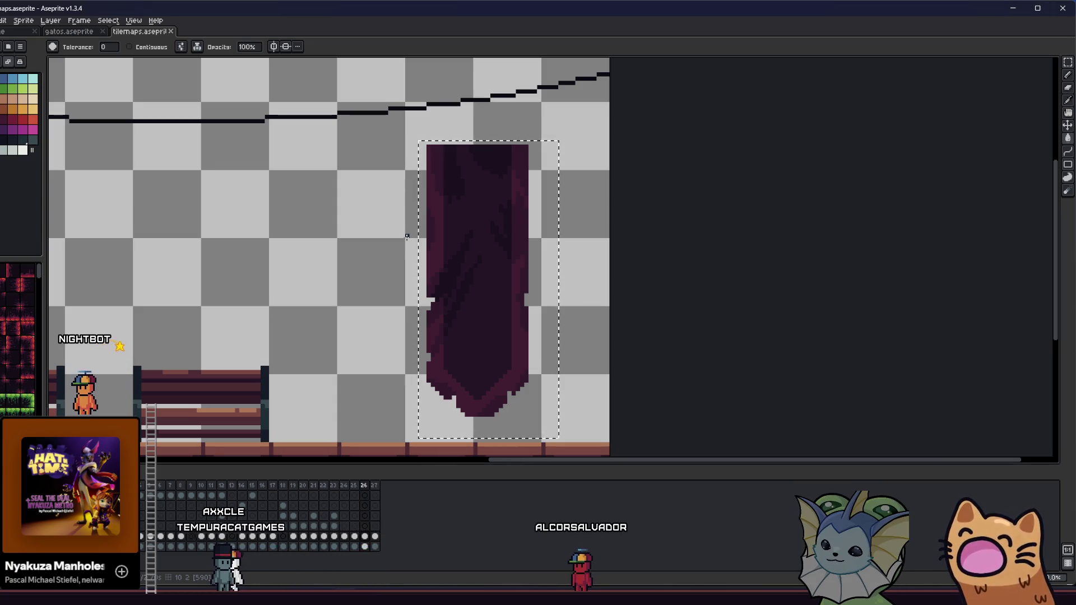
scroll(367, 209, right, 1)
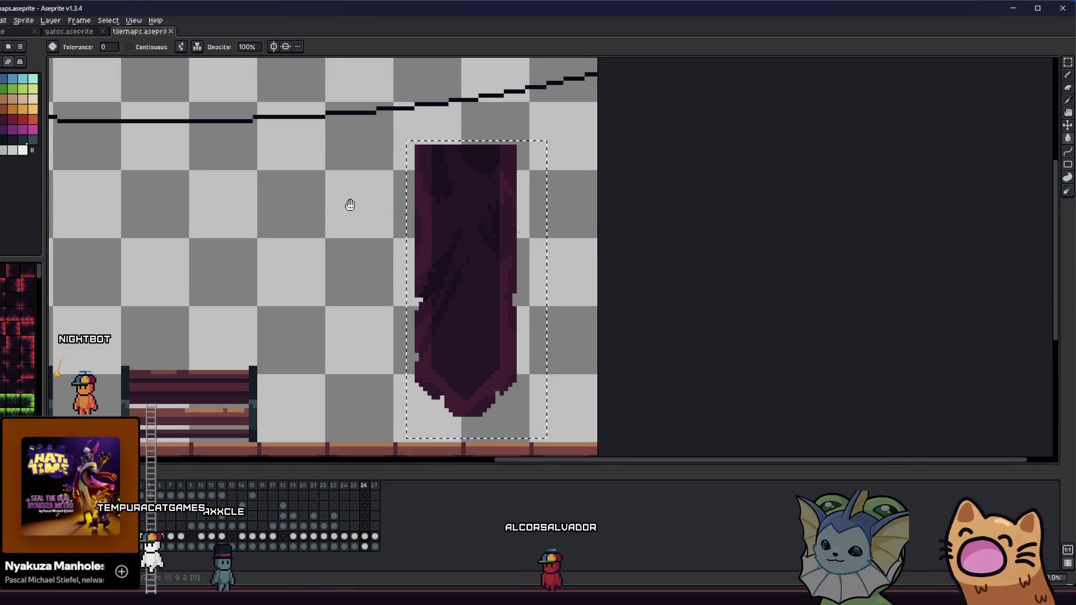
scroll(444, 216, up, 2)
scroll(428, 223, down, 1)
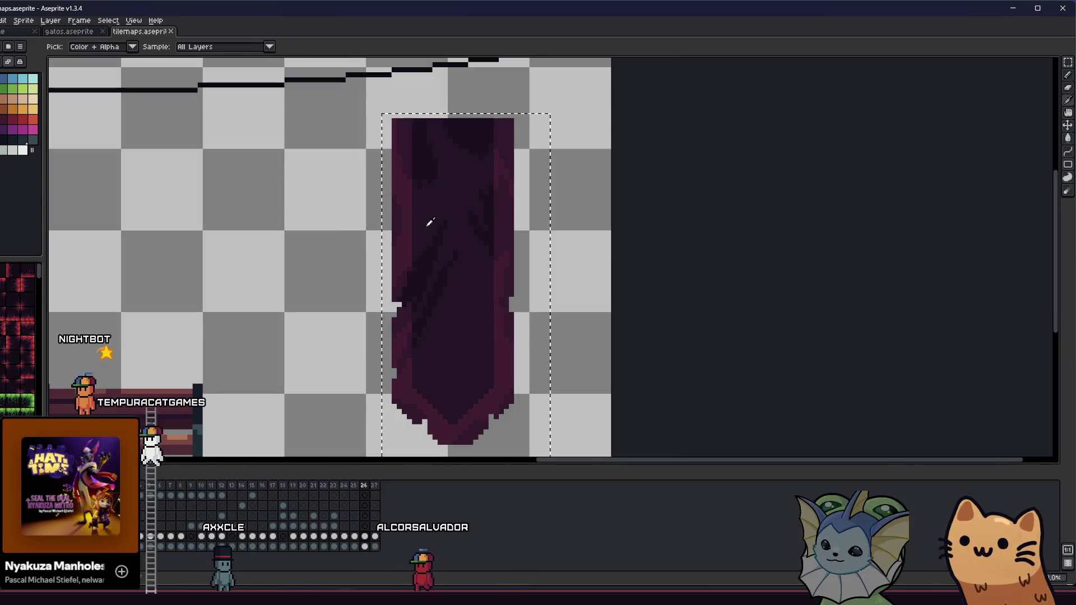
scroll(264, 202, up, 1)
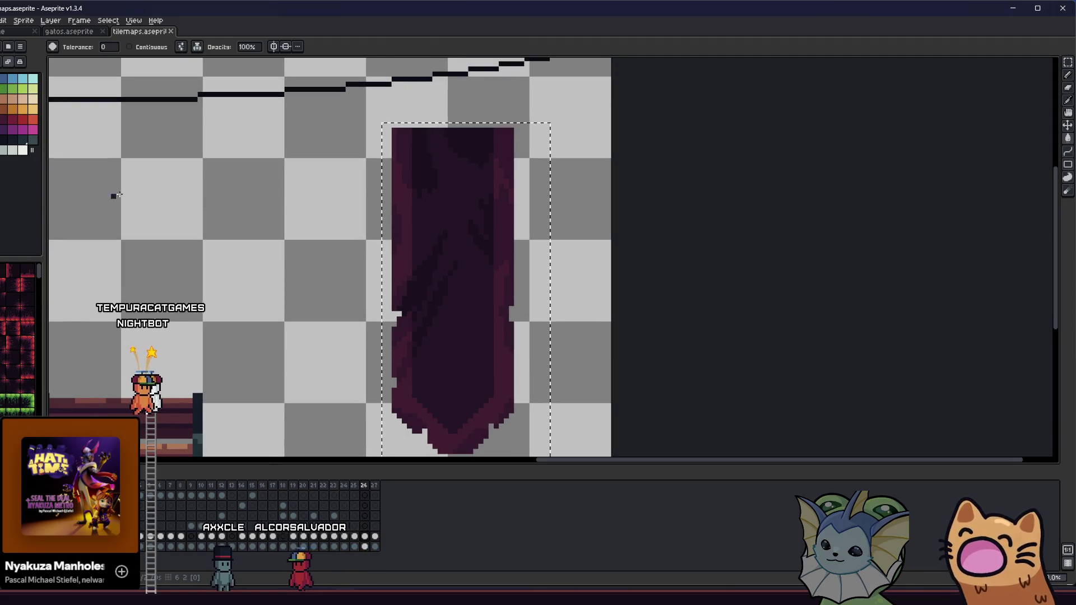
scroll(489, 271, up, 3)
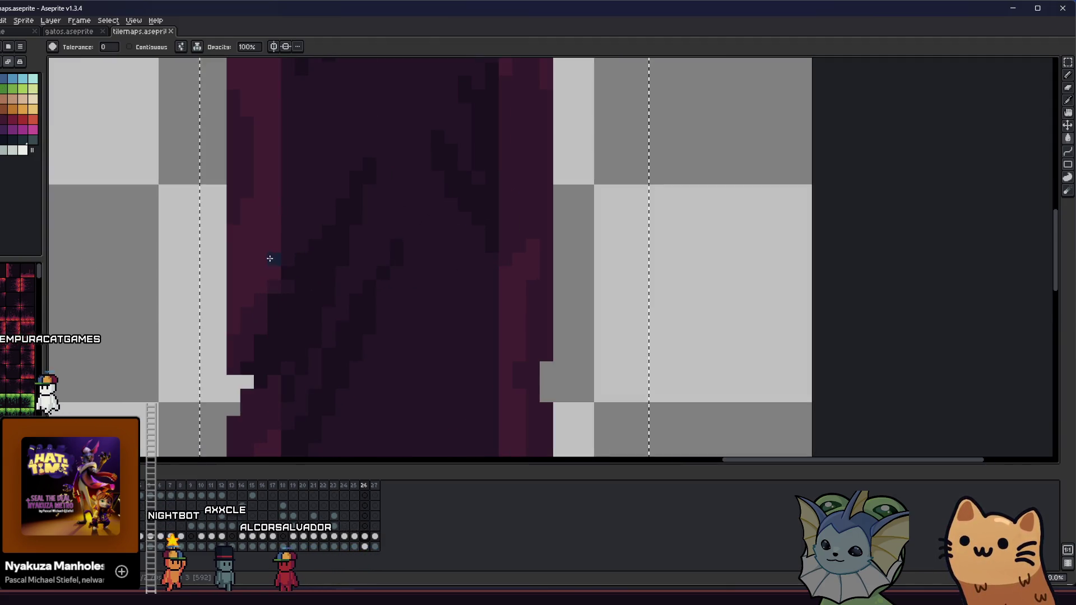
scroll(262, 255, down, 3)
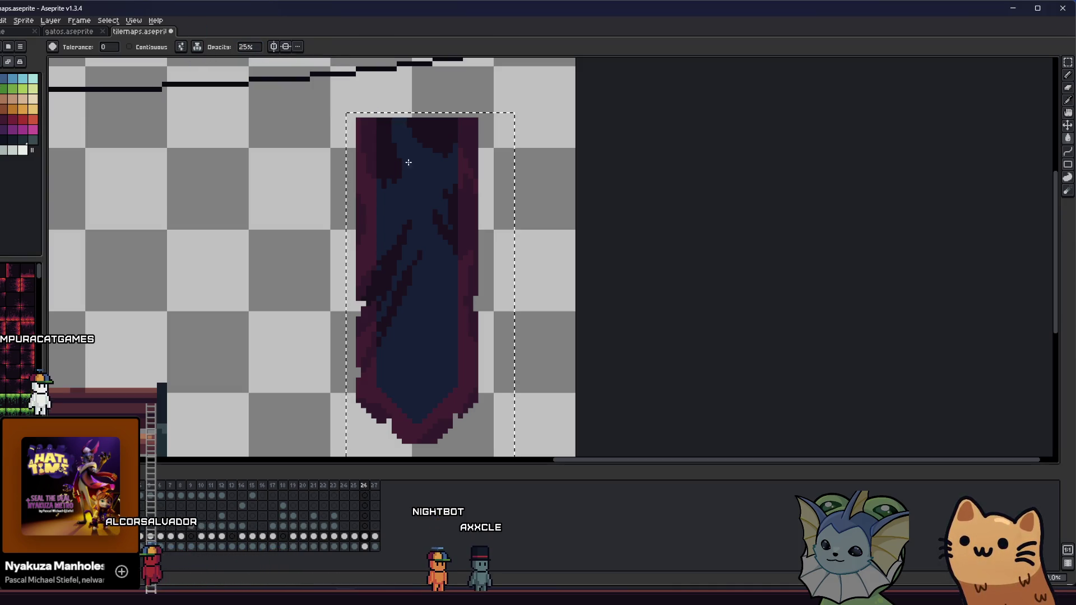
- Undo the navy fill and switch to an ink with adjustable opacity
drag(293, 185, 296, 189)
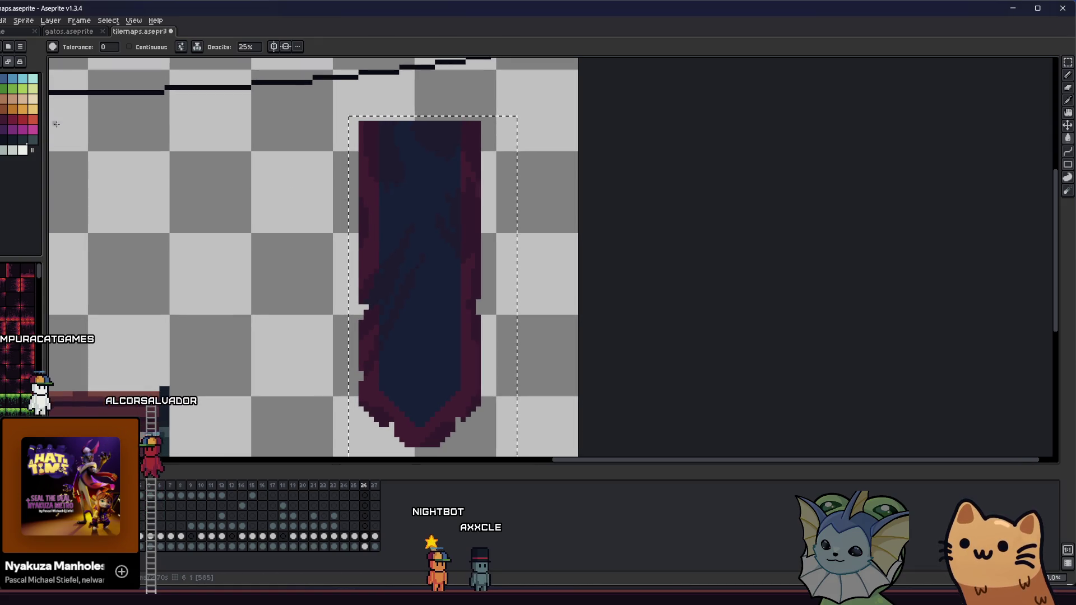
key(ctrl+z)
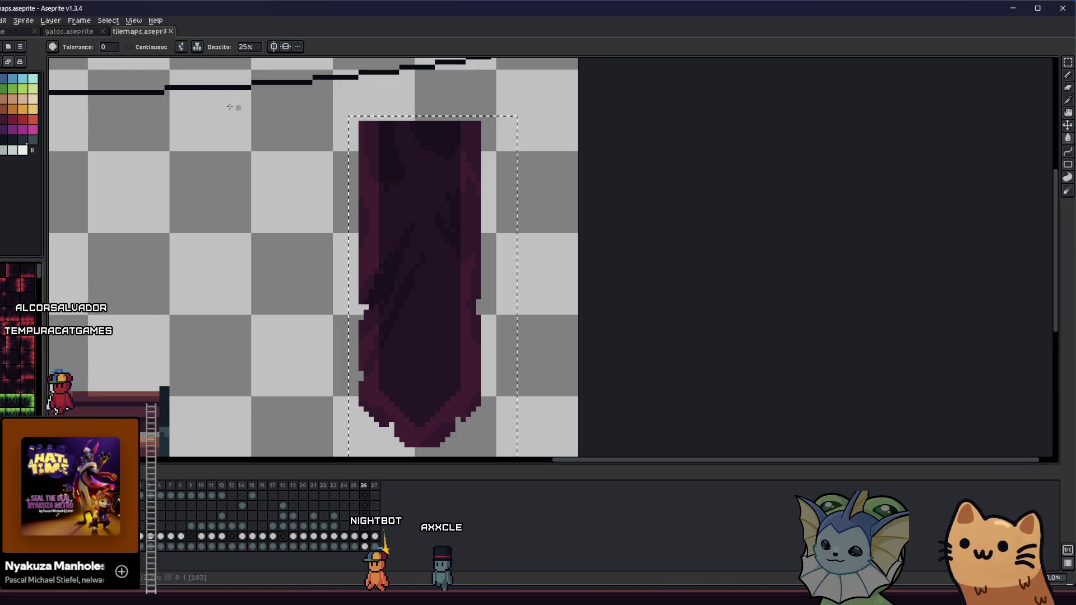
click(389, 174)
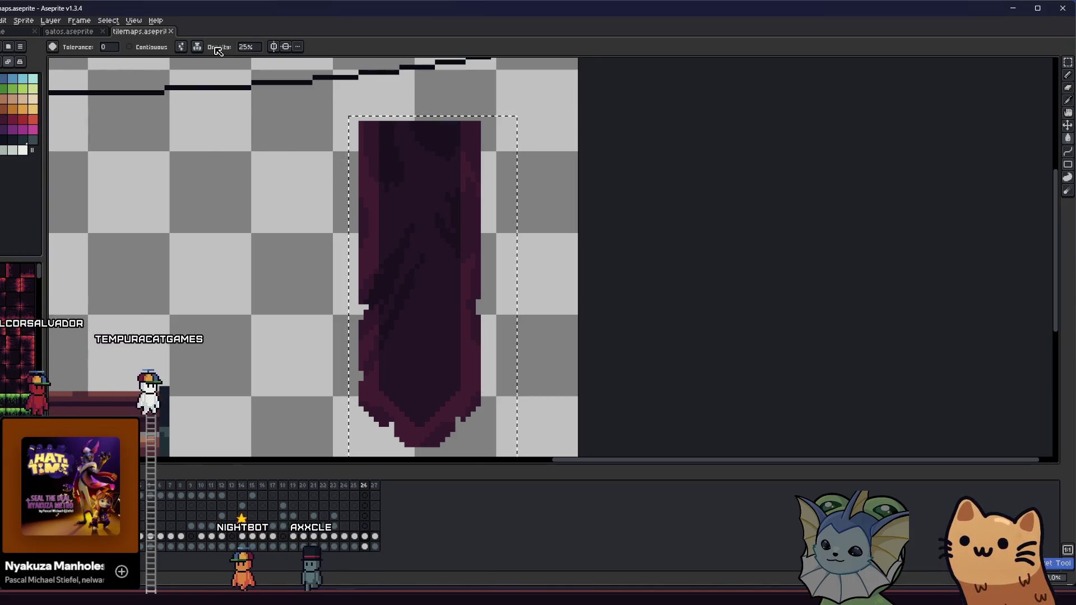
click(197, 47)
click(219, 60)
click(391, 163)
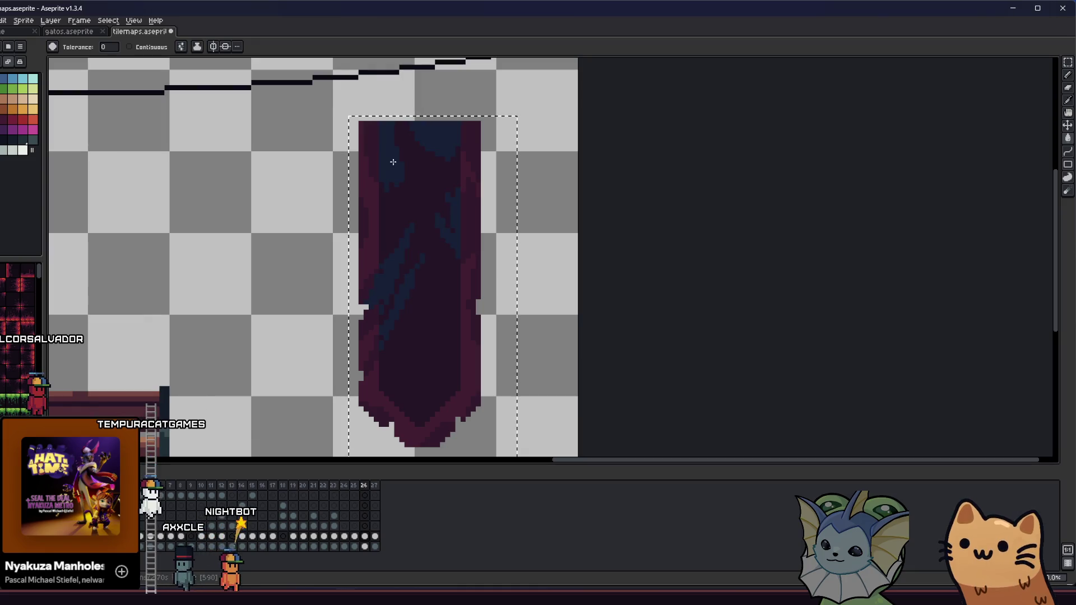
click(197, 47)
click(231, 69)
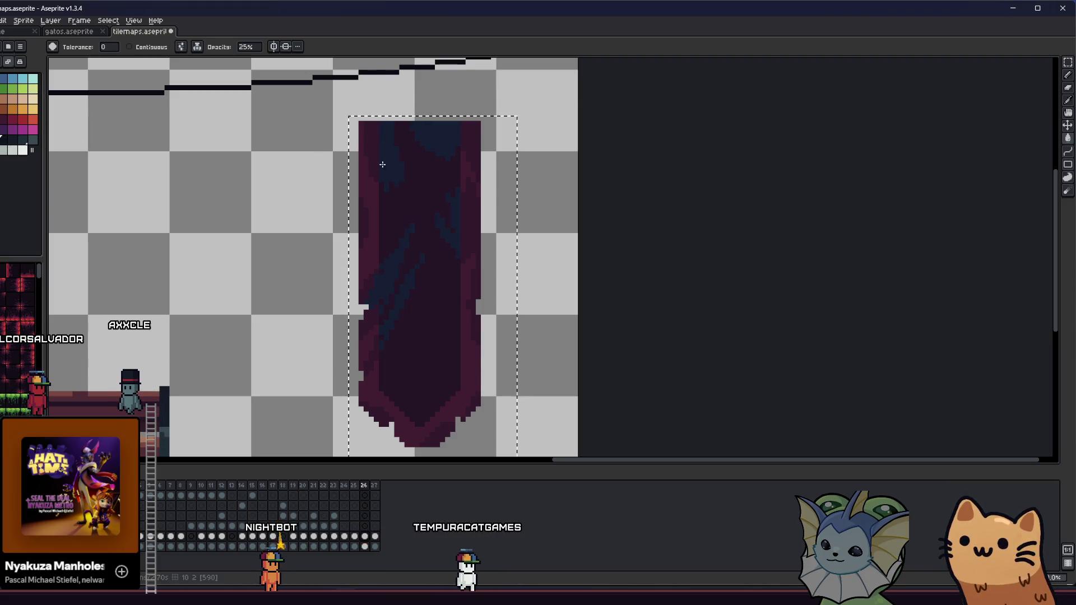
click(247, 47)
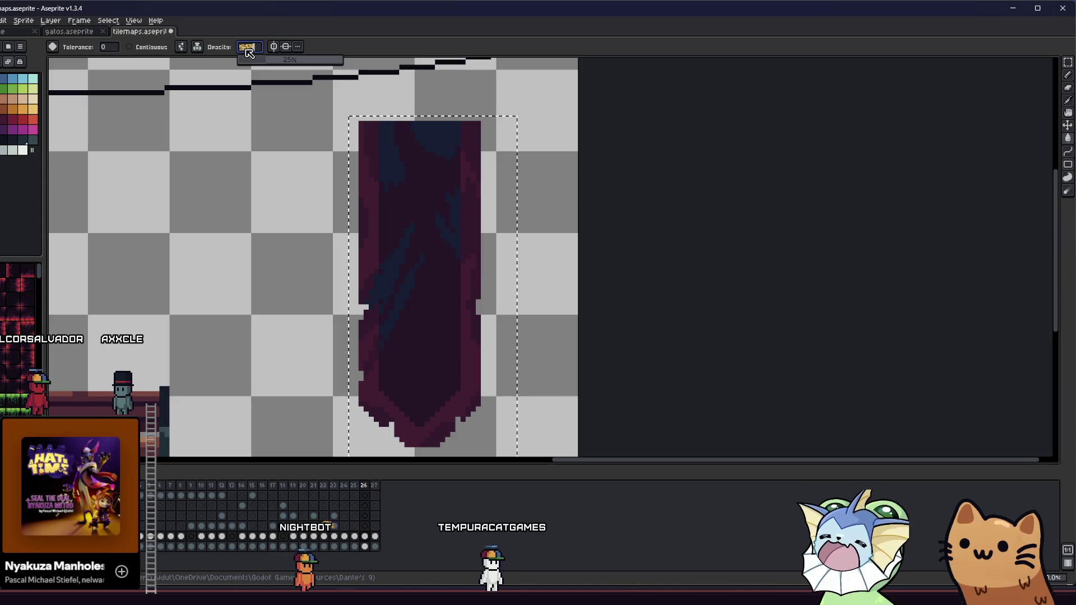
- With opaque Simple Ink, fill the banner interior with solid dark blue
click(197, 46)
click(219, 79)
click(403, 194)
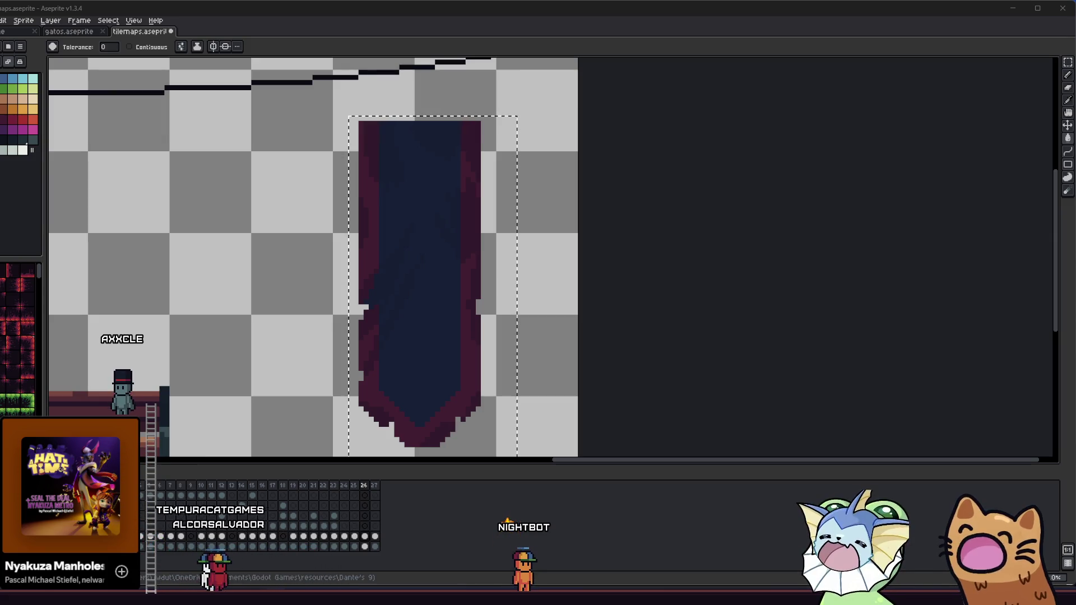
scroll(221, 197, up, 1)
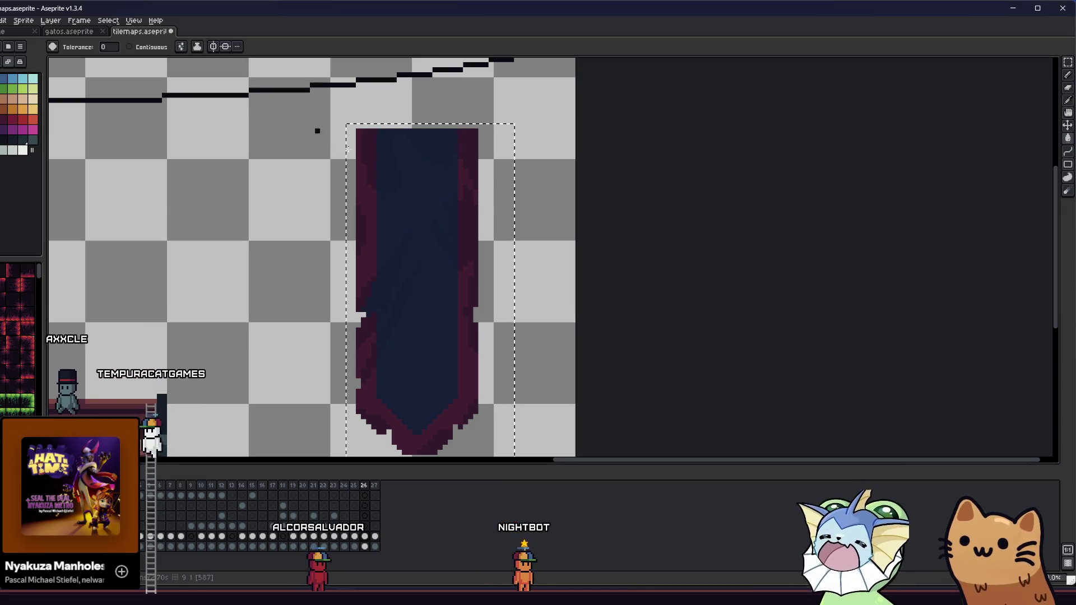
- Try the 25% opacity ink, then recolour the banner's purple edge pixels blue with opaque ink
click(196, 46)
click(236, 81)
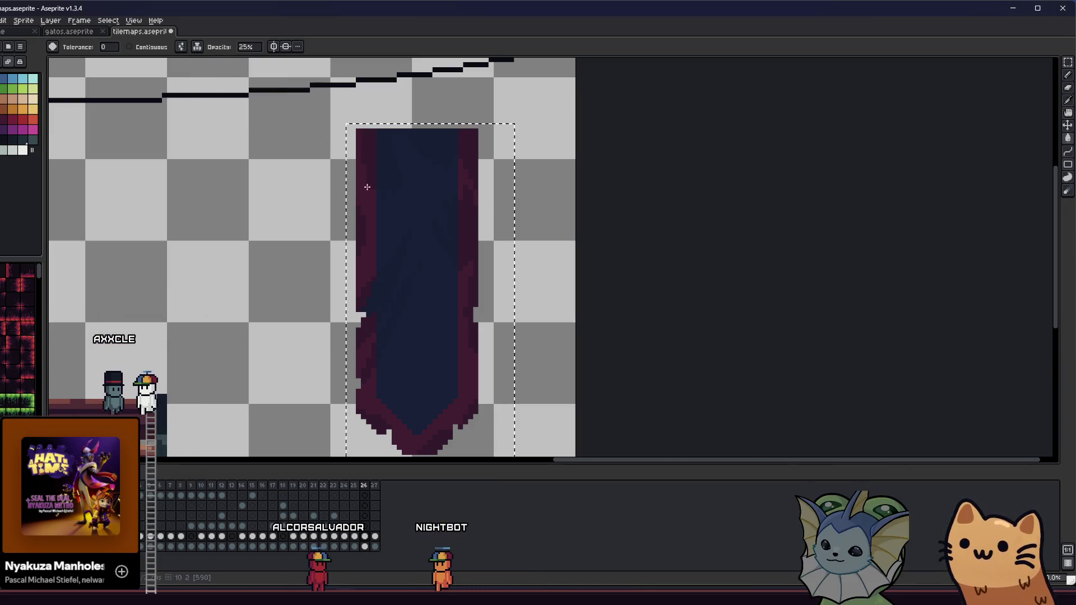
scroll(252, 153, down, 1)
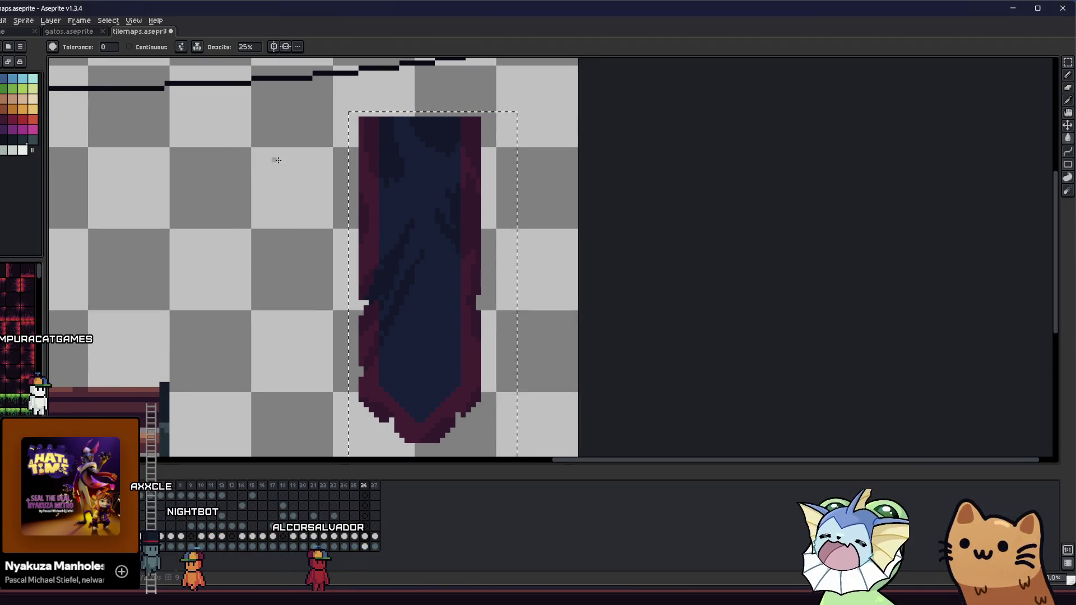
click(196, 47)
click(211, 68)
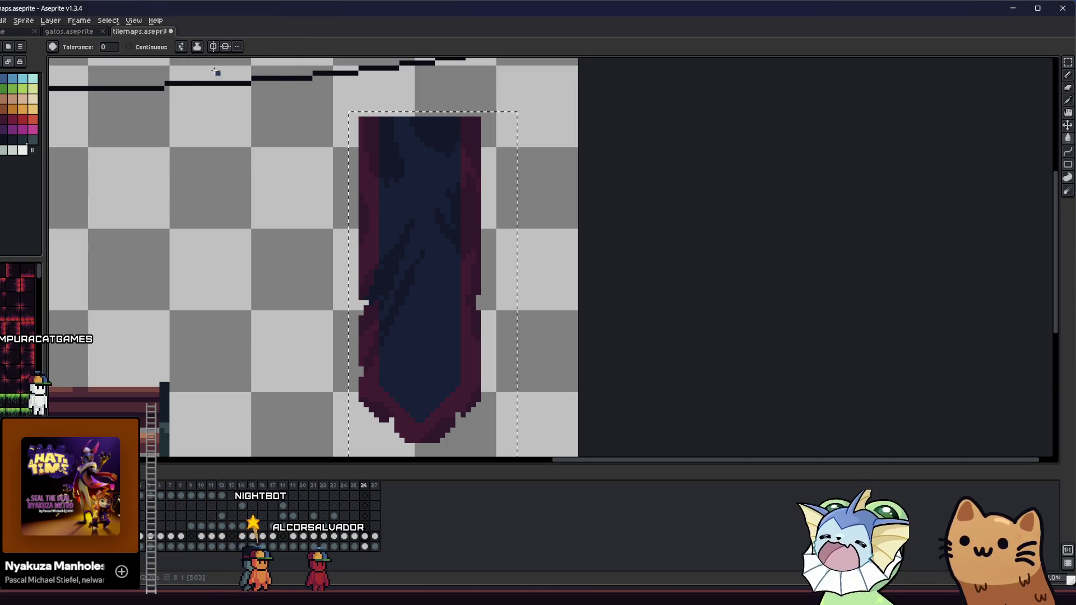
click(372, 145)
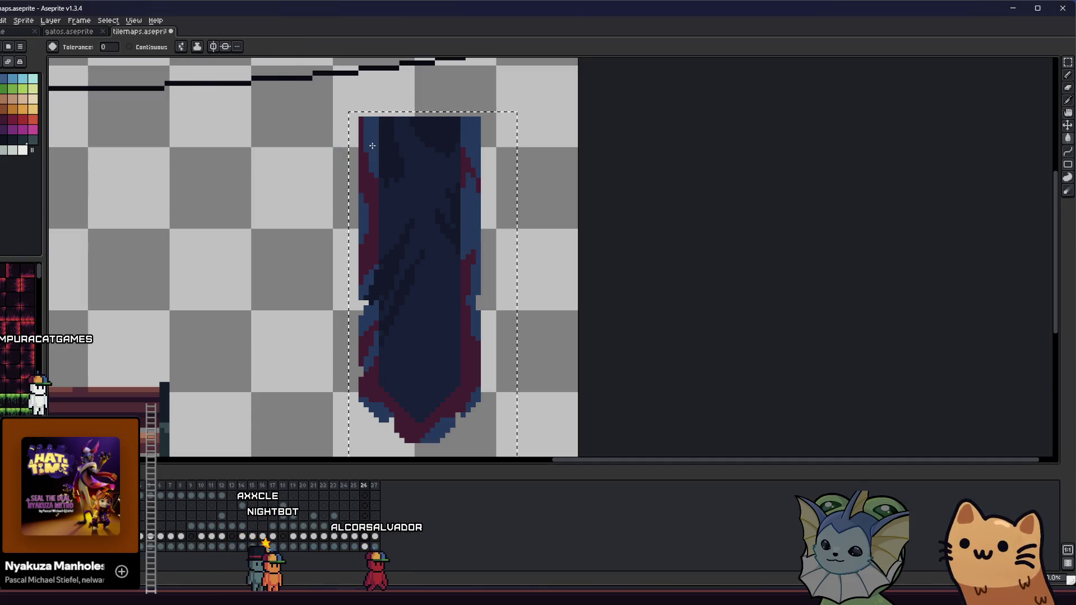
- Try the semi-transparent ink again, then return to Simple Ink
click(196, 47)
click(216, 60)
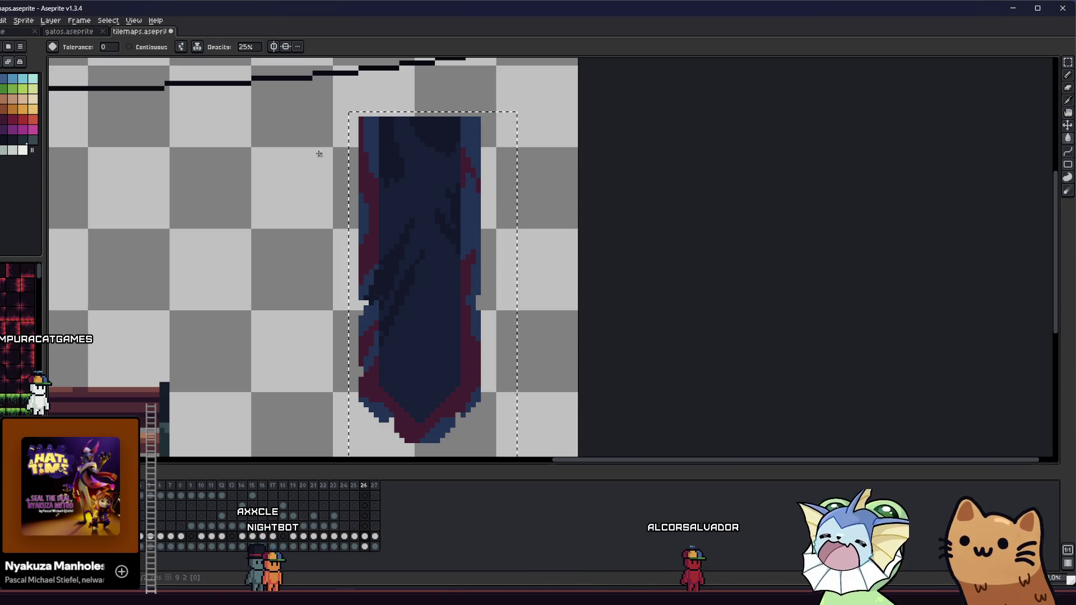
click(197, 46)
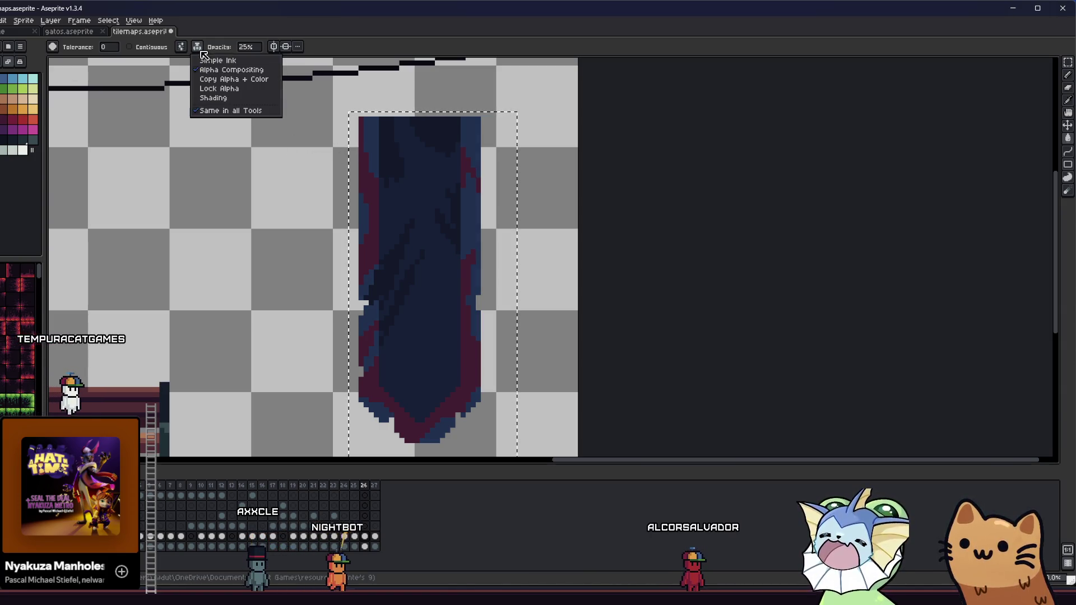
click(200, 49)
click(199, 49)
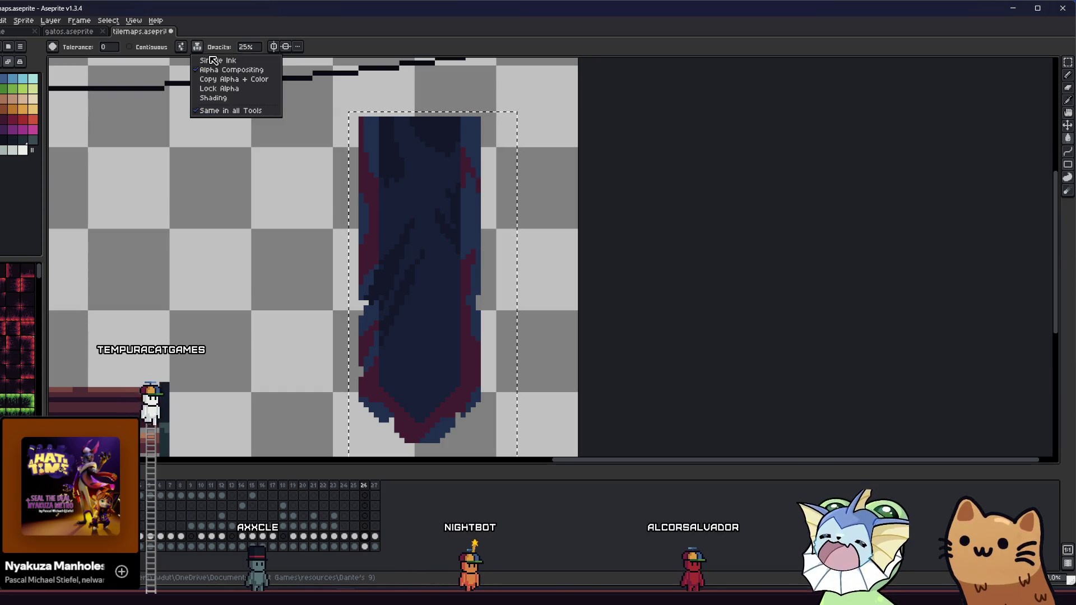
click(198, 48)
click(198, 48)
click(204, 59)
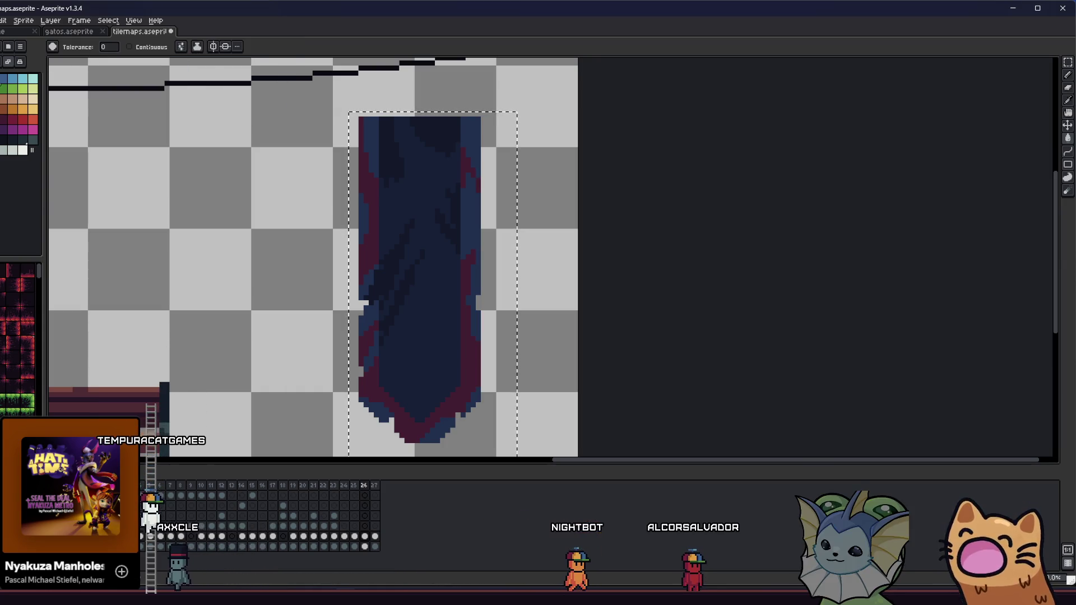
key(m)
scroll(336, 252, down, 3)
- Clear the old selection and try rectangle selections beside the banner and around its tip
key(ctrl+d)
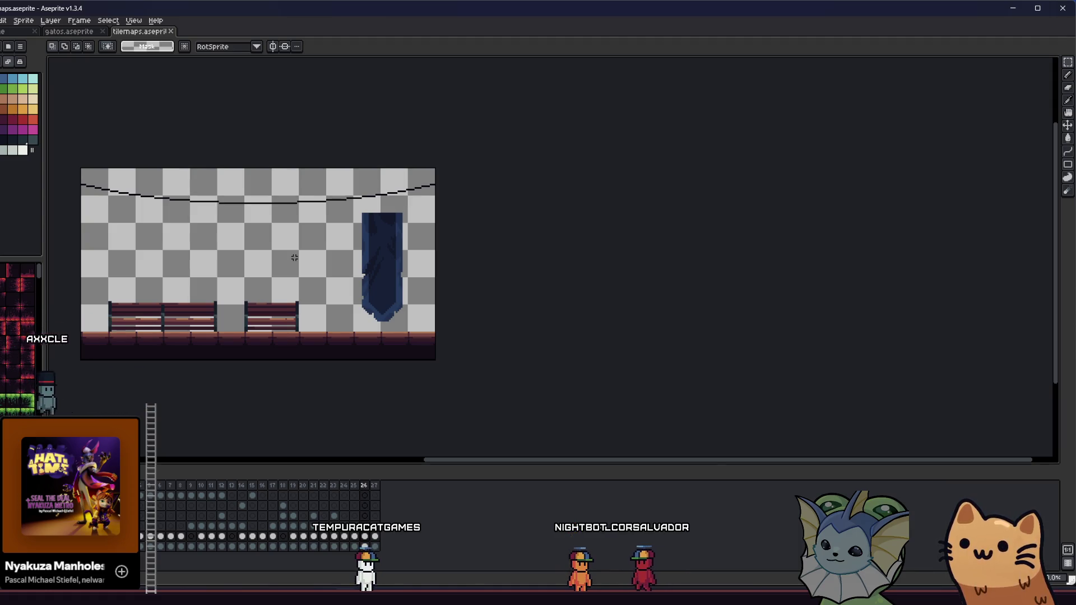
scroll(337, 252, up, 3)
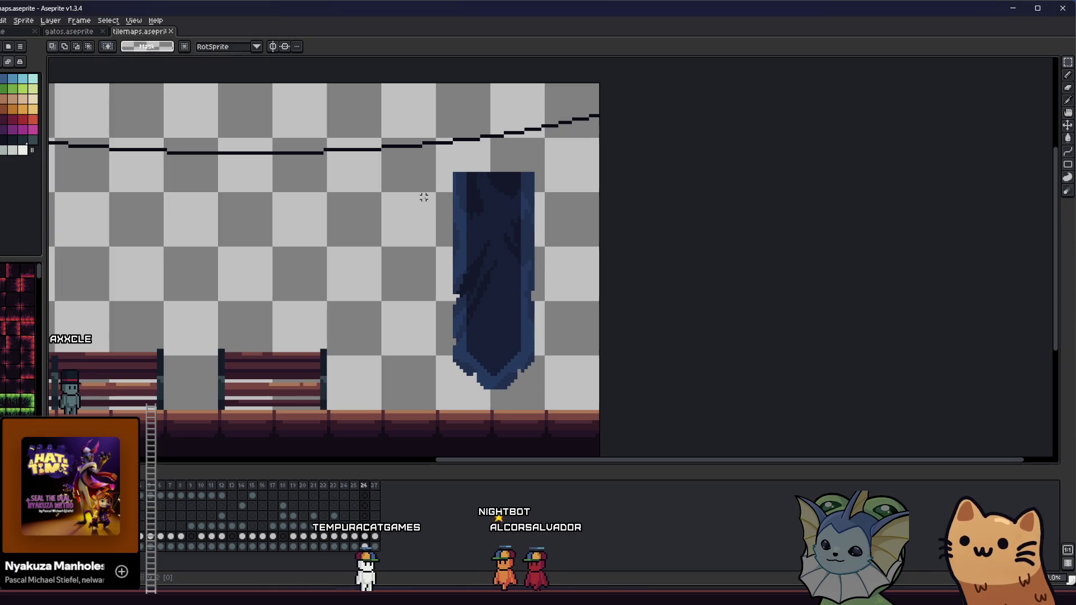
mouse_move(443, 221)
mouse_down()
mouse_move(456, 320)
mouse_move(495, 387)
mouse_up()
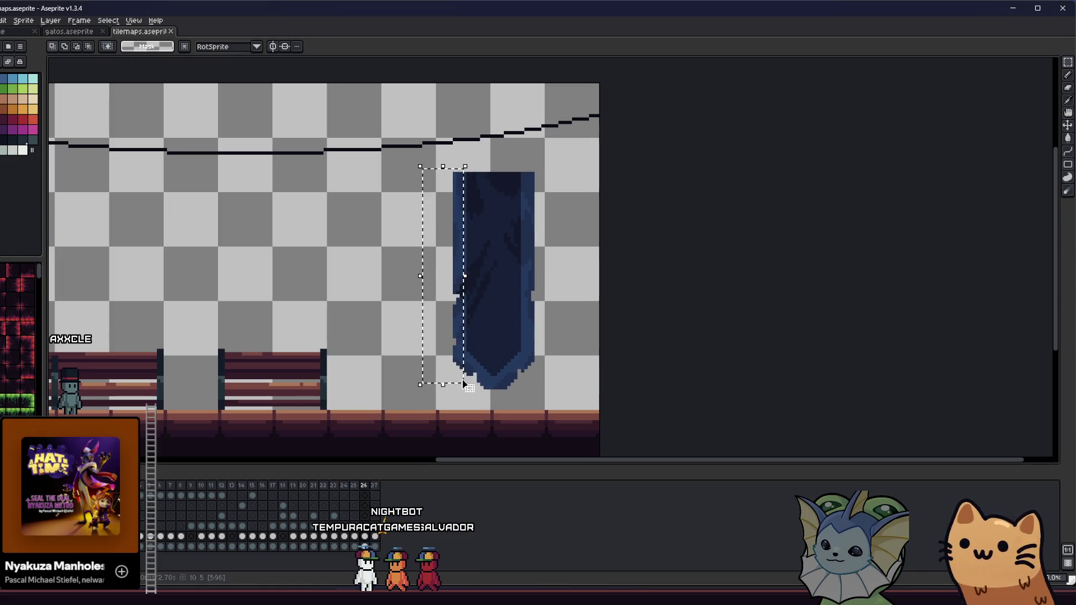
key(ctrl+d)
scroll(495, 387, up, 2)
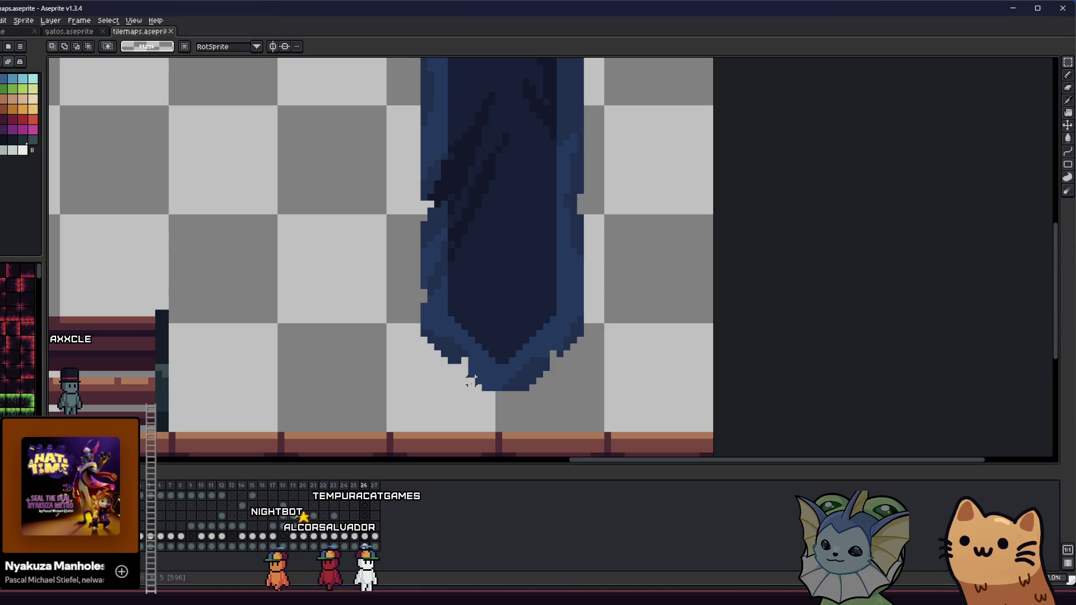
drag(555, 362, 524, 372)
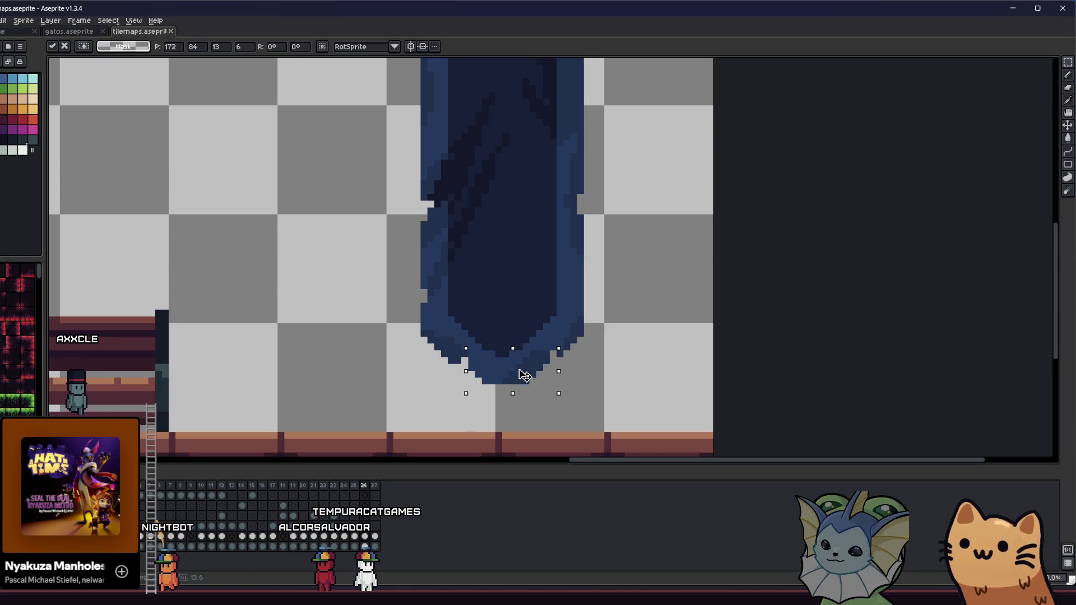
scroll(373, 371, down, 2)
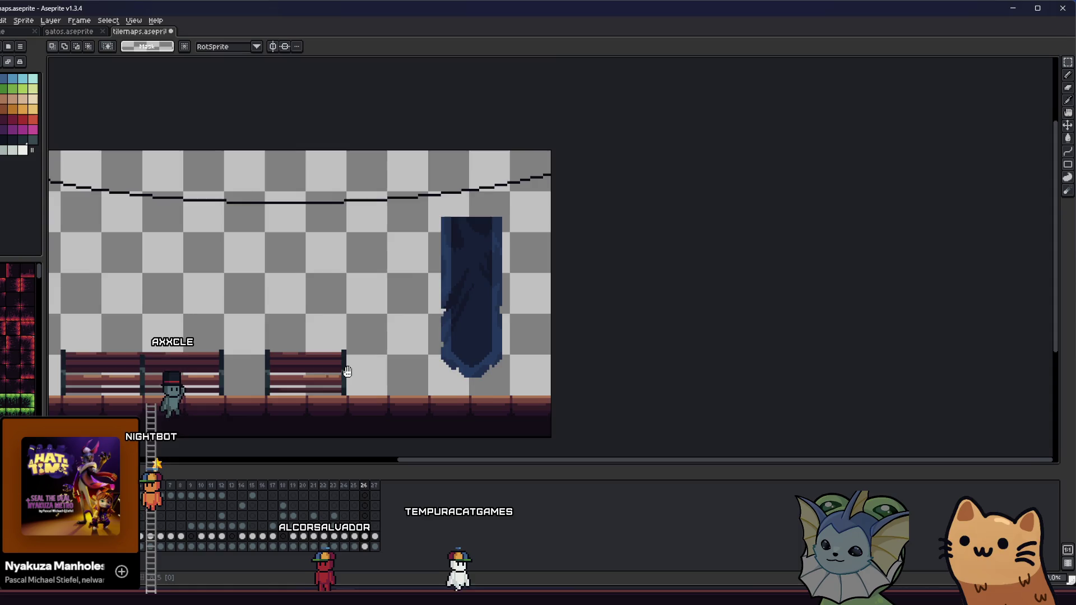
scroll(365, 370, up, 1)
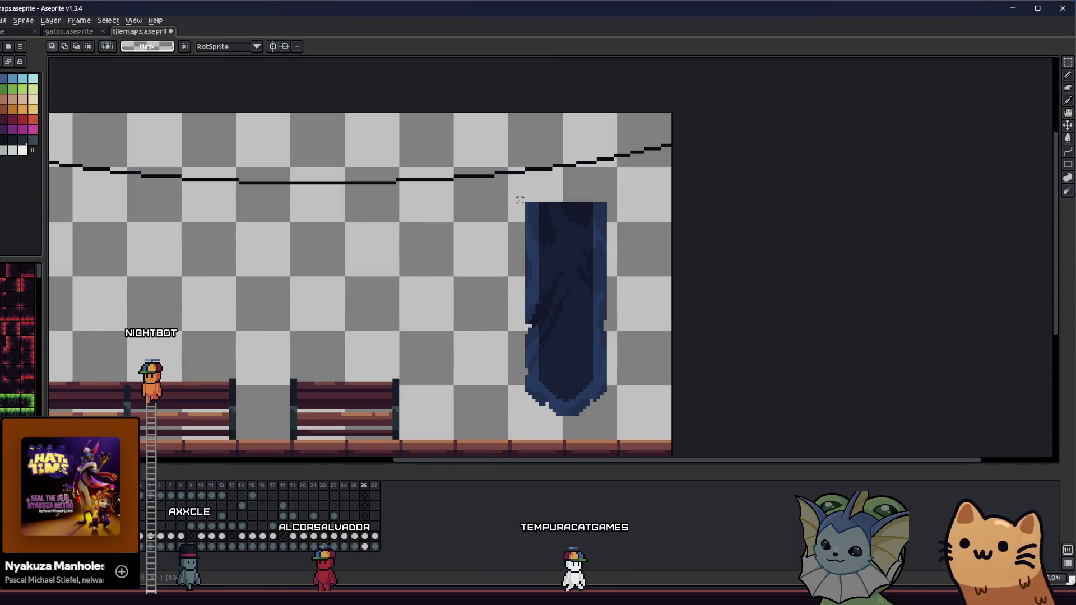
- Select the whole blue banner and move it slightly left and down
mouse_move(509, 203)
mouse_down()
mouse_move(605, 300)
mouse_move(625, 427)
mouse_up()
drag(576, 355, 575, 374)
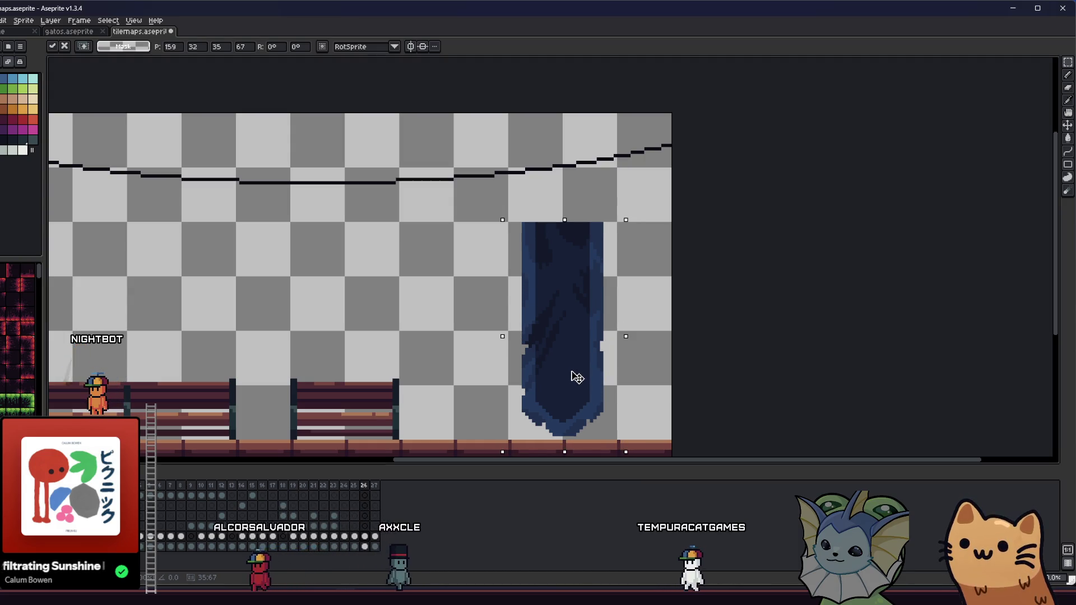
click(451, 372)
drag(451, 372, 435, 342)
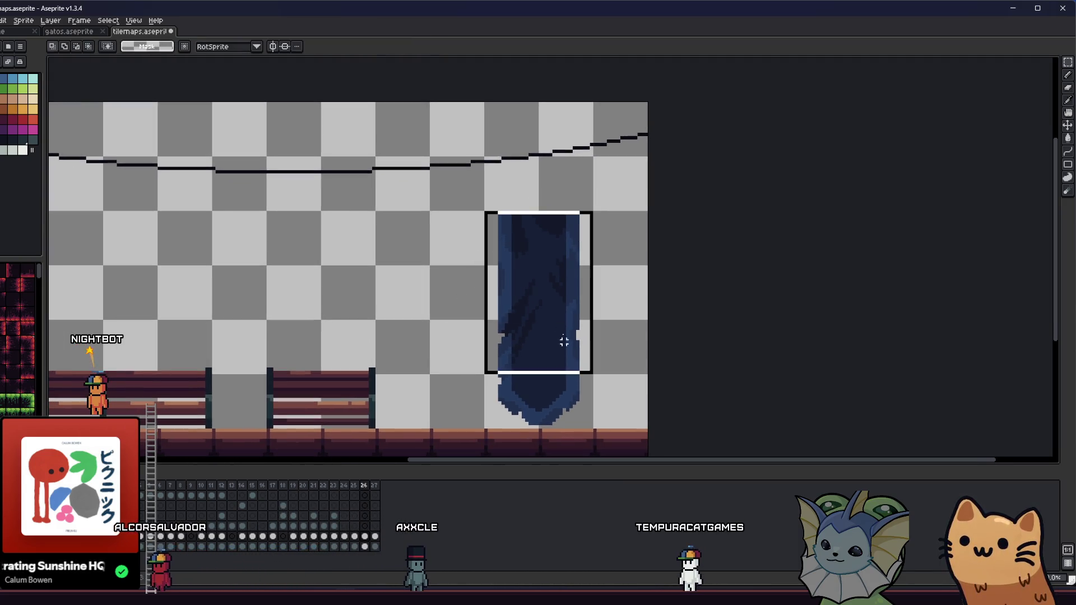
- Redraw the selection around the banner and commit its new position, dropping the selection
right_click(494, 265)
key(Escape)
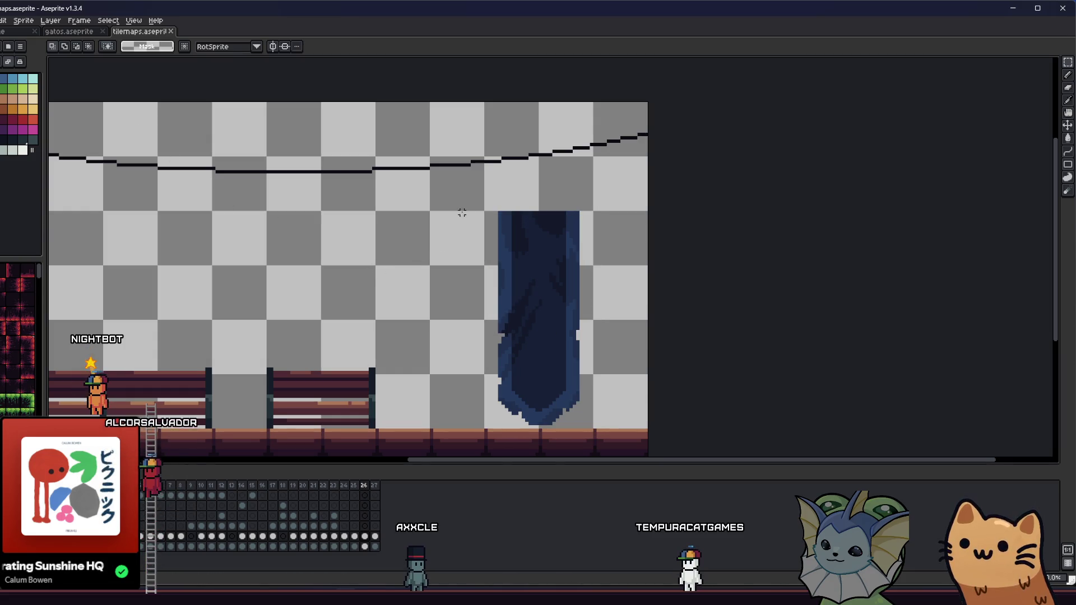
drag(605, 380, 620, 426)
click(383, 284)
drag(383, 284, 327, 273)
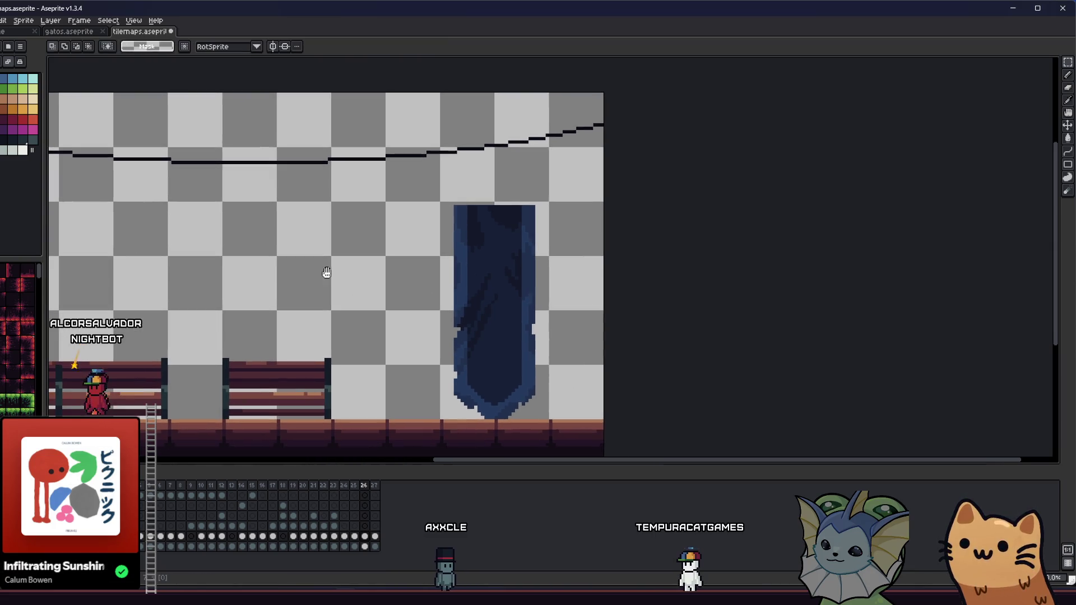
scroll(443, 204, up, 2)
key(b)
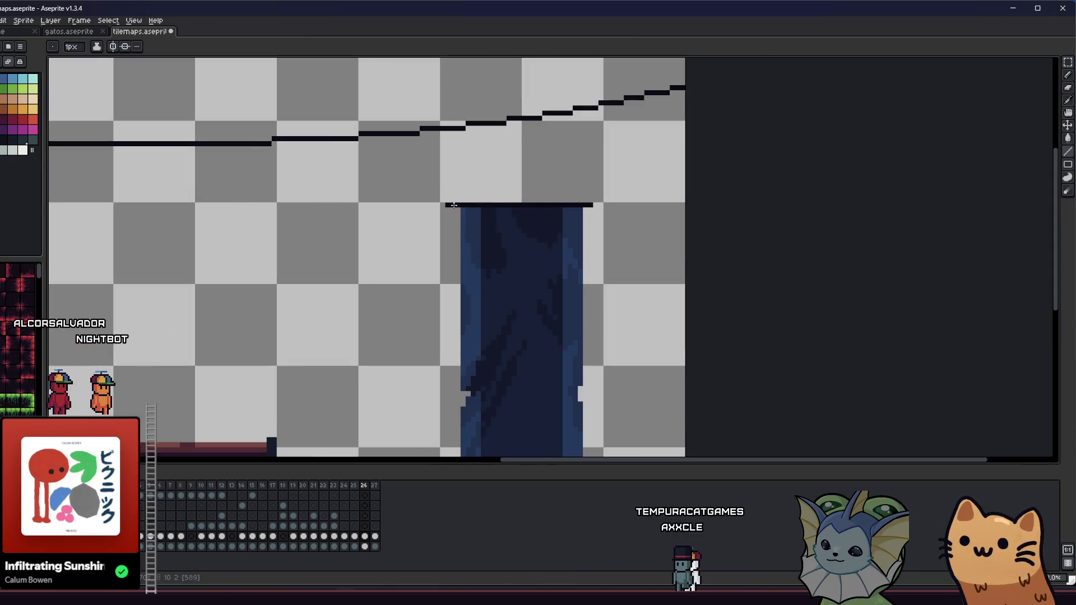
- Set the Pencil opacity to 100%, draw the black rod, and save the sprite
scroll(454, 204, up, 2)
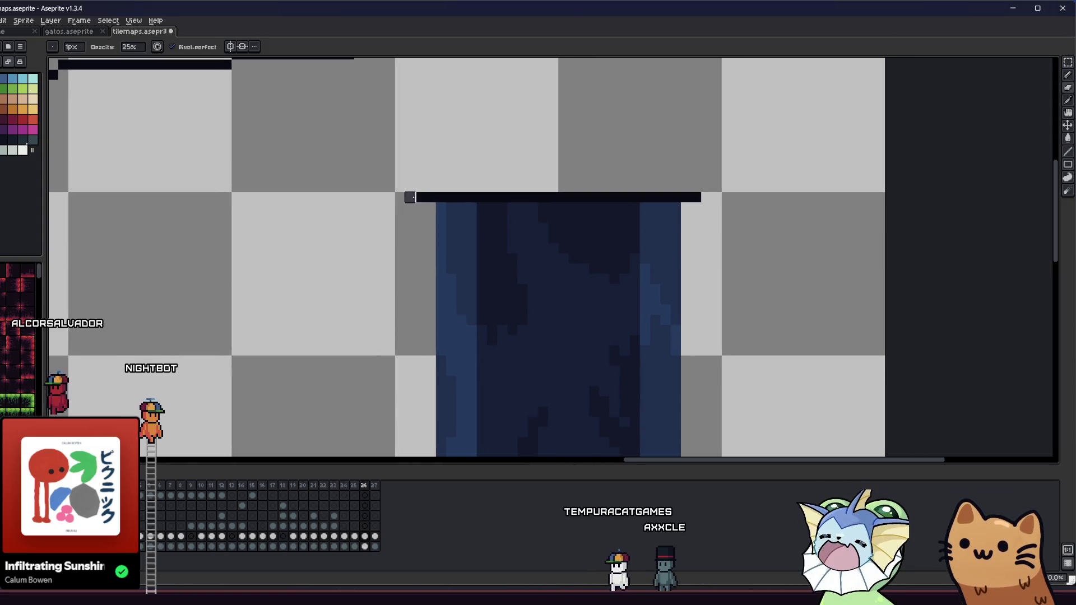
click(132, 47)
text(100)
key(Return)
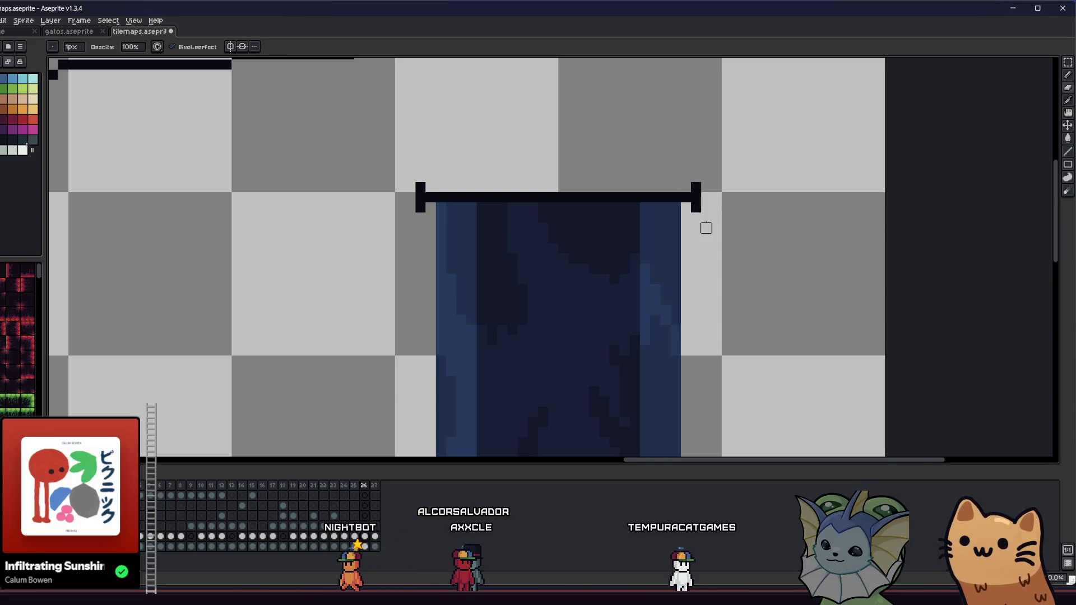
key(ctrl+s)
- Remove the stray pixel sticking up on the rod's right end post
scroll(706, 218, down, 4)
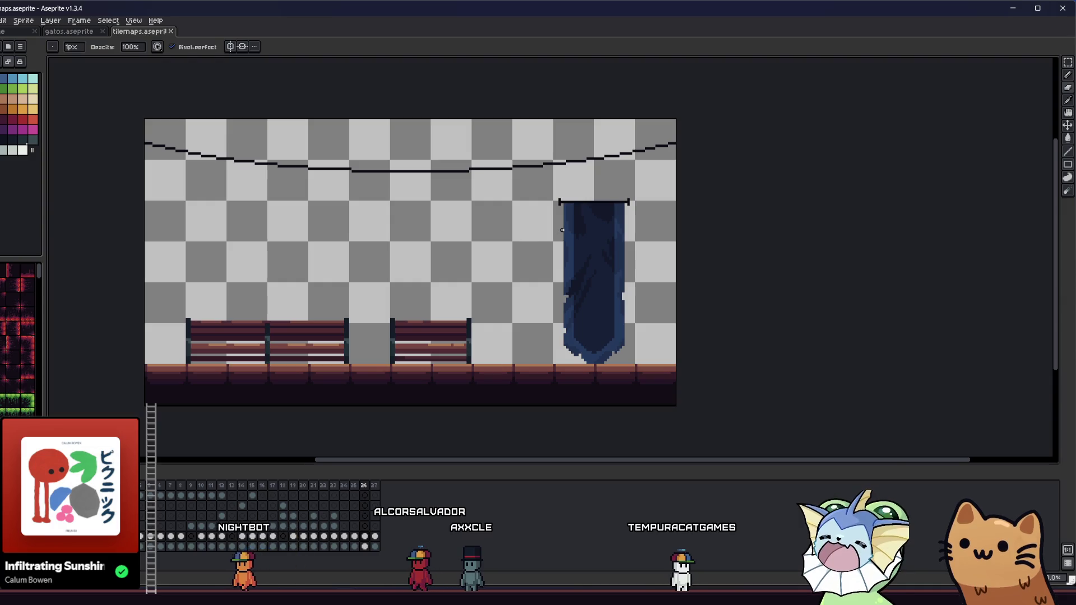
scroll(562, 230, down, 2)
scroll(468, 236, up, 2)
key(e)
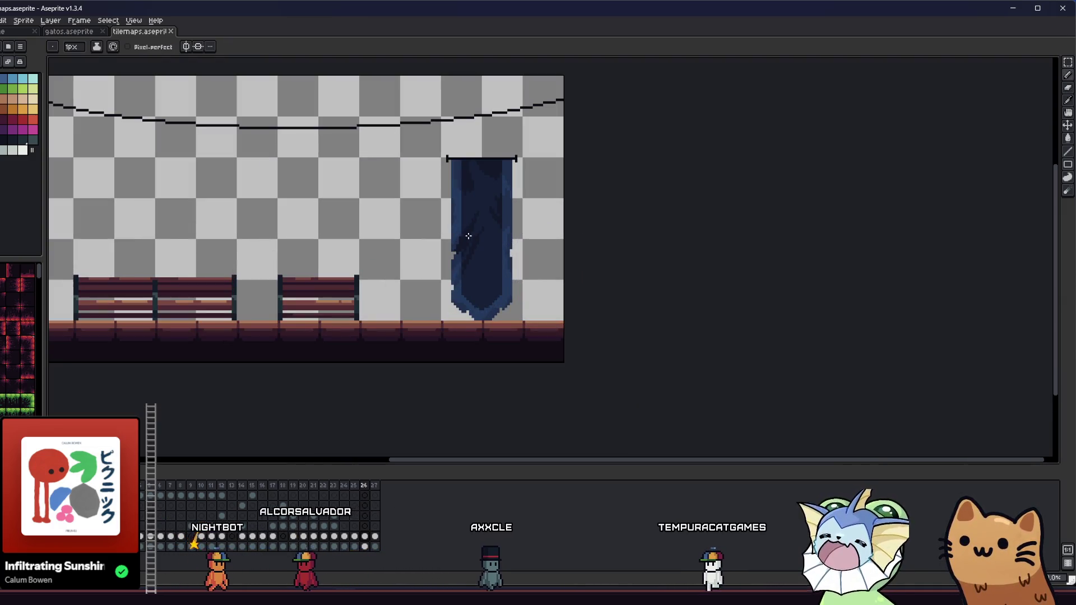
key(b)
scroll(448, 166, up, 3)
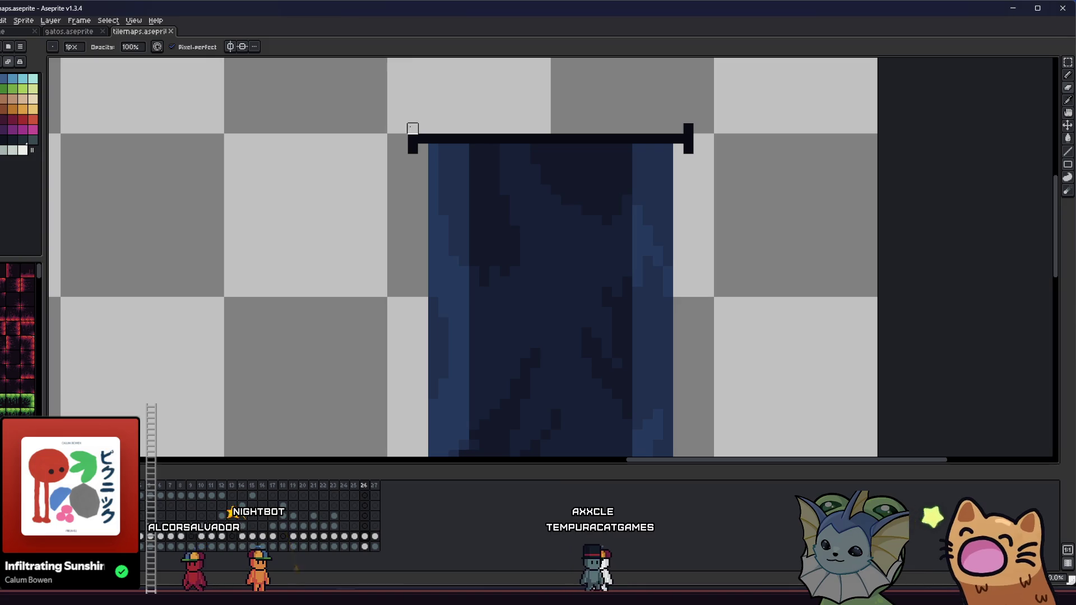
click(688, 127)
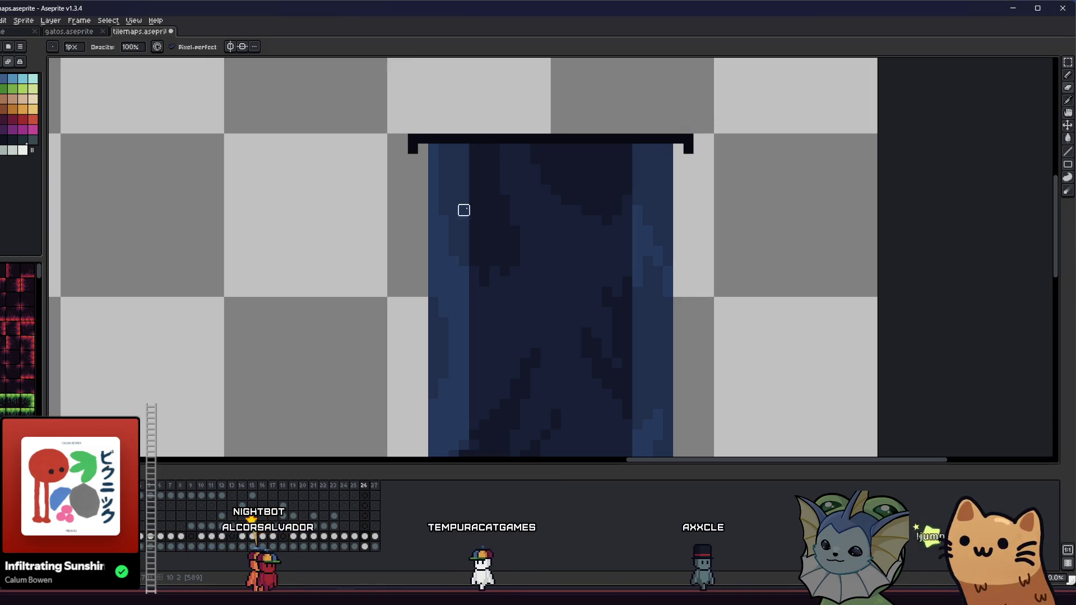
scroll(473, 209, down, 3)
scroll(382, 208, down, 1)
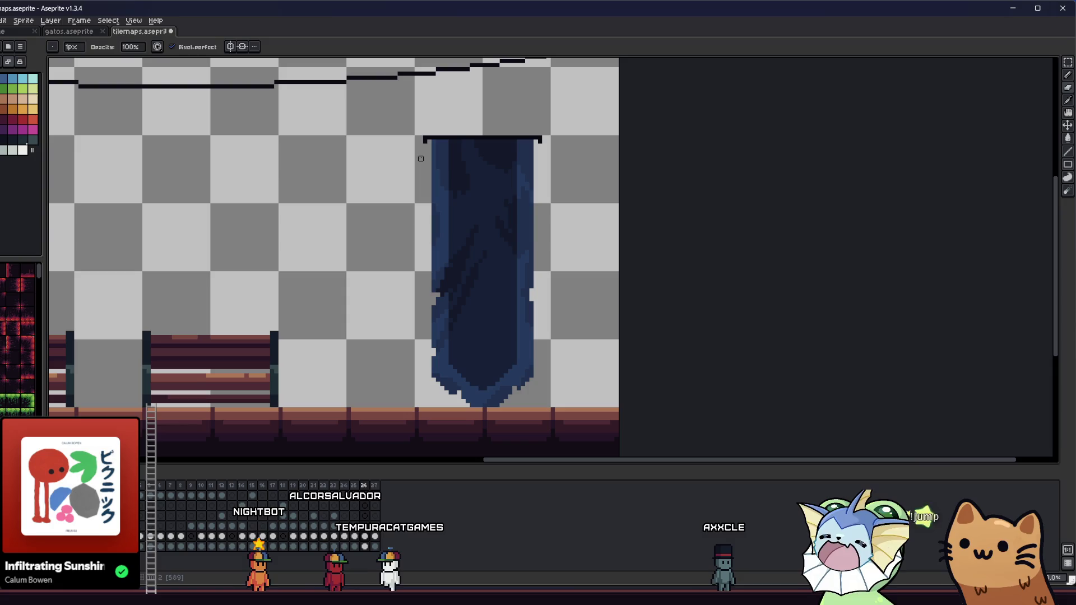
- Select the banner with its rod and open Export As for the selection
key(m)
mouse_move(413, 134)
mouse_down()
mouse_move(480, 202)
mouse_move(552, 409)
mouse_up()
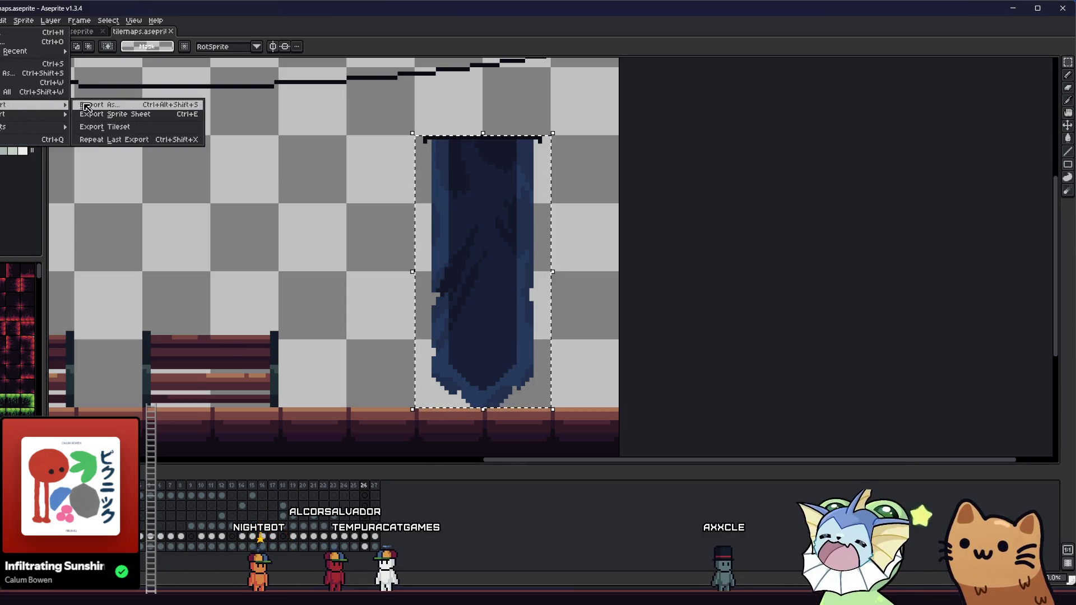
click(84, 103)
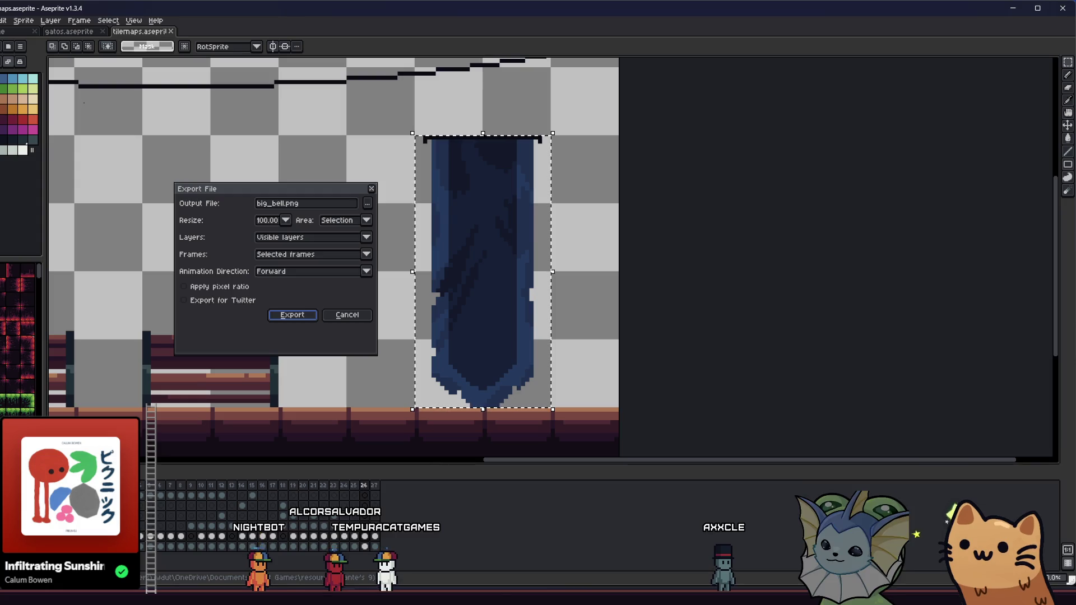
click(367, 203)
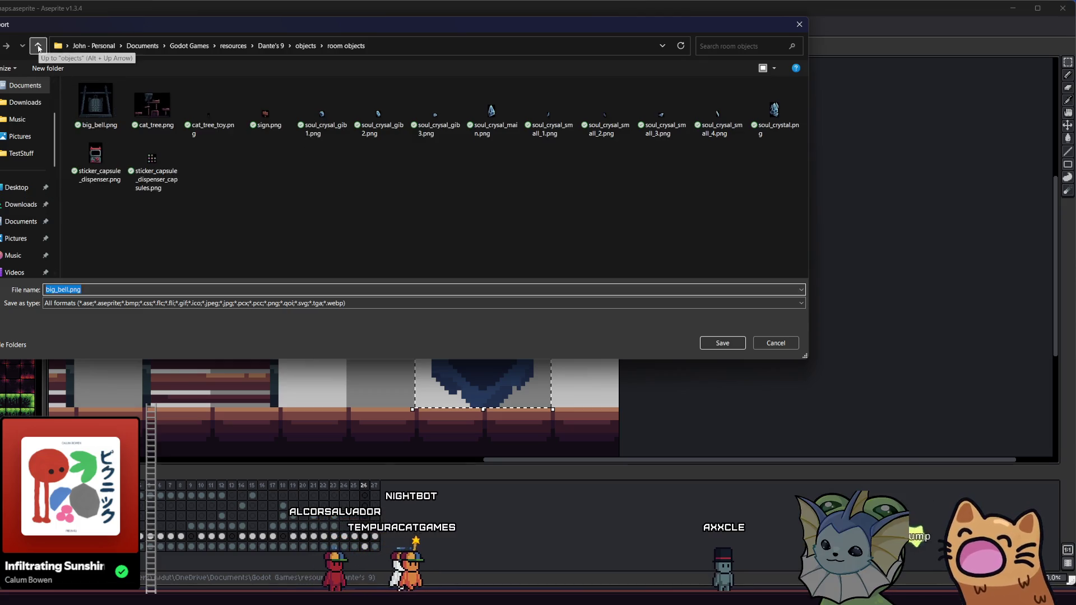
- Browse up to the Dante's 9 folder and into tilemaps/hub
click(38, 47)
click(38, 47)
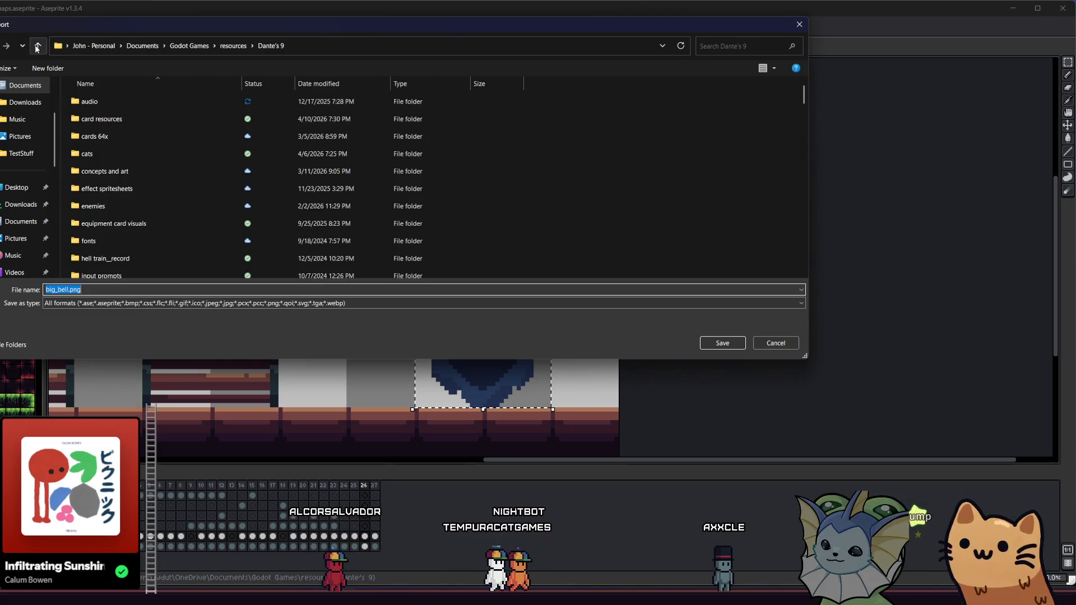
scroll(148, 233, down, 5)
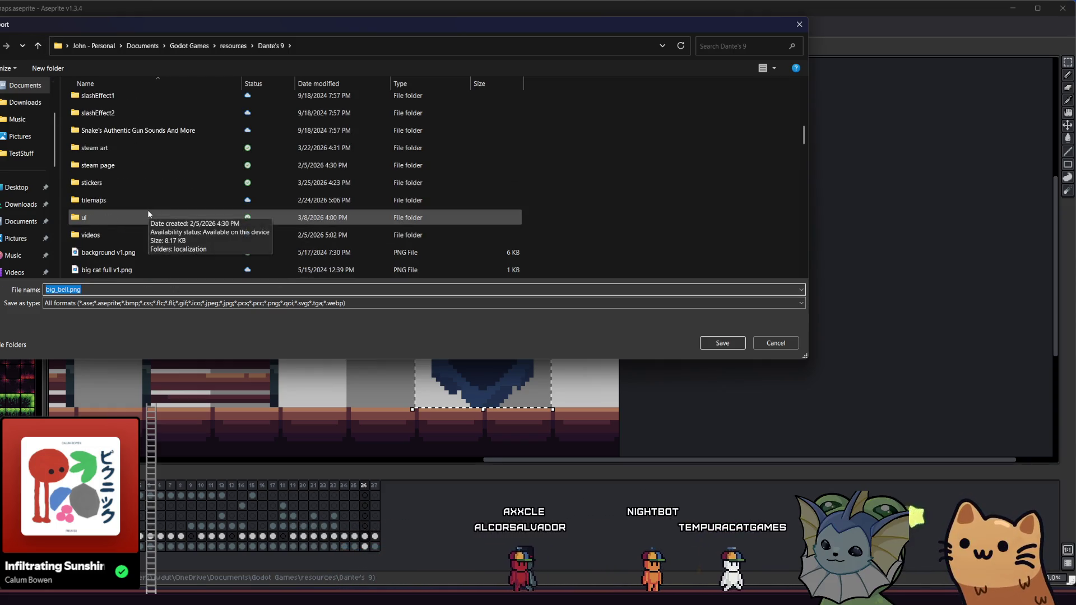
scroll(146, 210, down, 1)
click(143, 197)
double_click(143, 200)
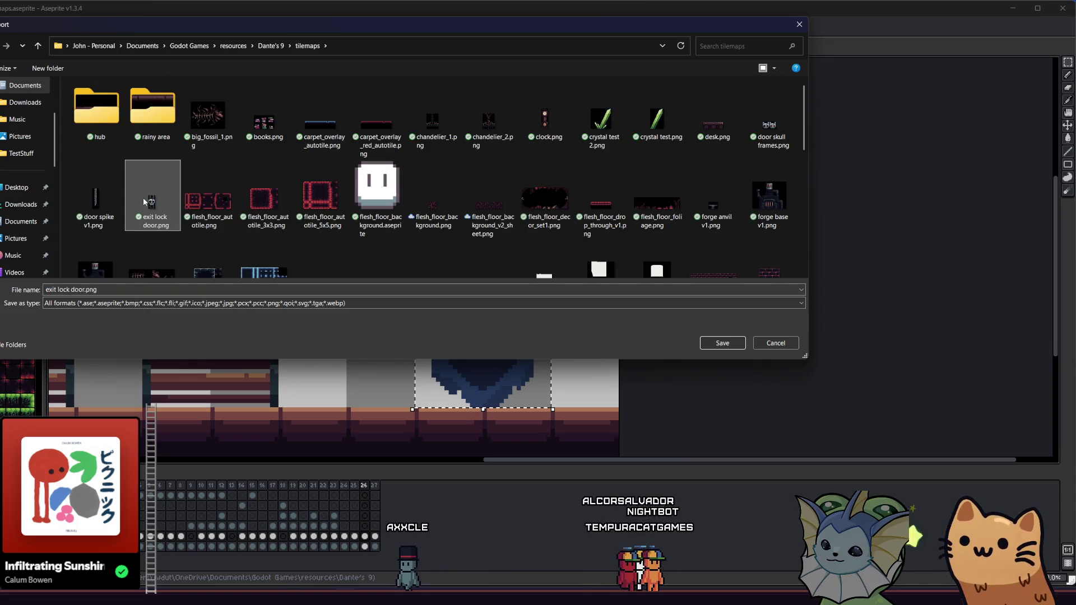
click(271, 171)
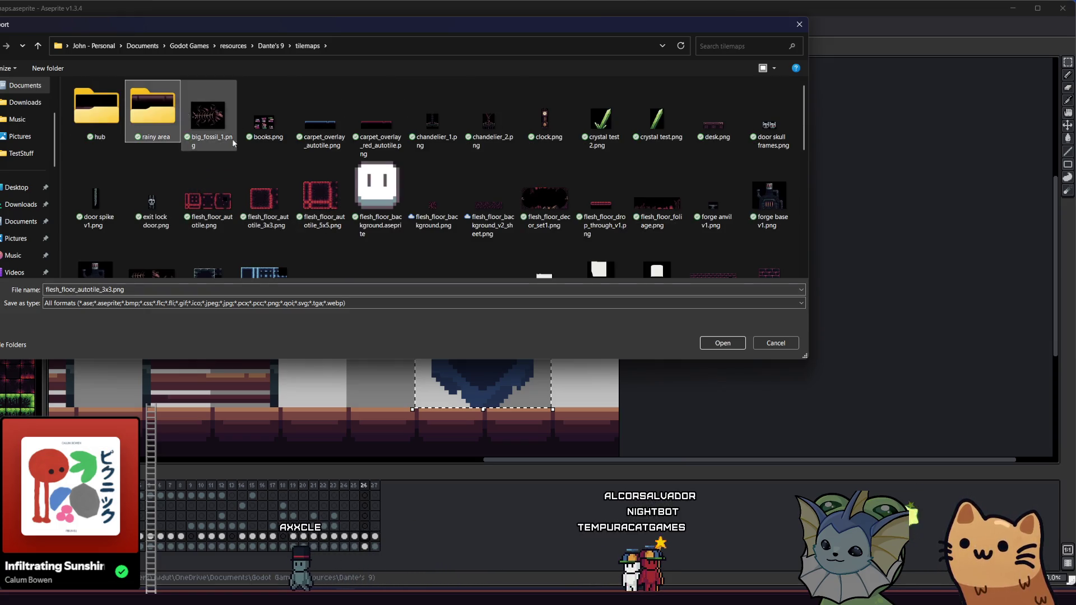
scroll(263, 167, down, 3)
scroll(263, 163, down, 1)
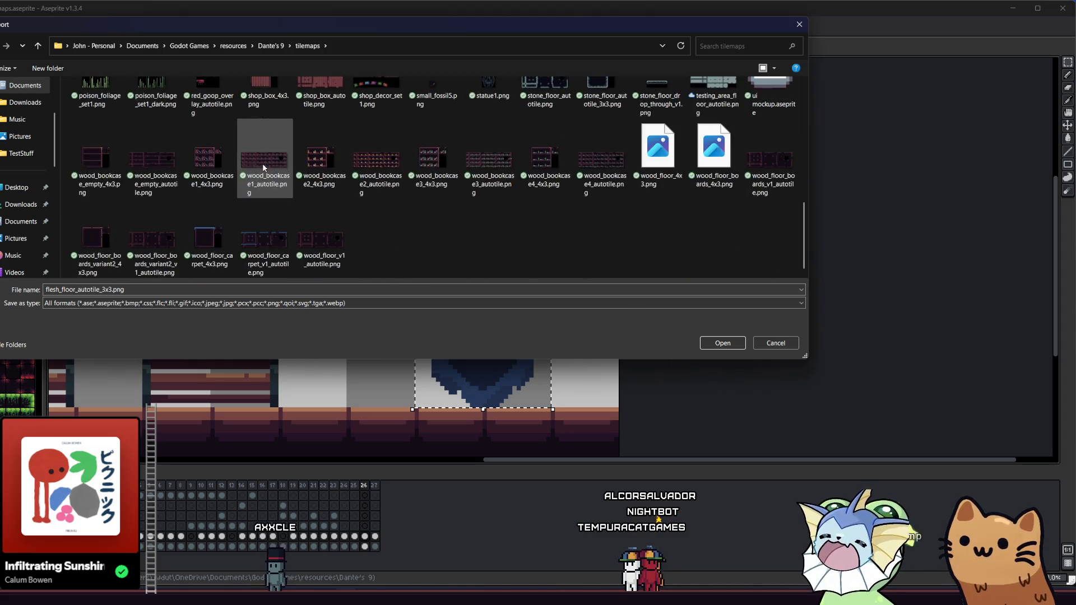
scroll(426, 238, up, 3)
scroll(415, 227, up, 2)
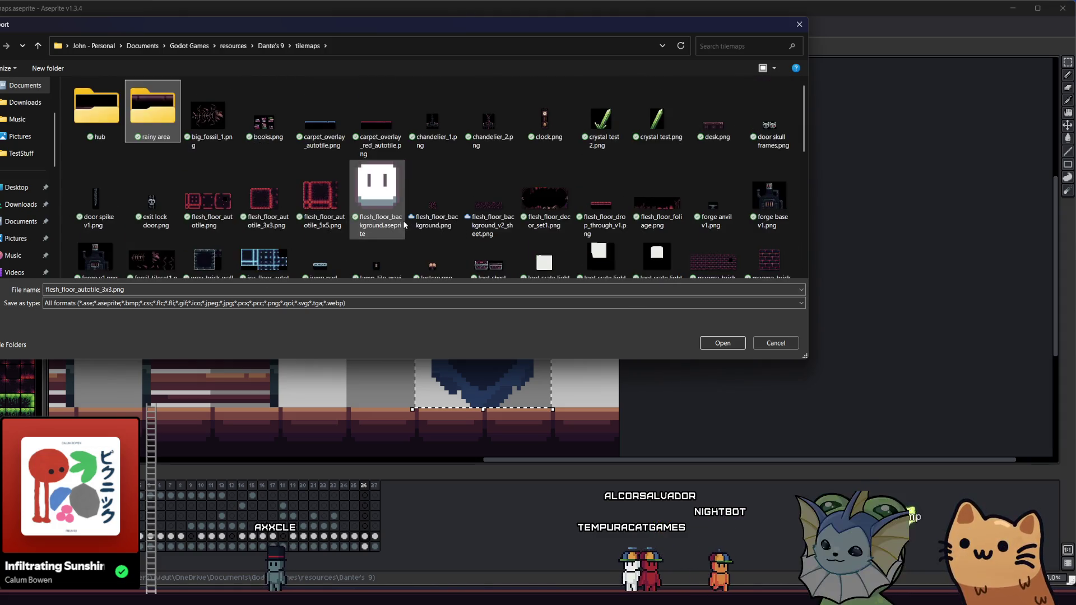
click(207, 119)
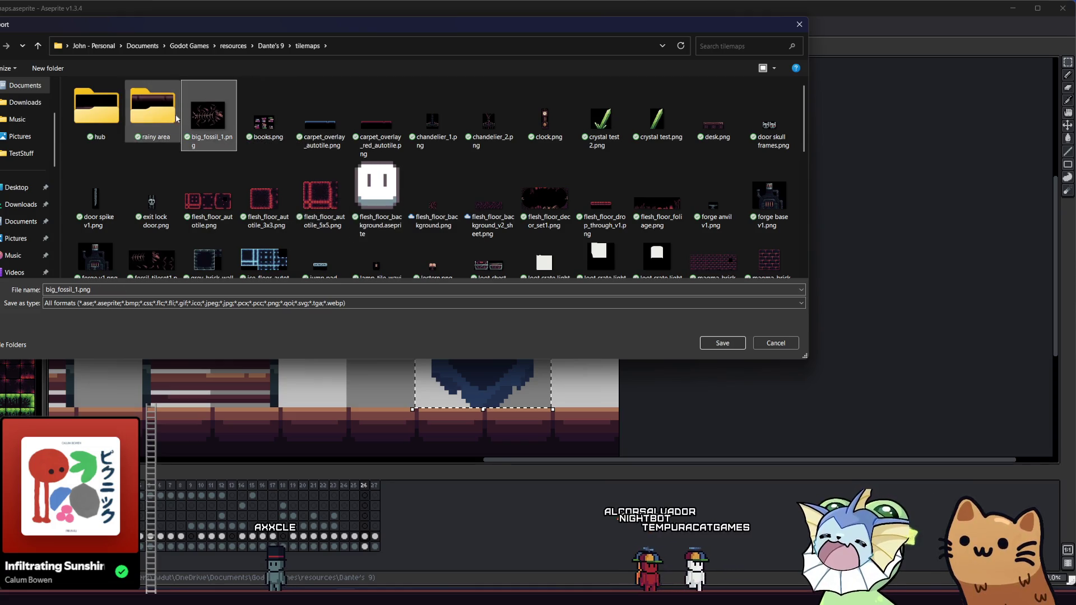
double_click(97, 109)
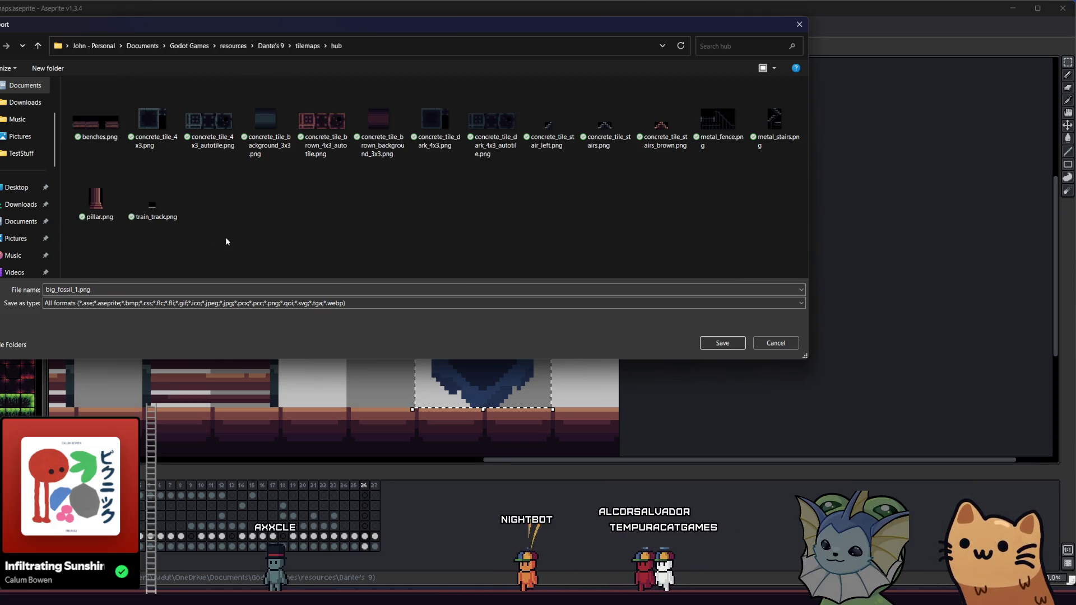
- Name the file blue_banner.png and export the selected banner
double_click(74, 289)
double_click(79, 290)
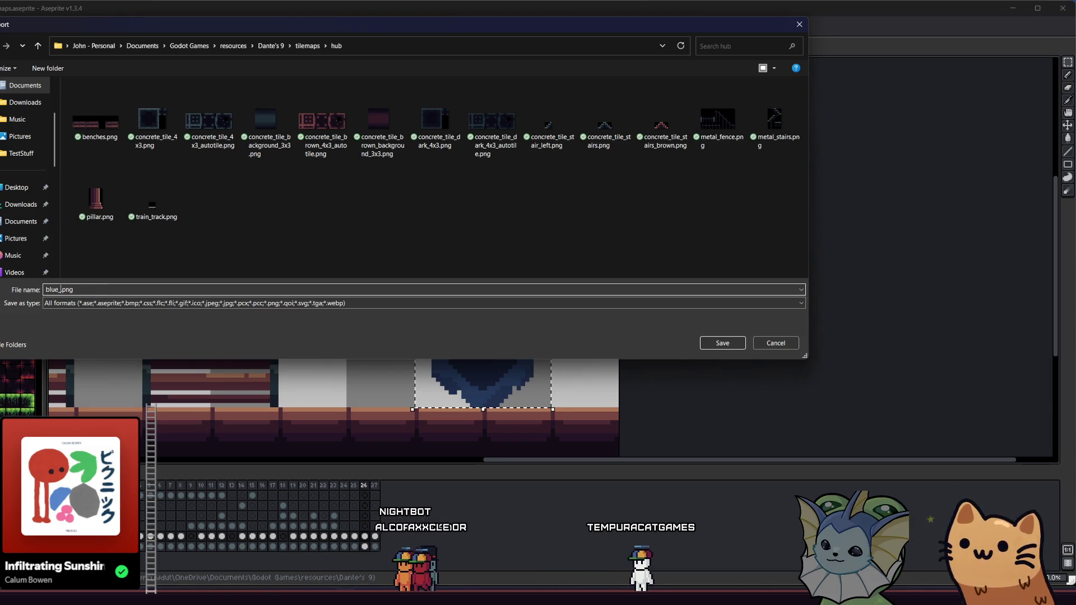
text(er)
key(Return)
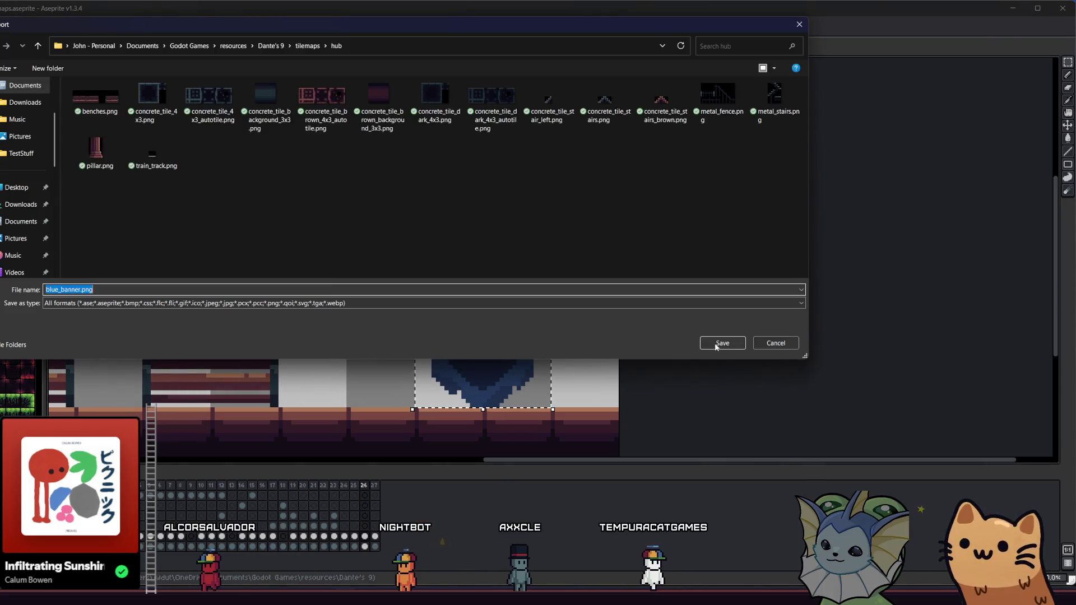
key(Return)
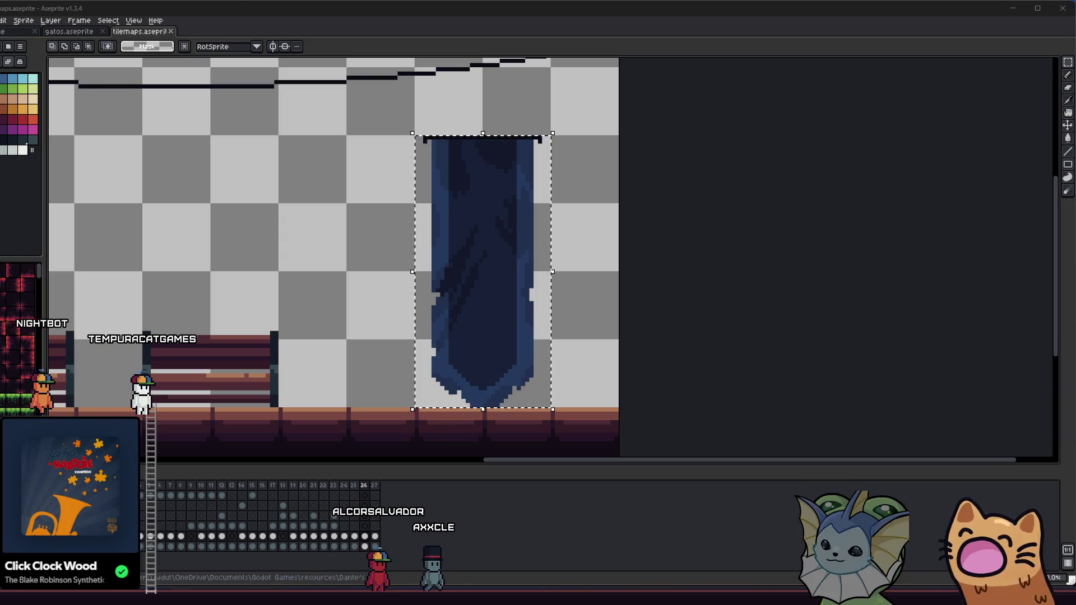
- Deselect the banner and switch from Aseprite to the Godot editor
click(286, 190)
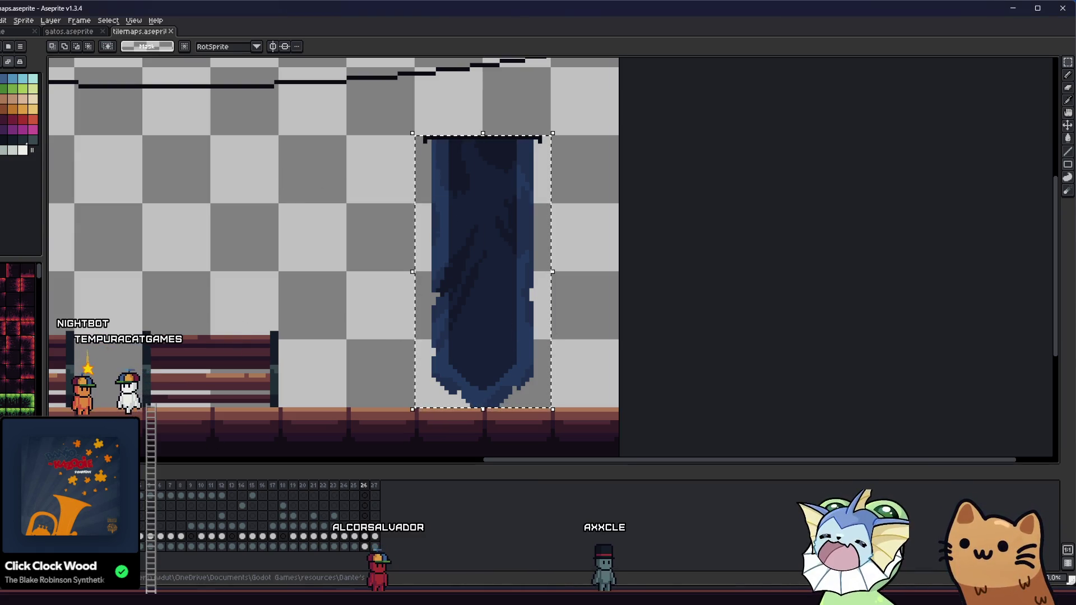
key(alt+Tab)
key(alt+Tab)
key(alt+Tab)
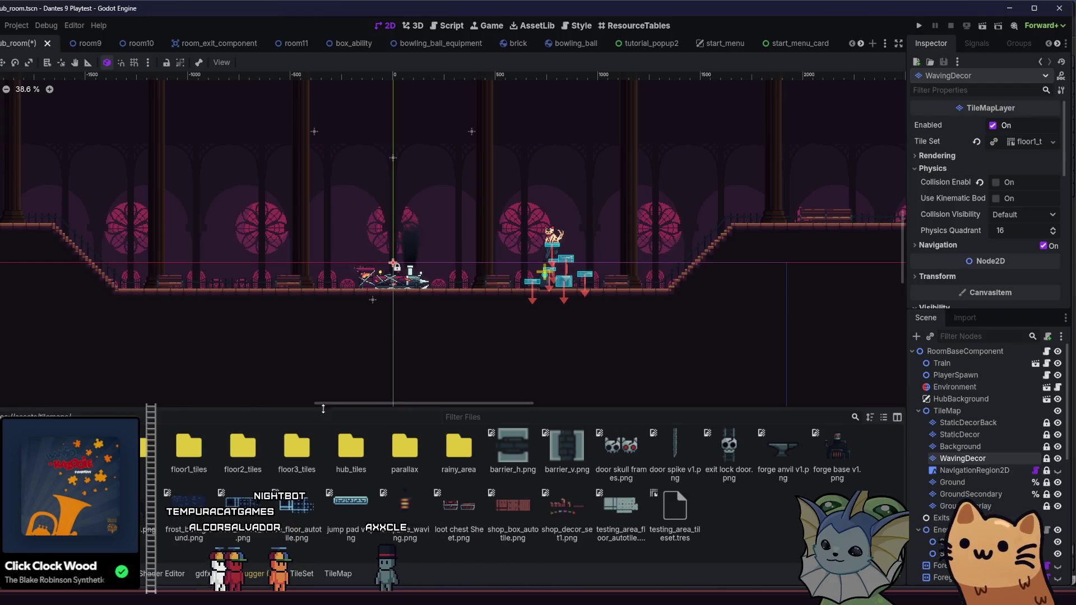
- Open hub_tiles in the FileSystem dock, check tilemaps/hub in File Explorer, and bring blue_banner.png toward the TileSet editor
double_click(351, 447)
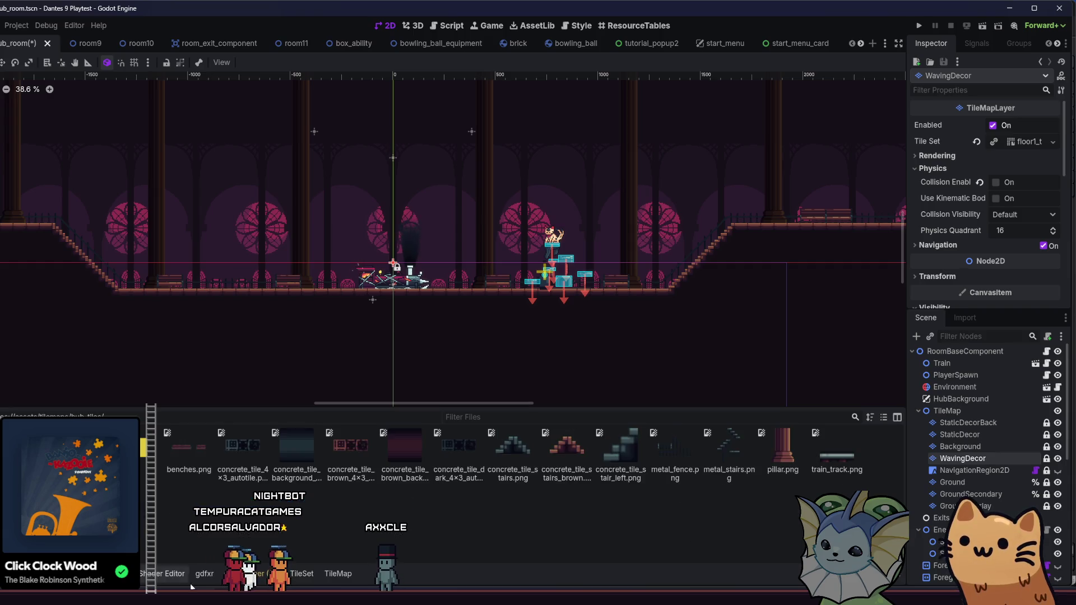
key(alt+Tab)
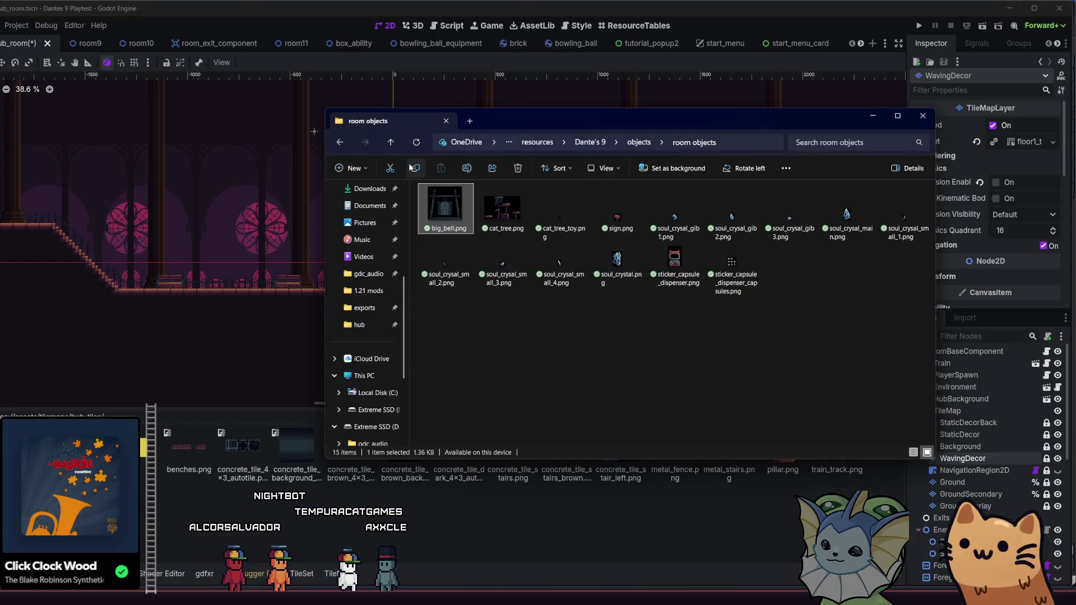
click(391, 142)
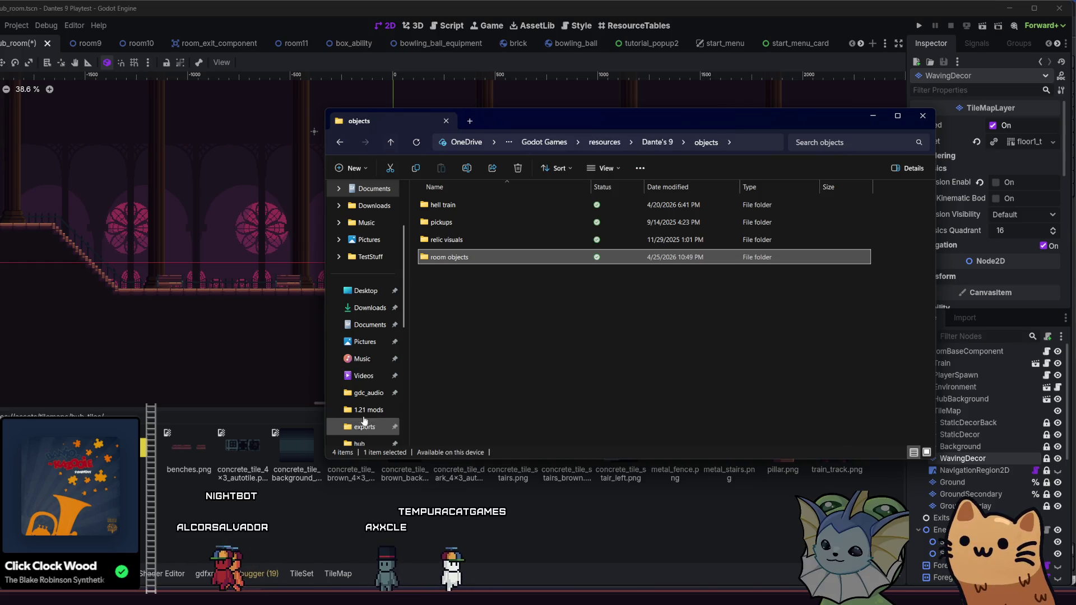
click(358, 392)
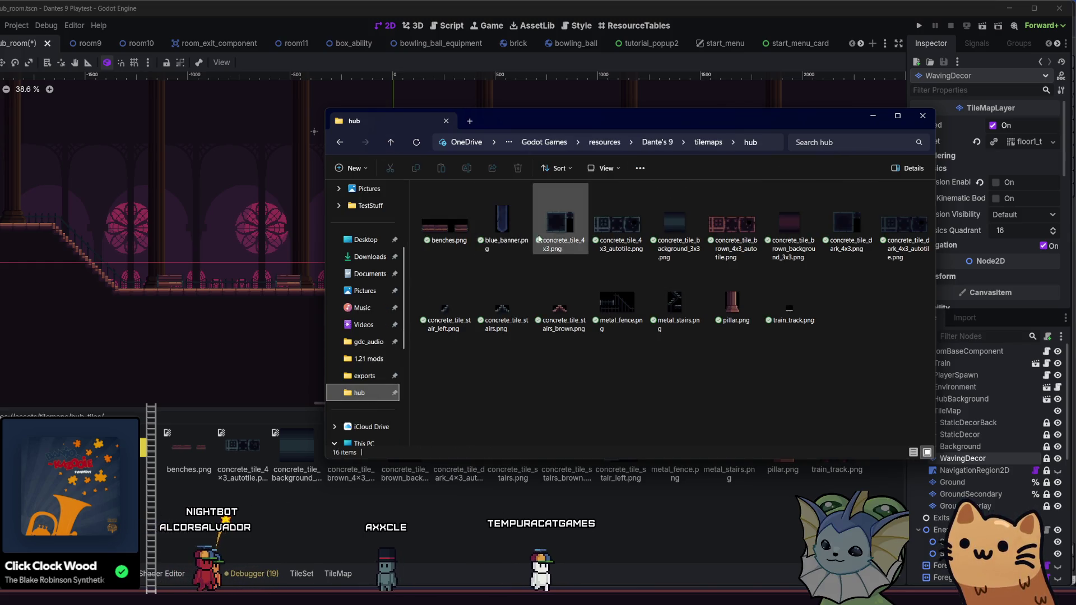
click(164, 496)
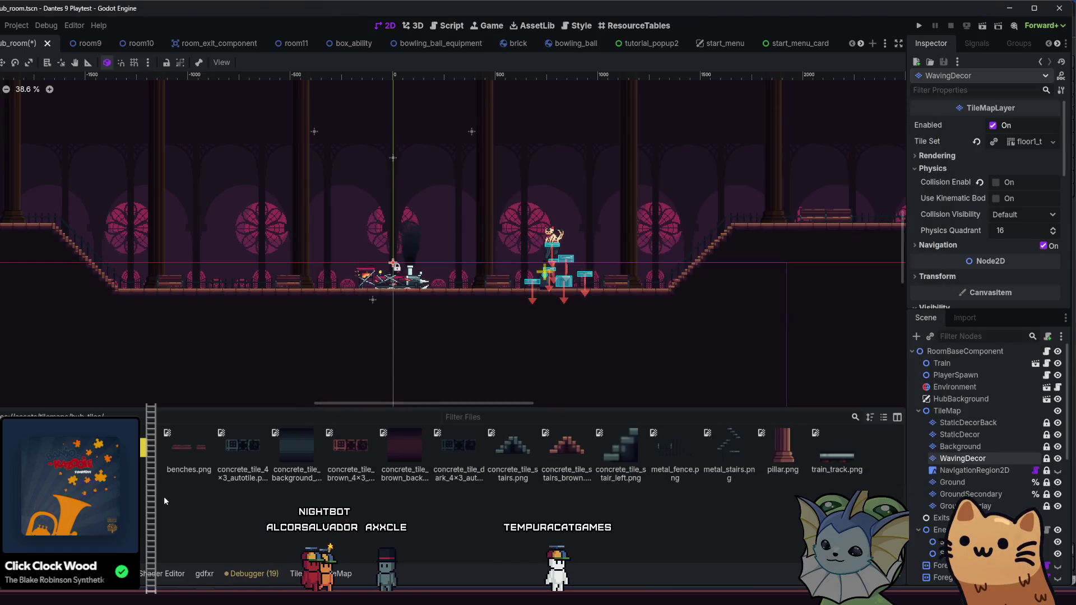
drag(243, 448, 303, 571)
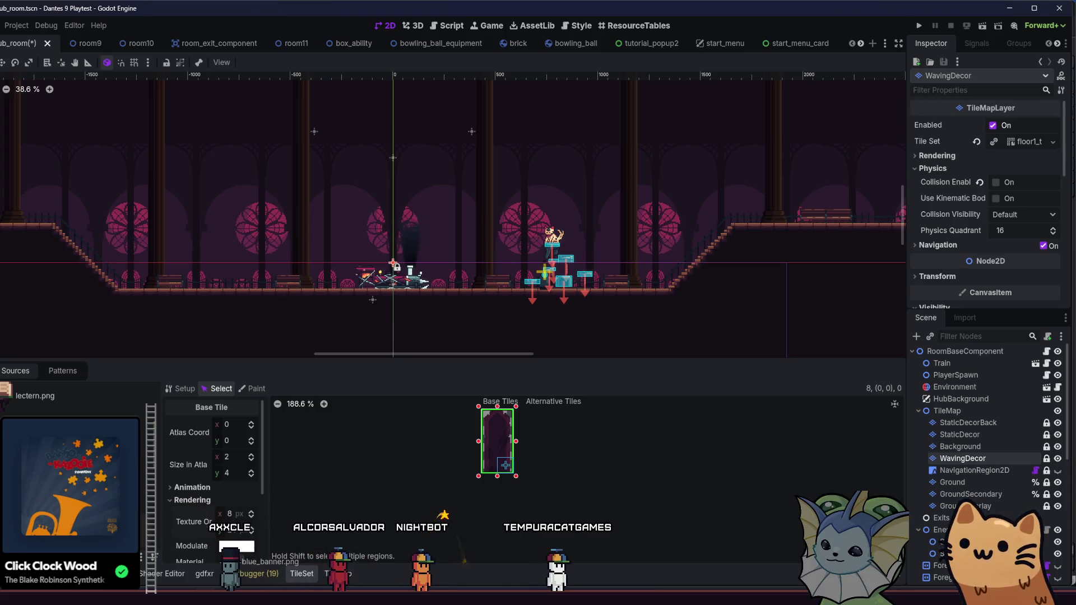
- Drop blue_banner.png onto the tileset as a new atlas source, declining auto-created tiles
drag(226, 511, 187, 397)
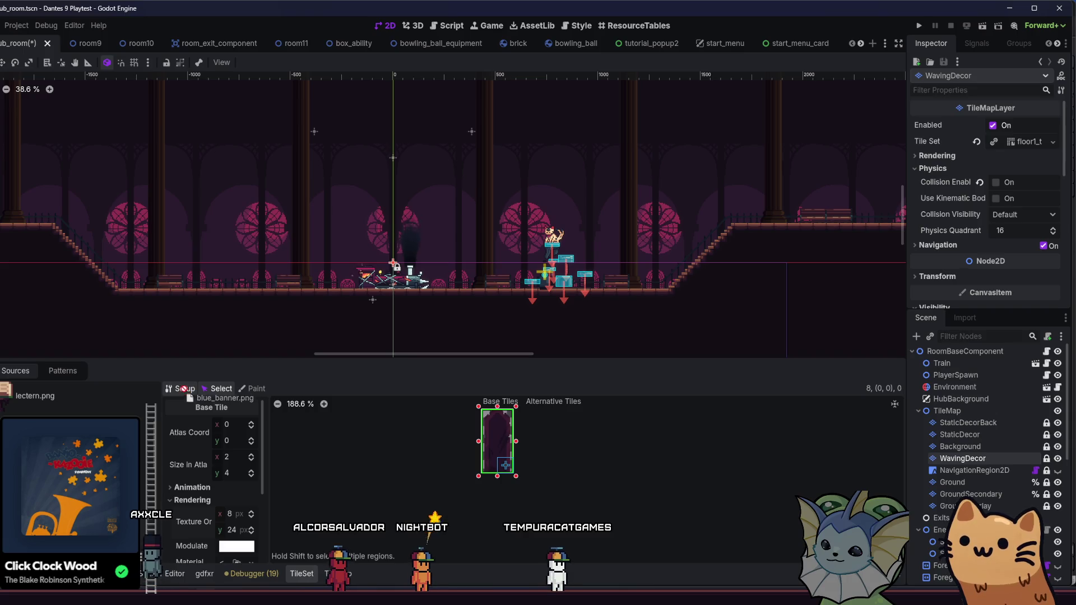
drag(447, 515, 447, 516)
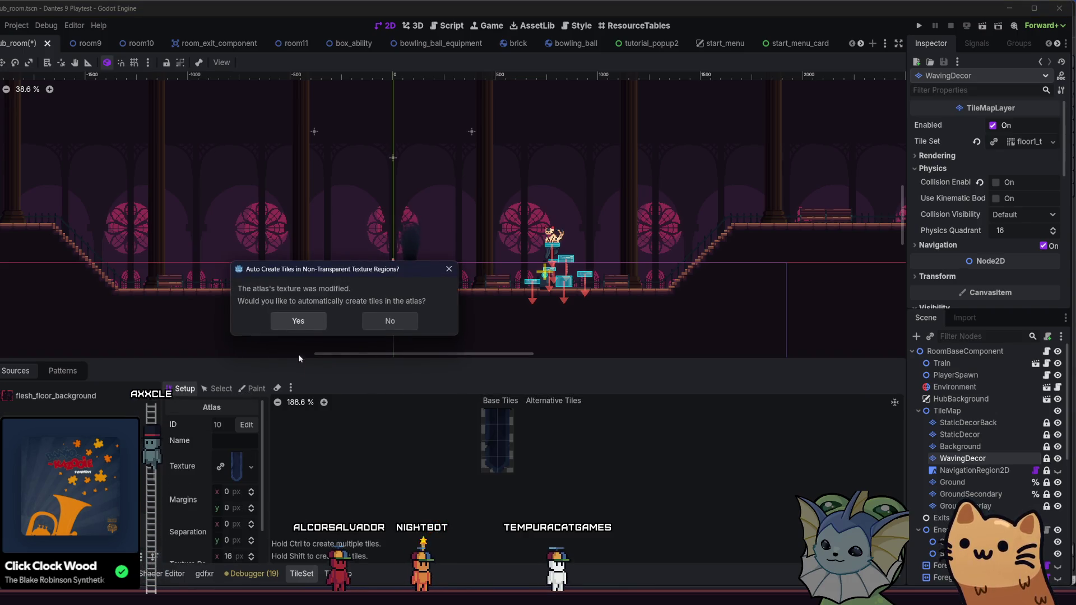
click(381, 324)
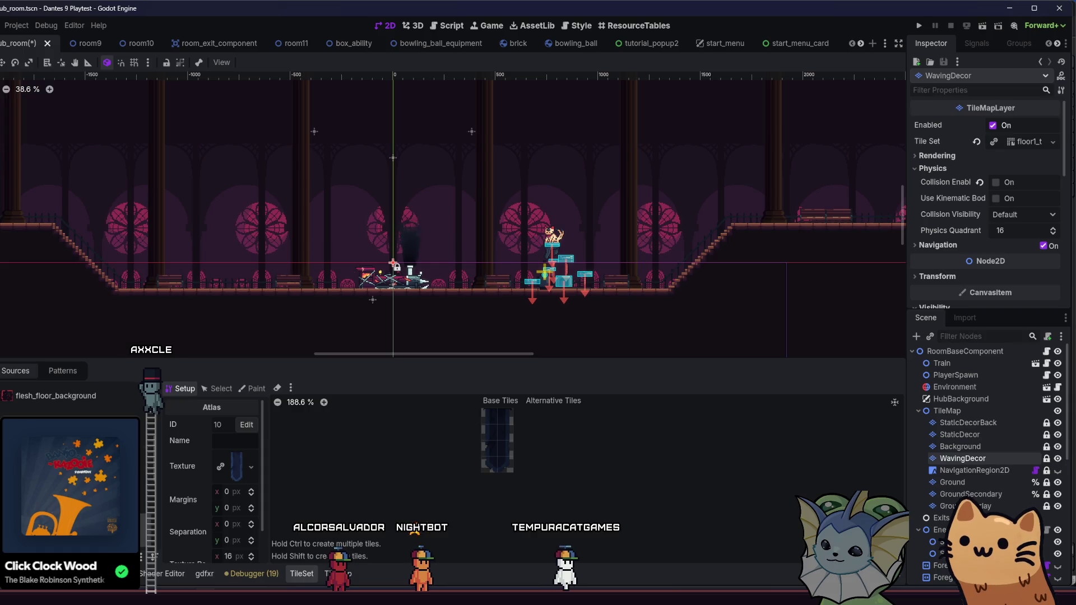
- Quick-load blue_banner.png as the texture of atlas source ID 8, declining auto-created tiles
click(42, 387)
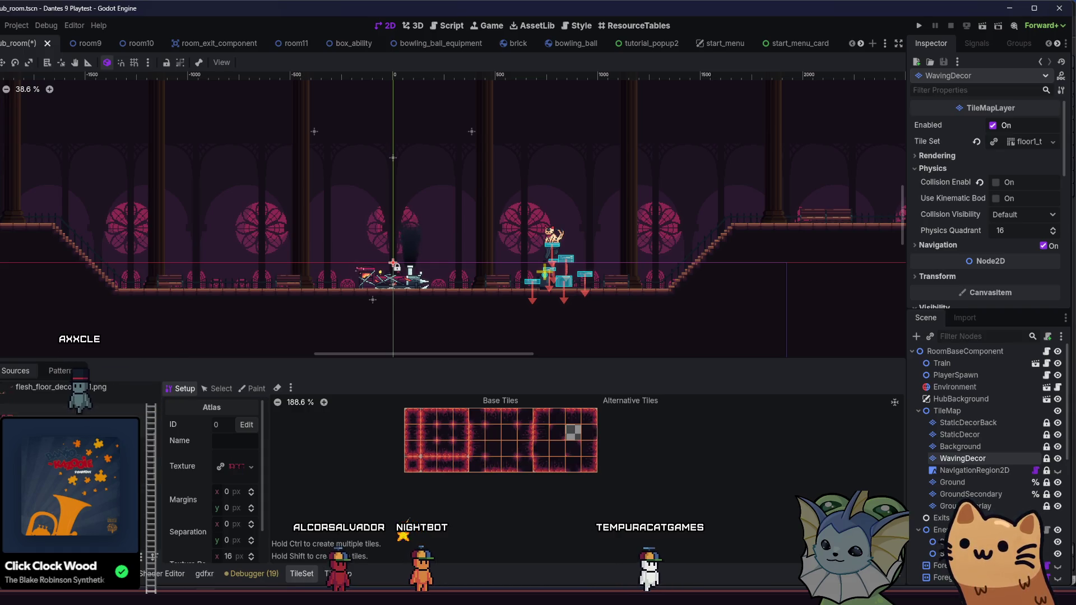
click(51, 399)
click(239, 467)
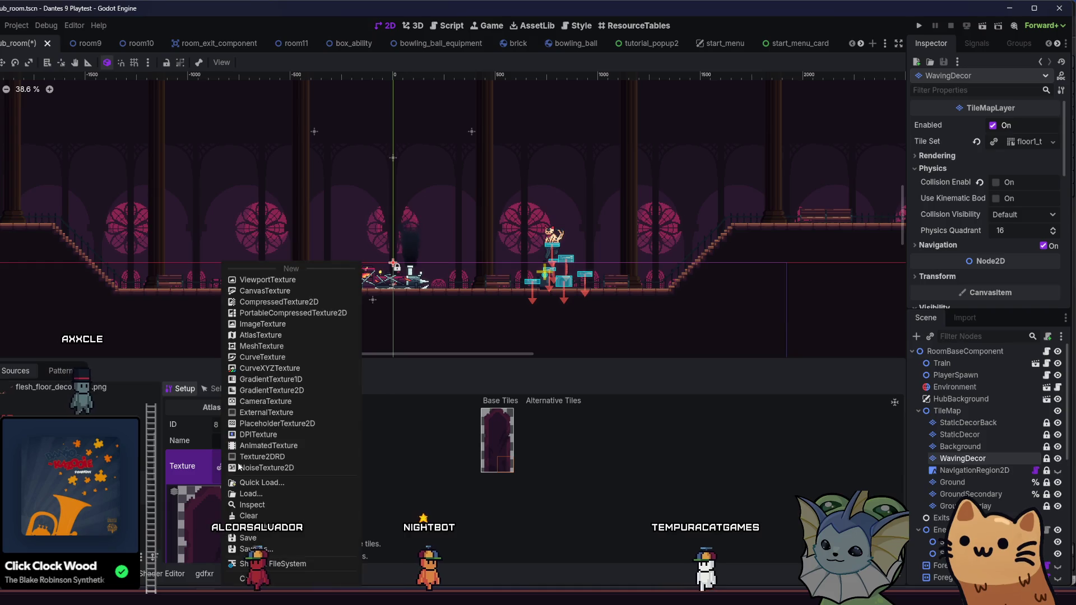
click(248, 482)
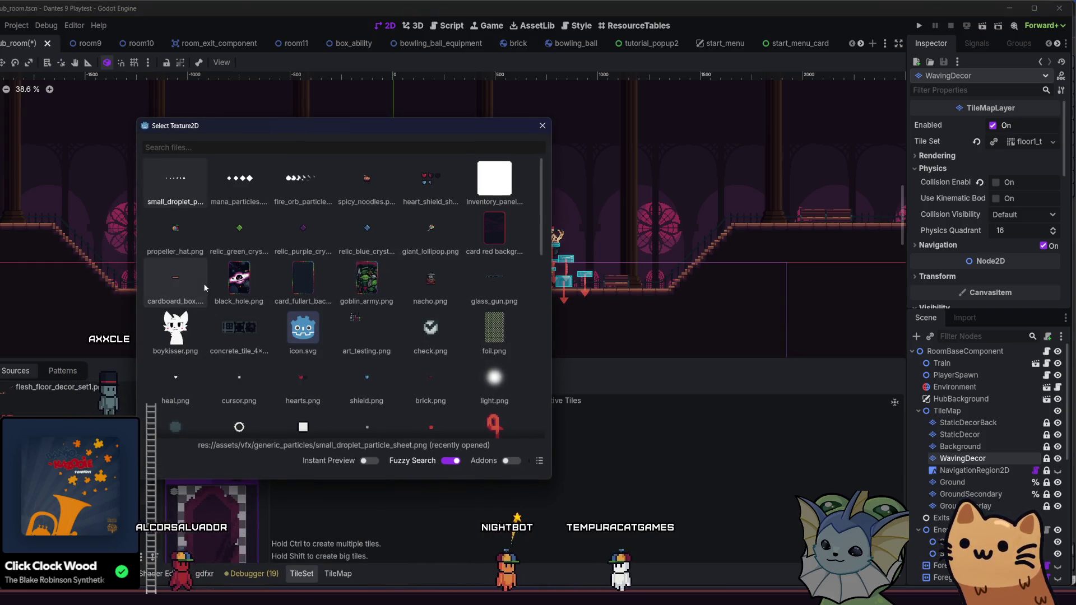
text(blue)
click(243, 186)
click(380, 318)
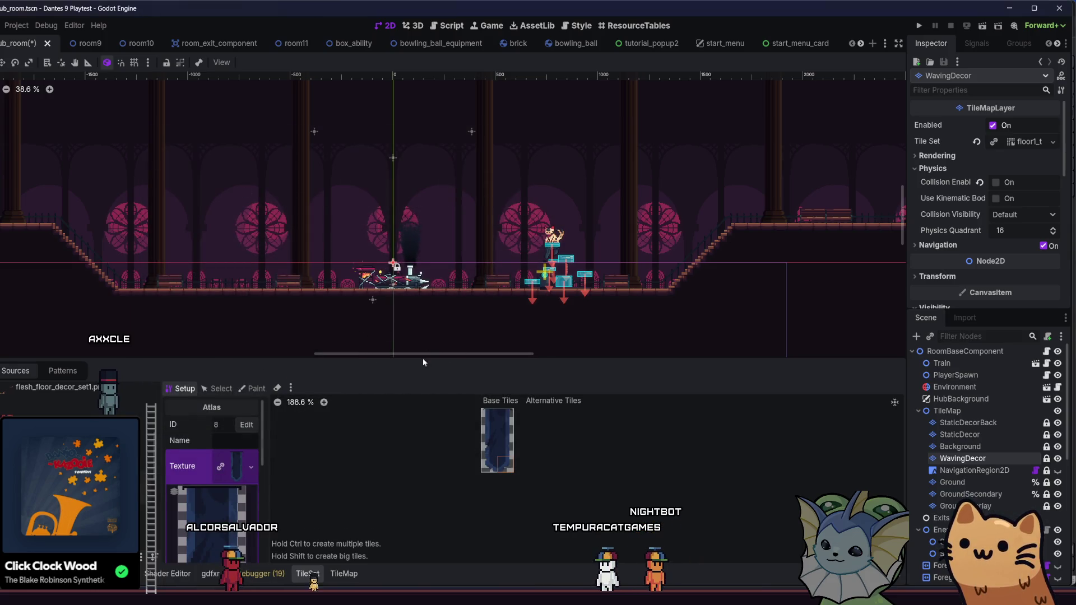
scroll(495, 452, up, 2)
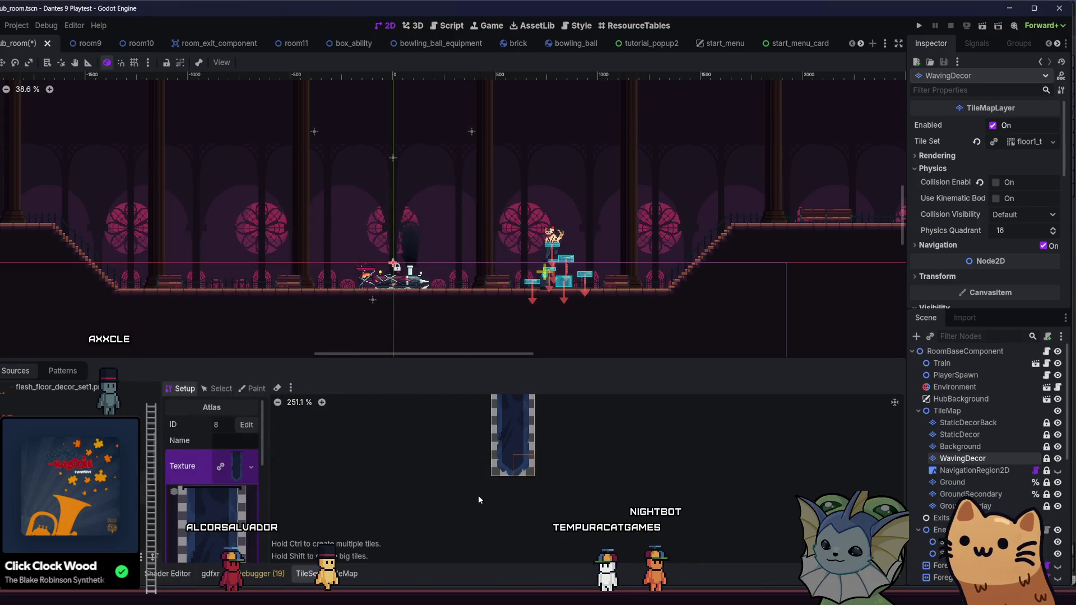
scroll(427, 440, up, 3)
key(alt+Tab)
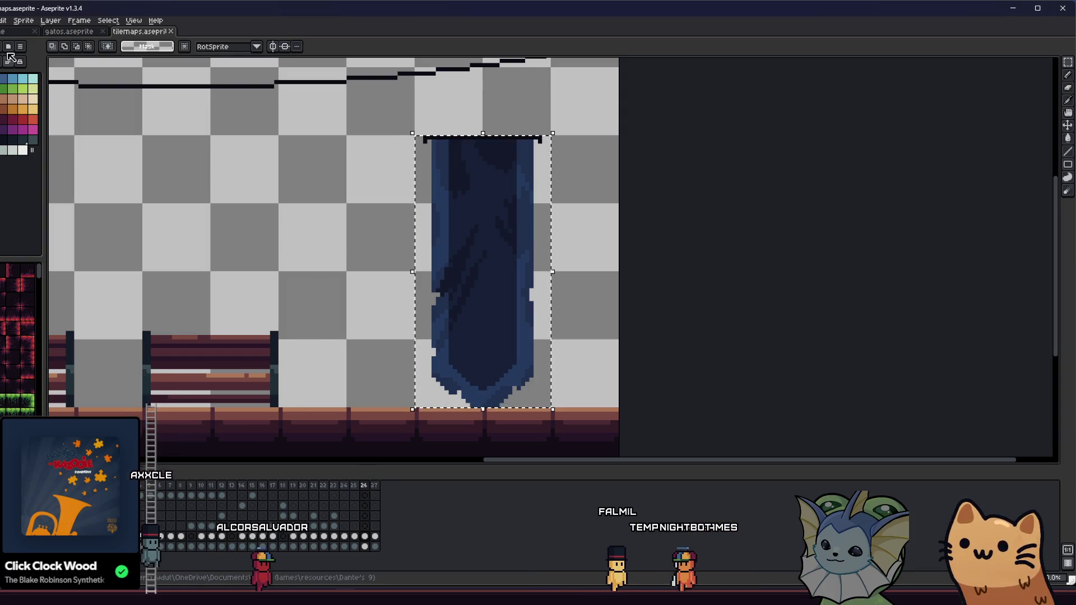
- Rotate the banner 180° and move it about 76 px left on the tilemap sheet
mouse_move(364, 136)
mouse_down()
mouse_move(541, 283)
mouse_move(581, 409)
mouse_up()
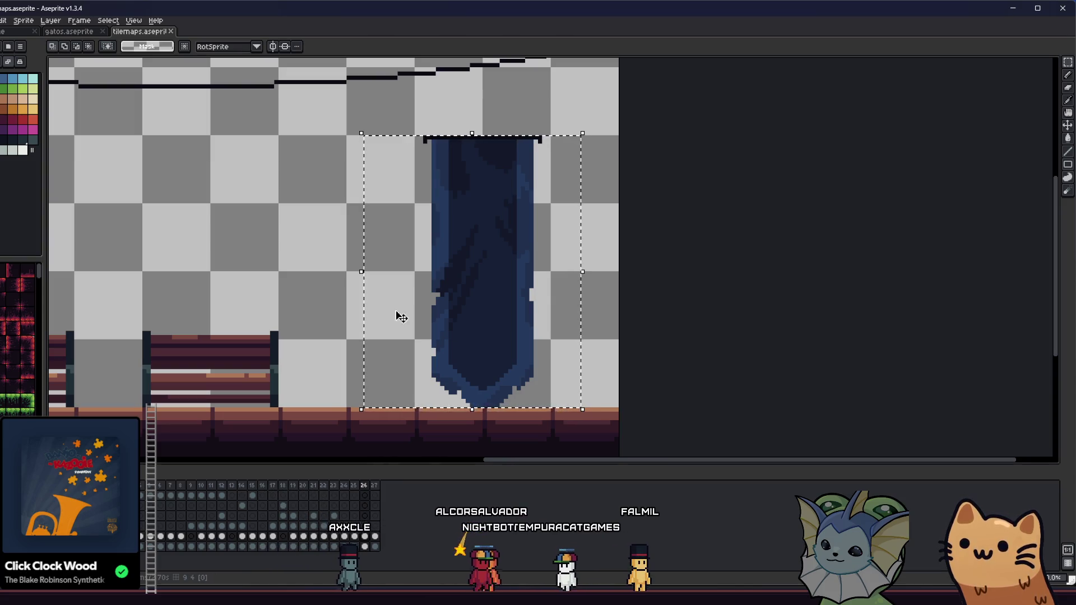
key(ctrl+shift+r)
mouse_move(317, 189)
mouse_down()
mouse_move(546, 176)
mouse_move(555, 135)
mouse_up()
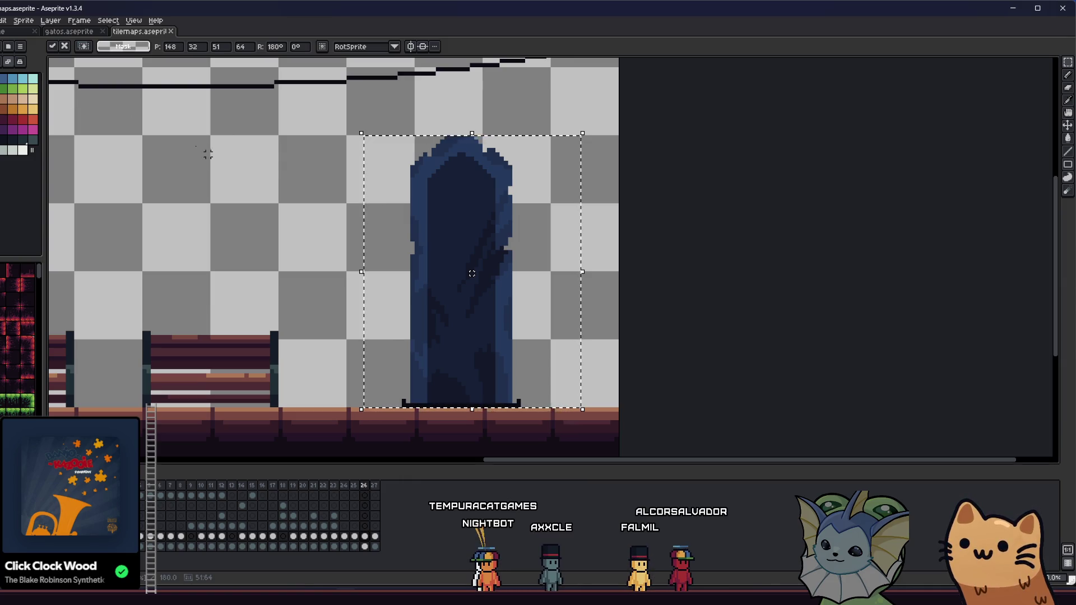
key(Return)
mouse_move(374, 120)
mouse_down()
mouse_move(533, 277)
mouse_move(570, 409)
mouse_up()
drag(490, 369, 433, 365)
click(318, 196)
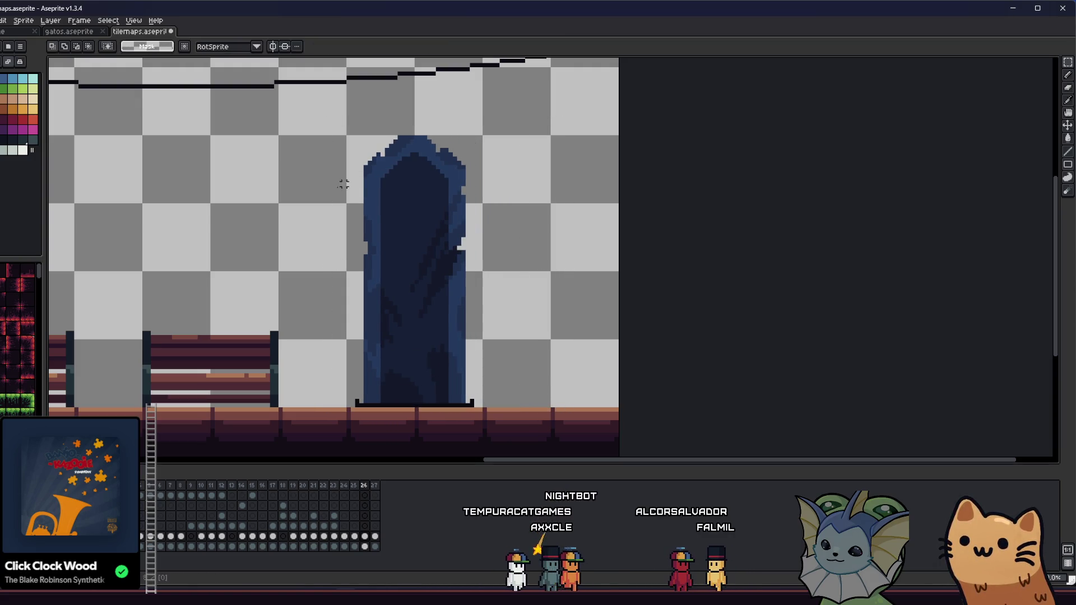
key(alt+f)
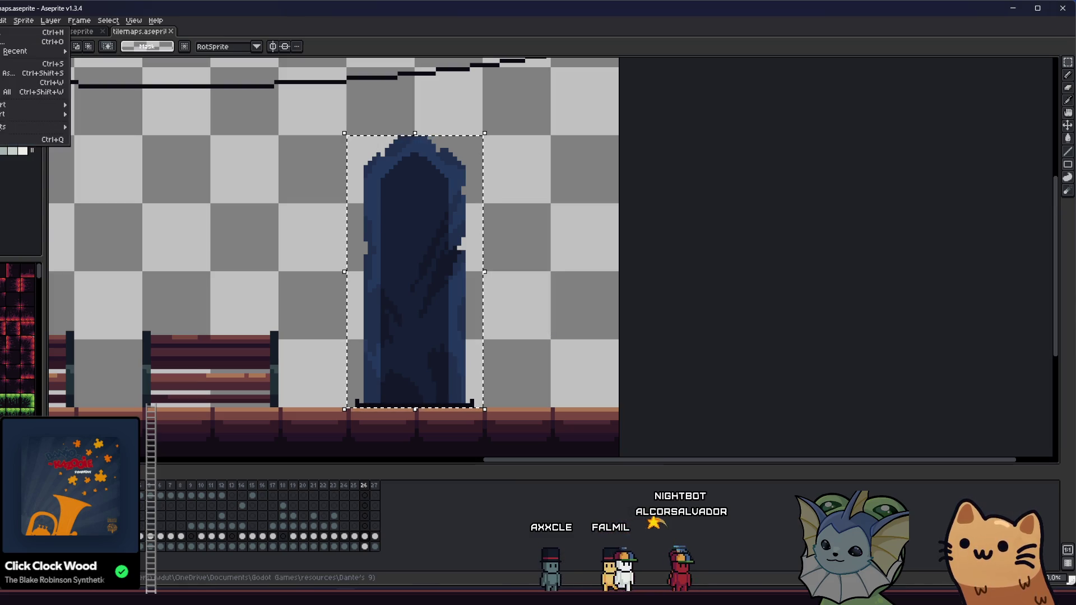
- Export the selected banner over blue_banner.png, confirming the overwrite
mouse_move(21, 104)
click(112, 106)
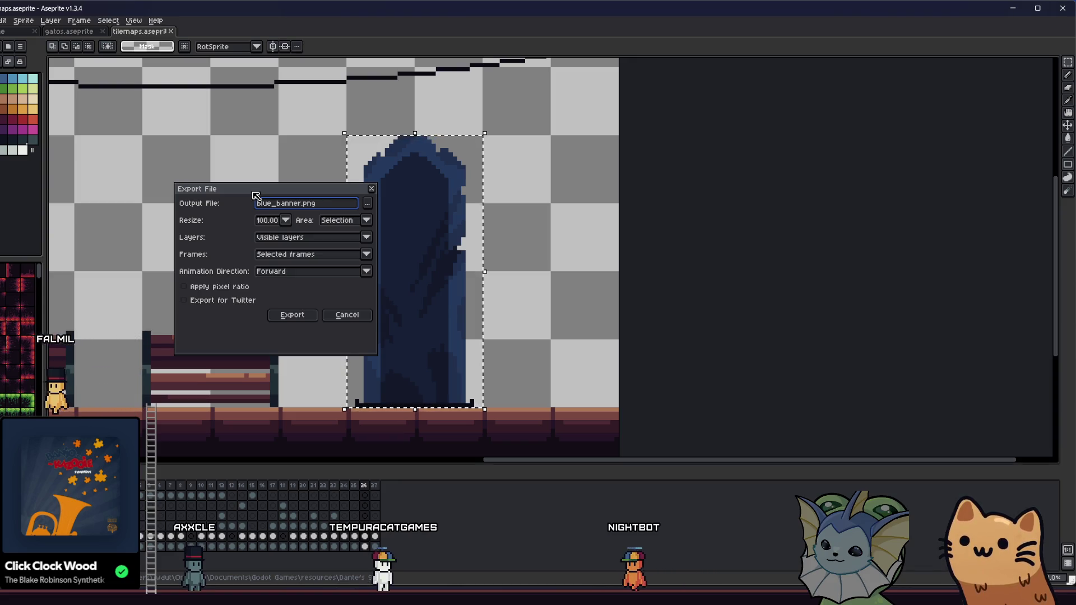
click(291, 314)
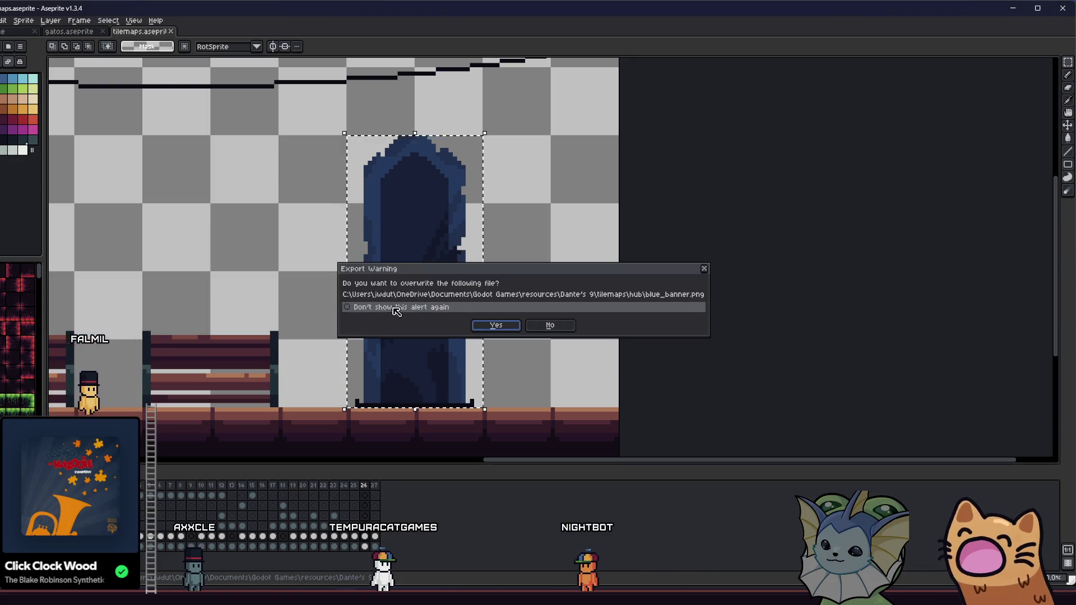
click(496, 325)
- Back in Godot, let the updated banner reimport and show it in the TileSet editor
key(alt+Tab)
key(alt+Tab)
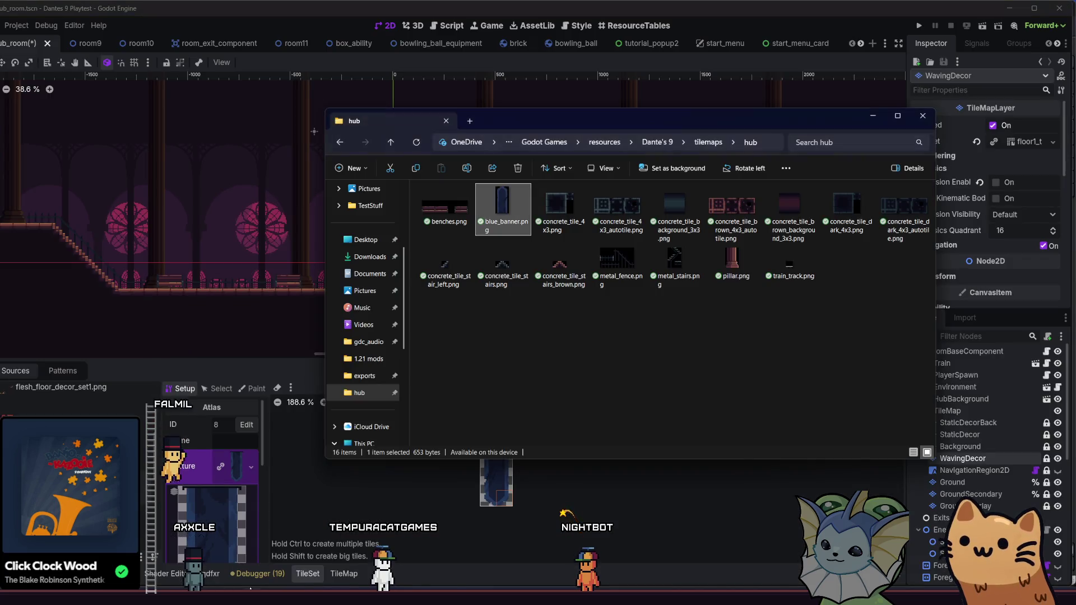
key(alt+Tab)
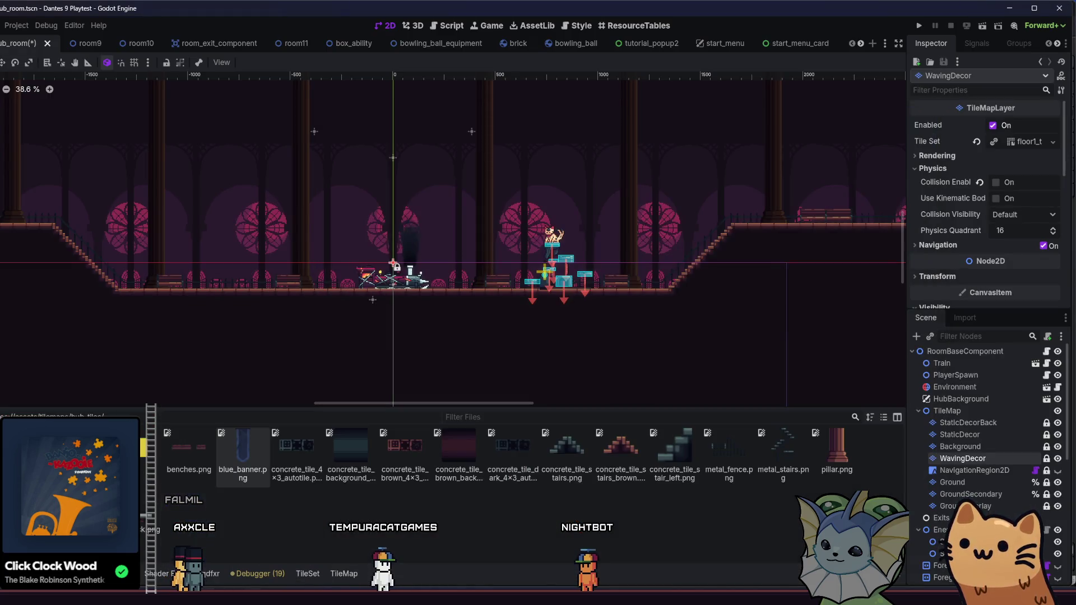
key(alt+Tab)
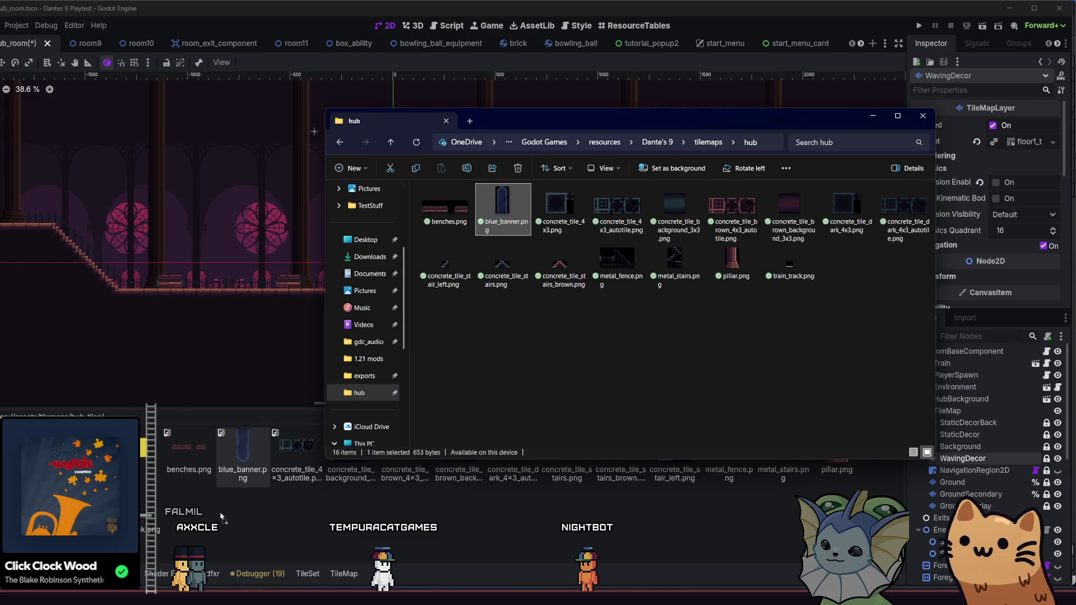
click(221, 516)
click(303, 573)
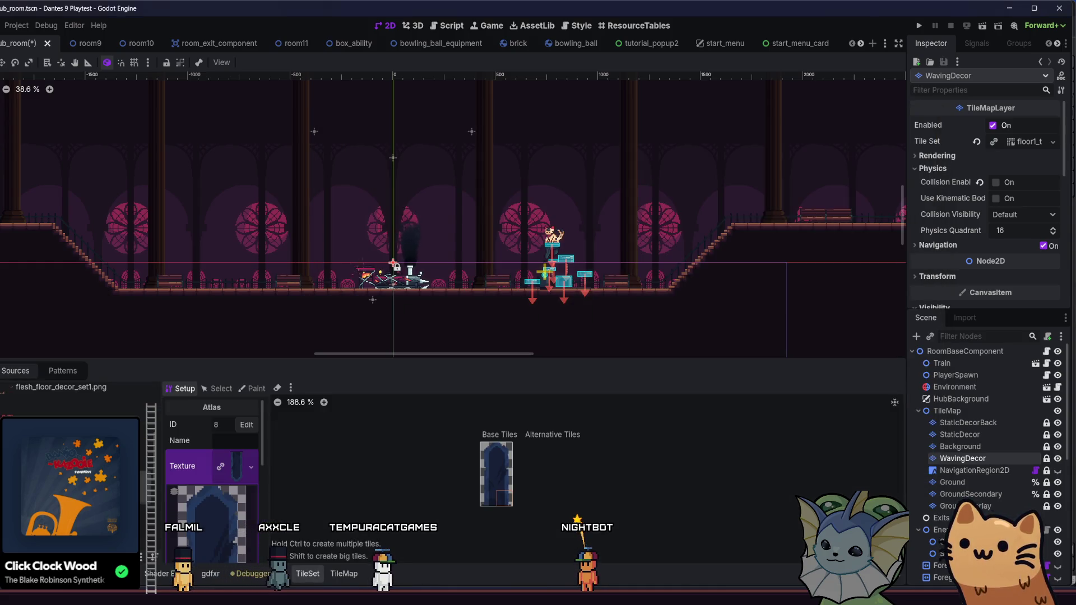
- Switch to the TileMap painting panel and paint three blue banner tiles along the back wall
click(309, 572)
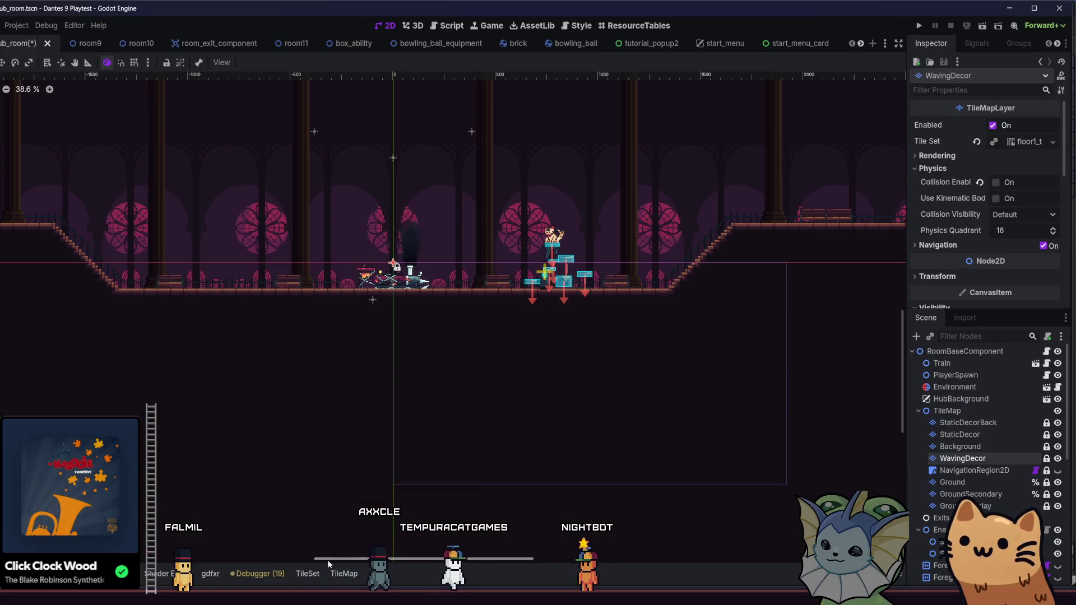
click(342, 572)
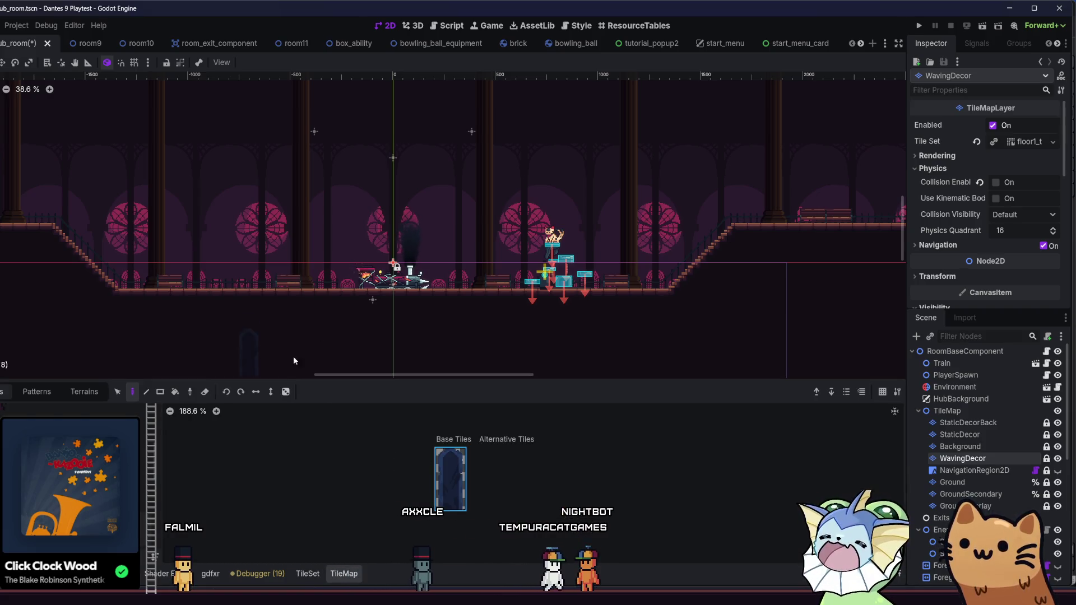
scroll(454, 220, up, 2)
key(e)
key(e)
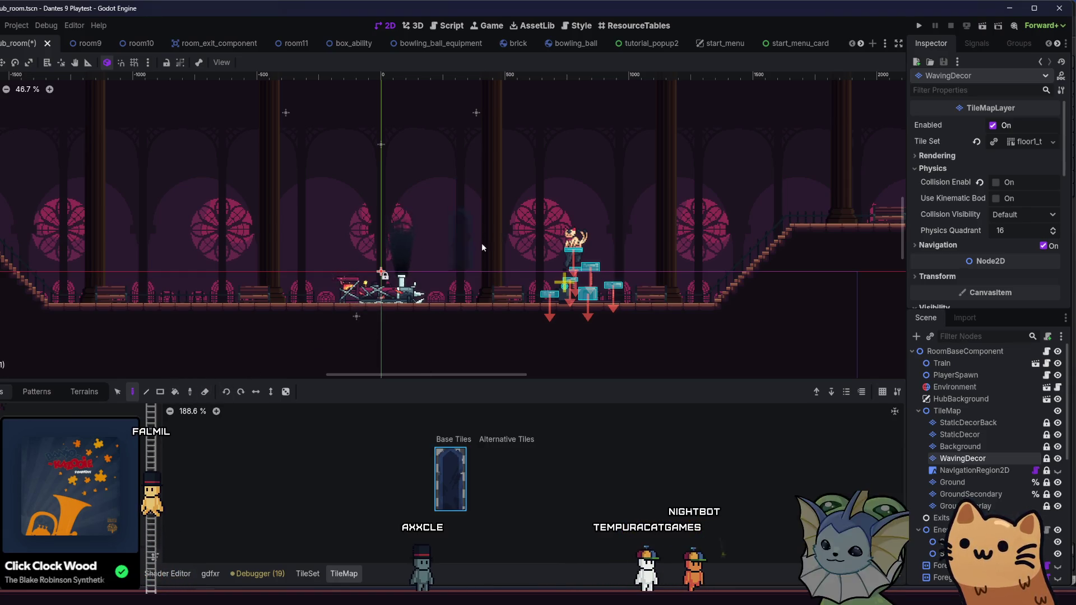
click(490, 217)
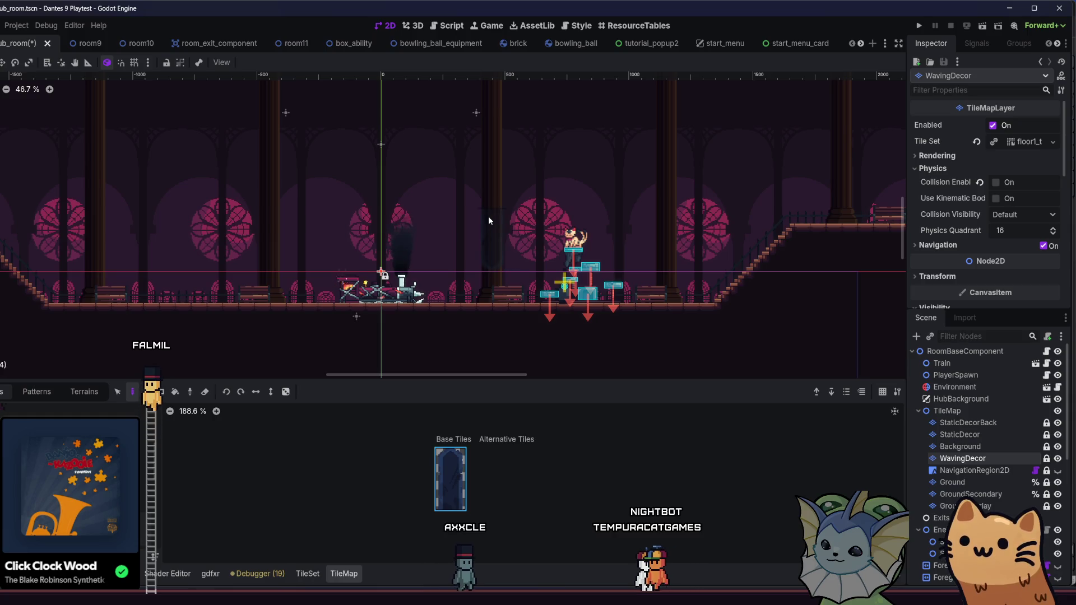
click(255, 224)
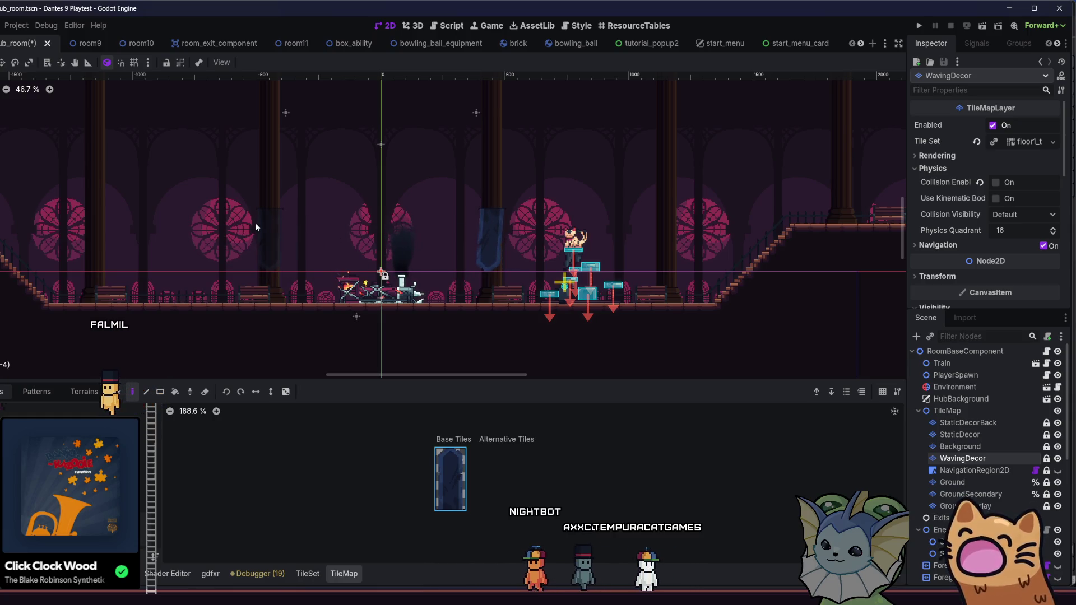
click(259, 219)
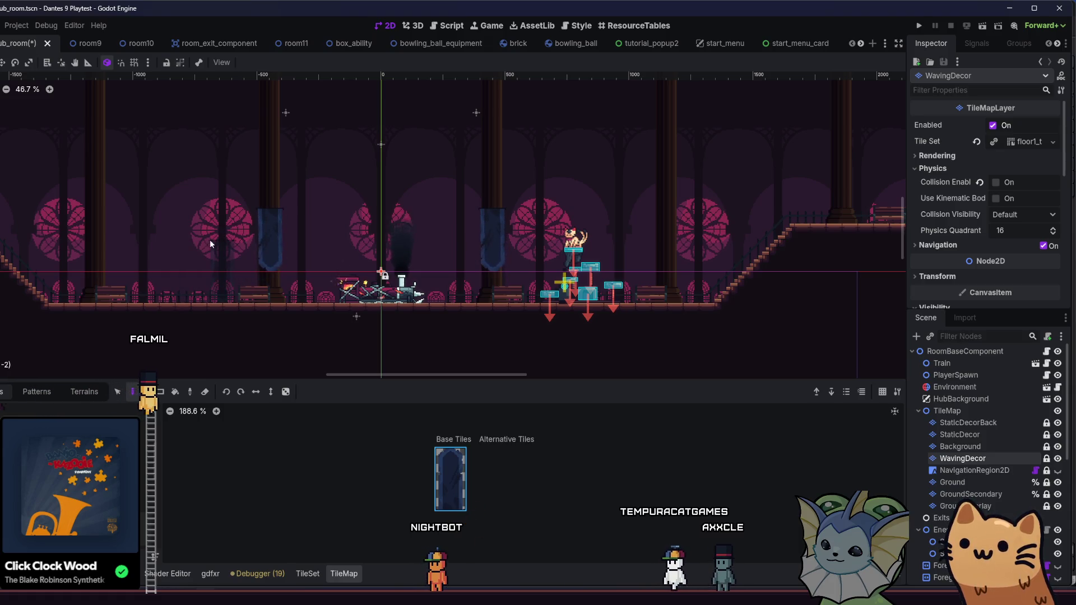
- Paint one more blue banner tile higher on the back wall
scroll(241, 228, up, 2)
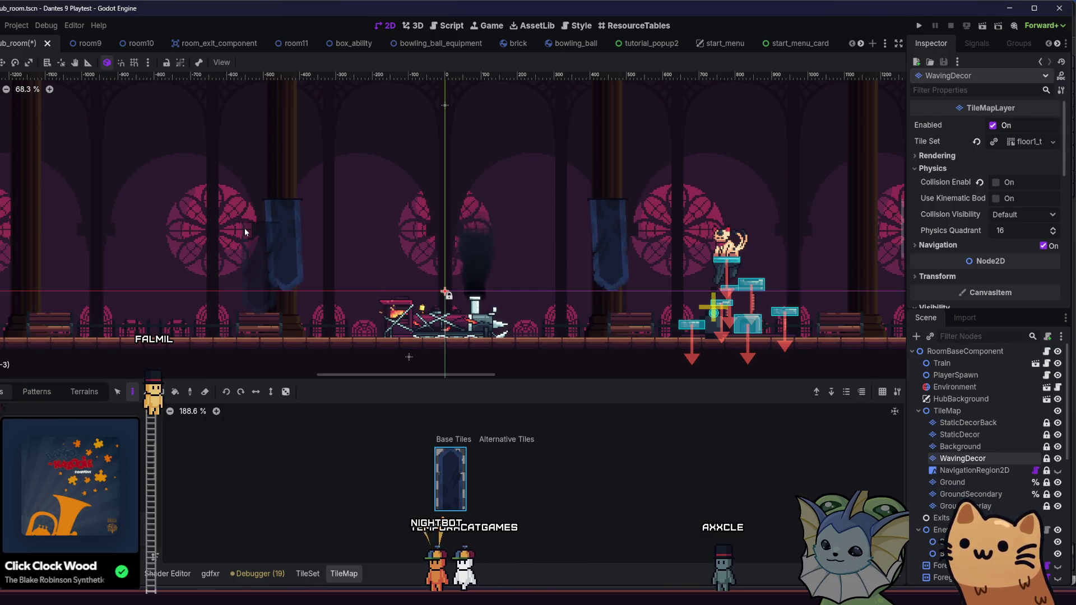
scroll(311, 221, right, 2)
scroll(311, 222, down, 1)
scroll(312, 222, down, 1)
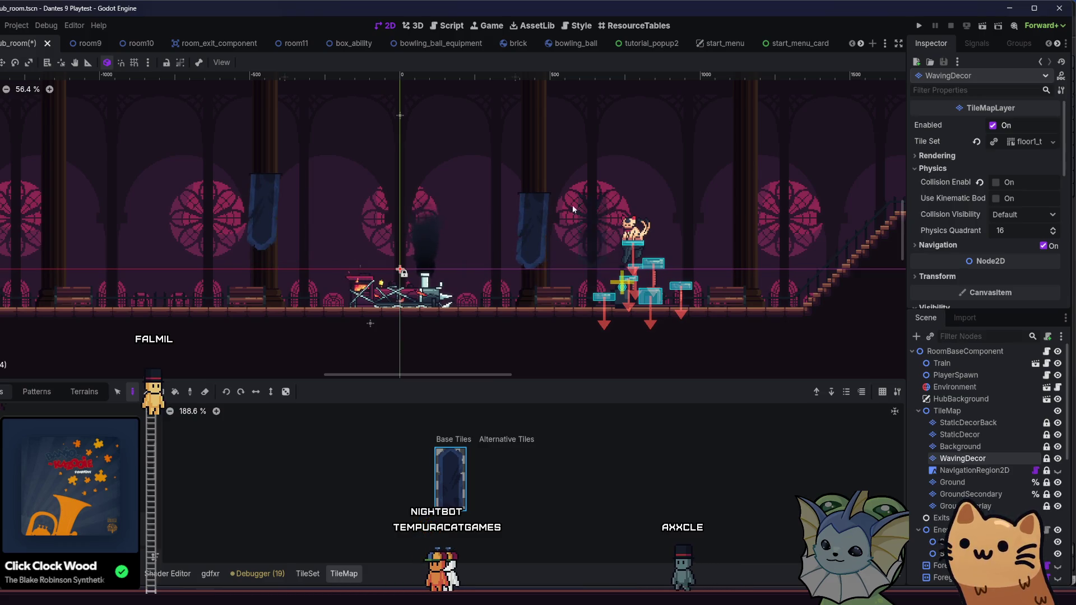
click(523, 186)
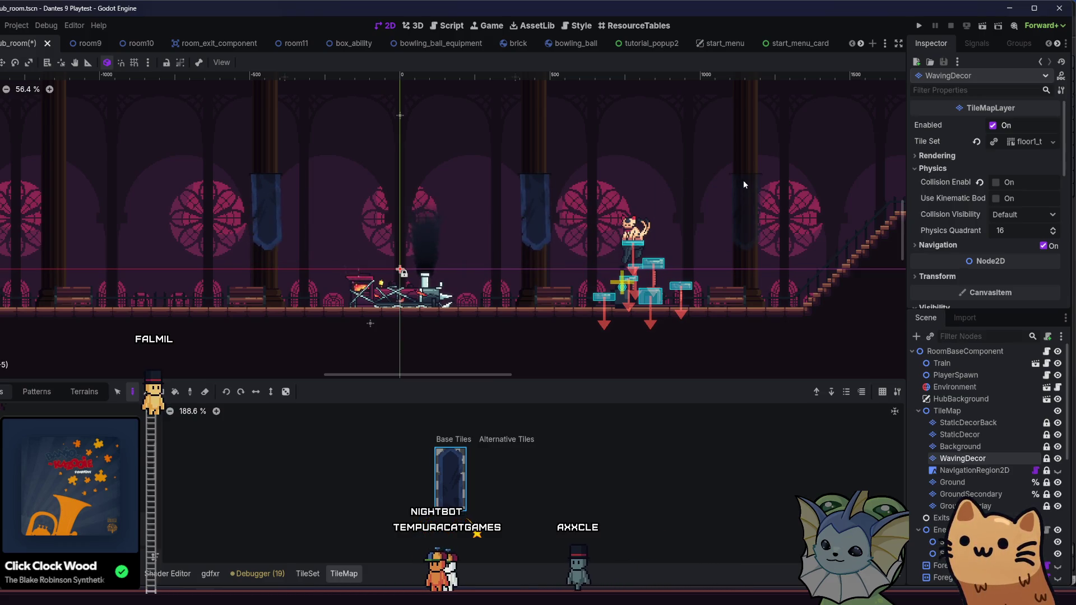
scroll(562, 216, left, 10)
scroll(563, 216, up, 1)
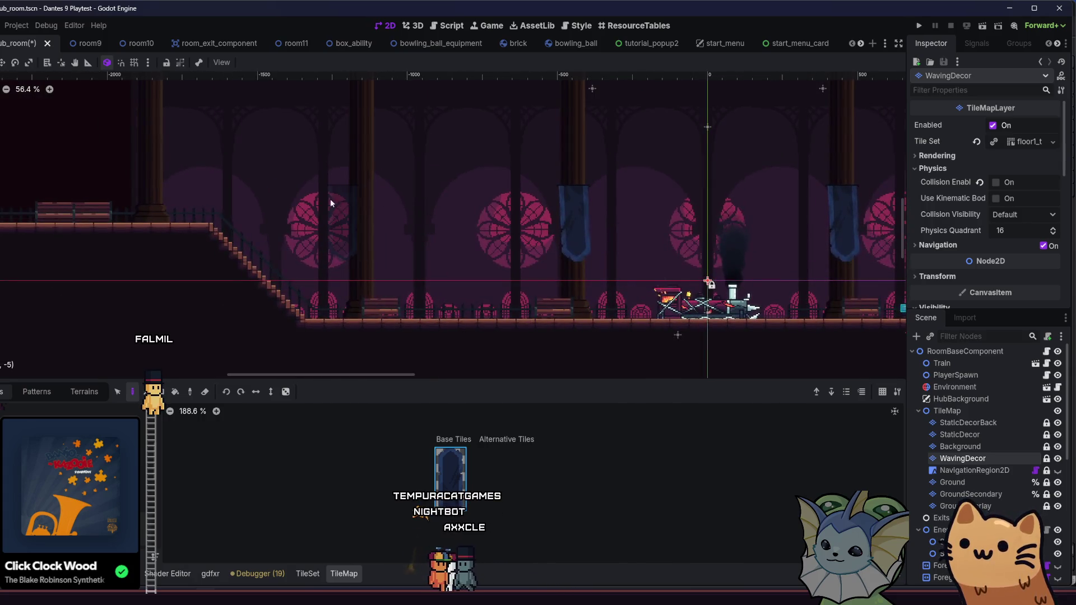
scroll(318, 223, down, 3)
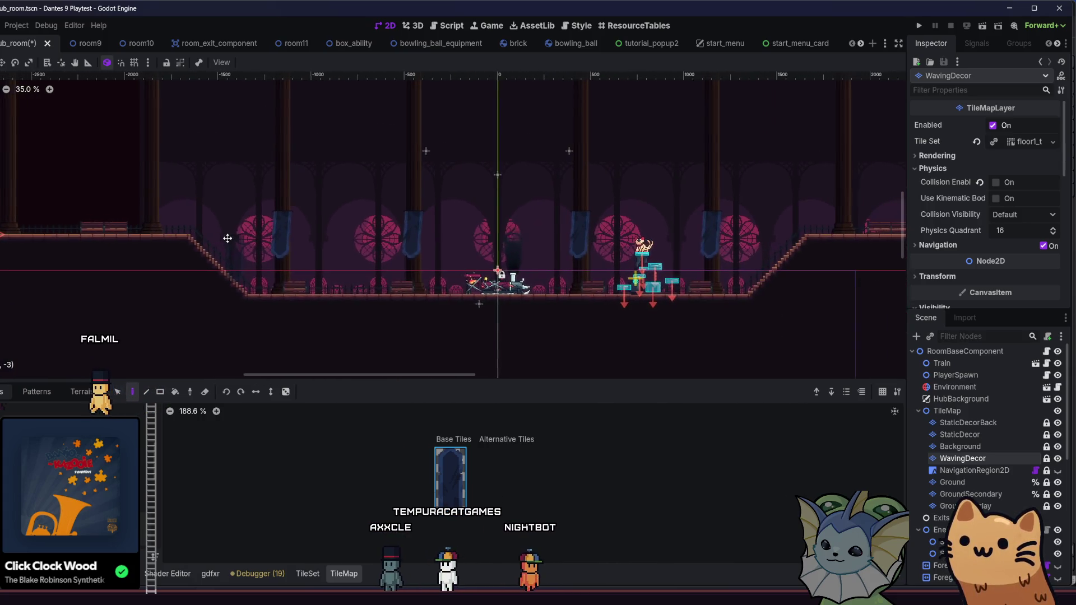
- Paint an additional blue banner tile near the hub room's left end
scroll(264, 224, right, 5)
scroll(263, 225, down, 1)
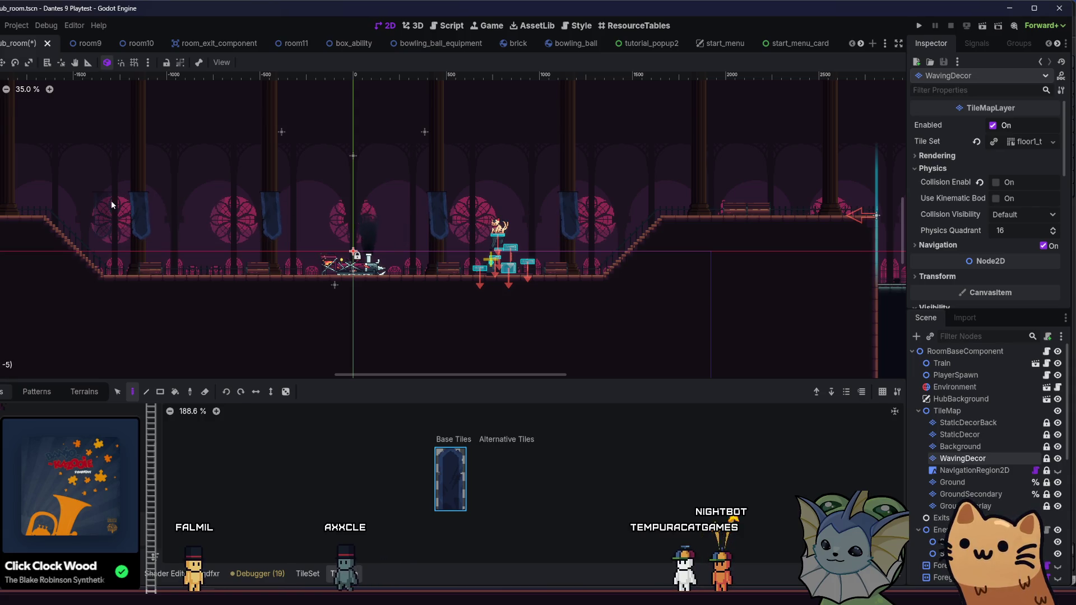
scroll(187, 232, down, 2)
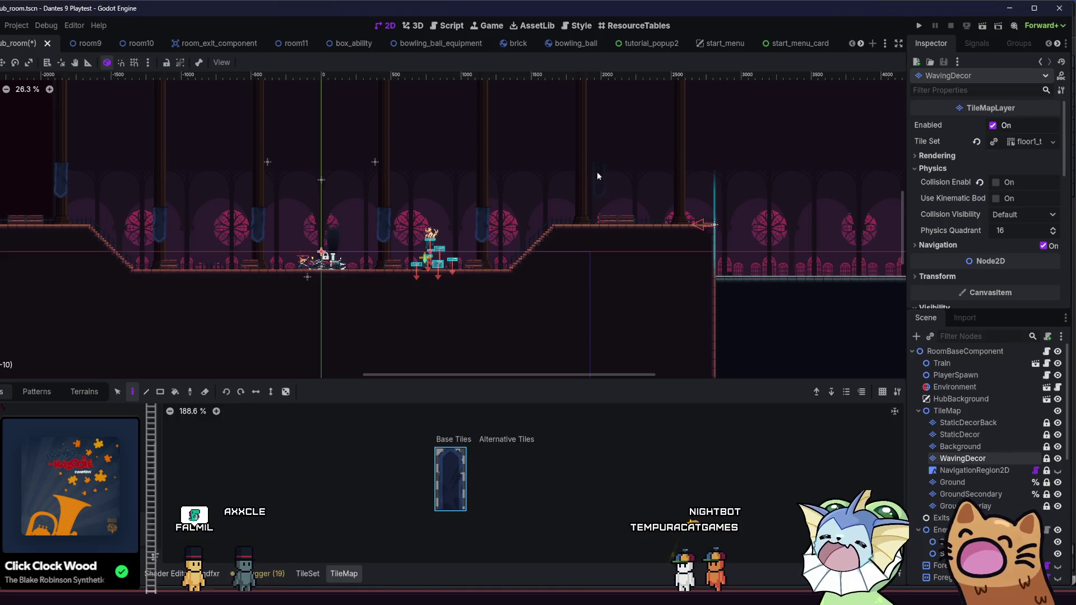
drag(132, 169, 297, 189)
drag(205, 188, 269, 176)
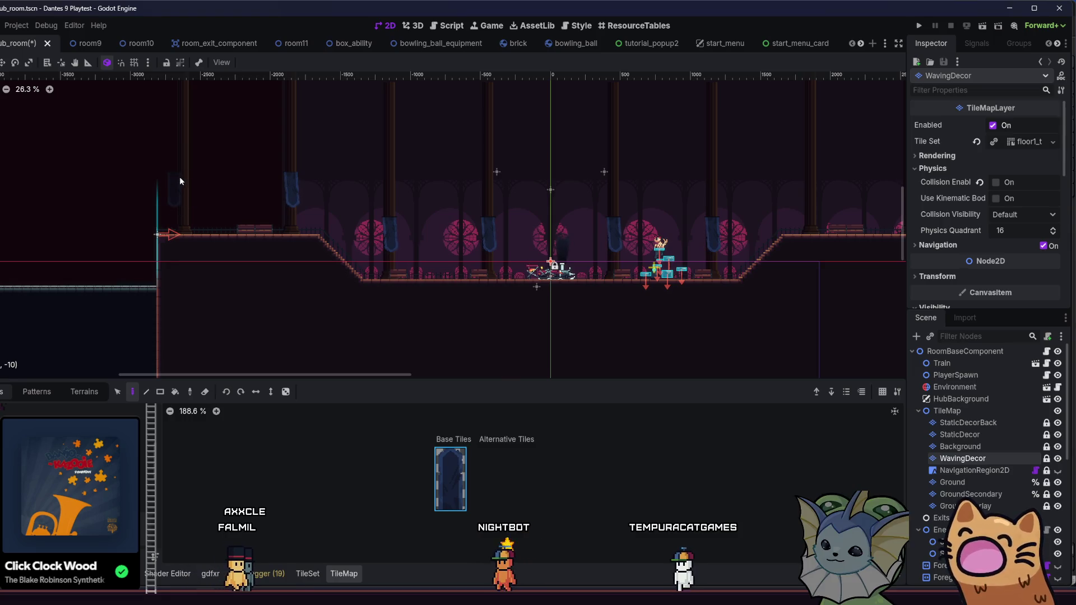
drag(314, 198, 300, 200)
drag(801, 182, 651, 175)
click(651, 175)
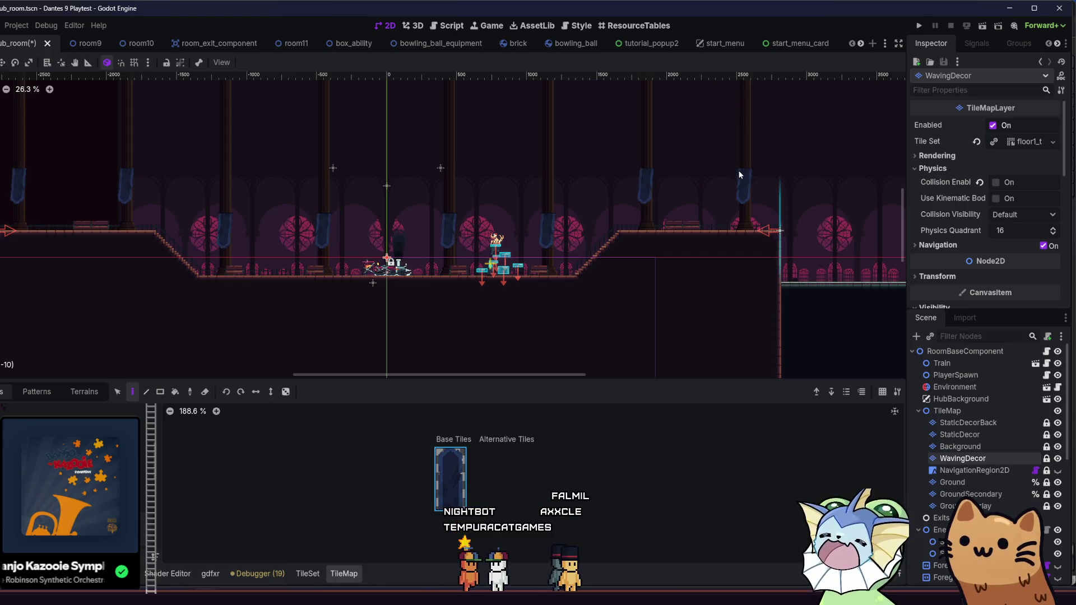
- Save the hub room scene with Ctrl+S and run the game
key(ctrl+s)
drag(368, 206, 425, 203)
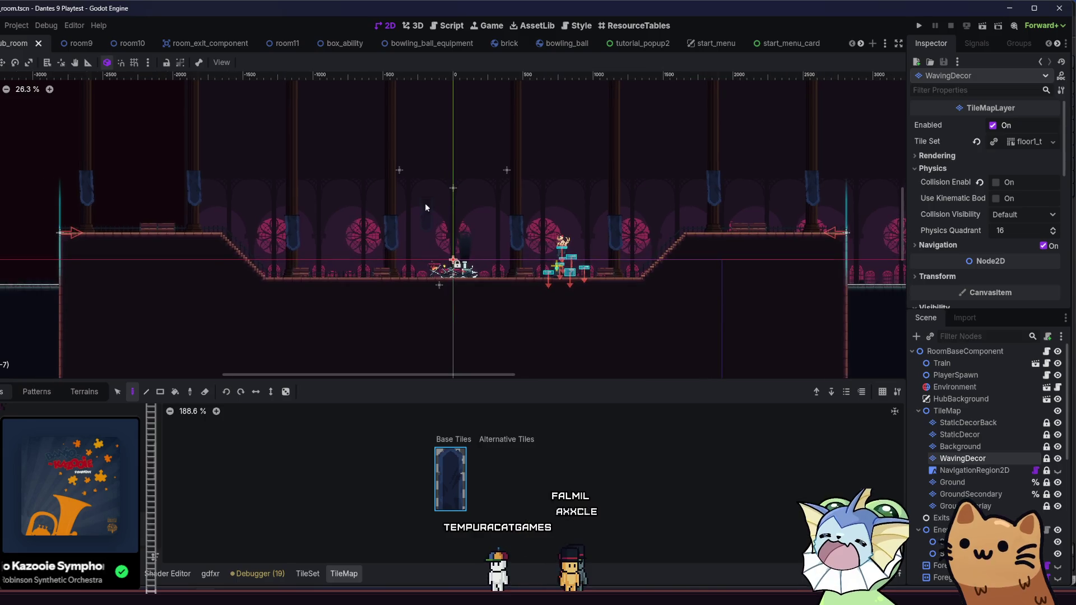
click(925, 24)
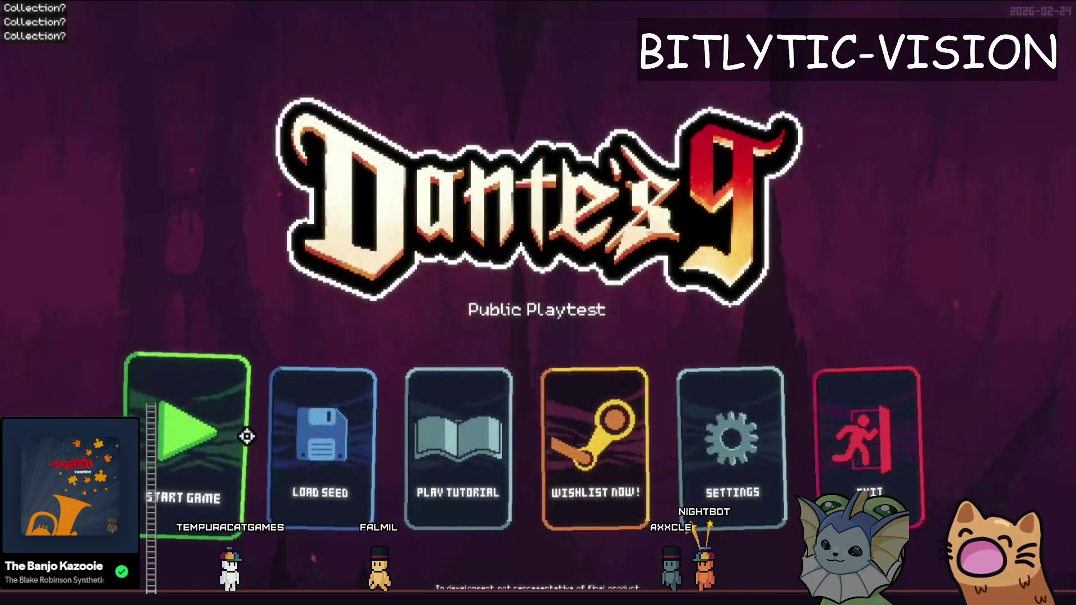
- Start a new game from the Dante's 9 main menu, then return to the Godot editor
click(247, 436)
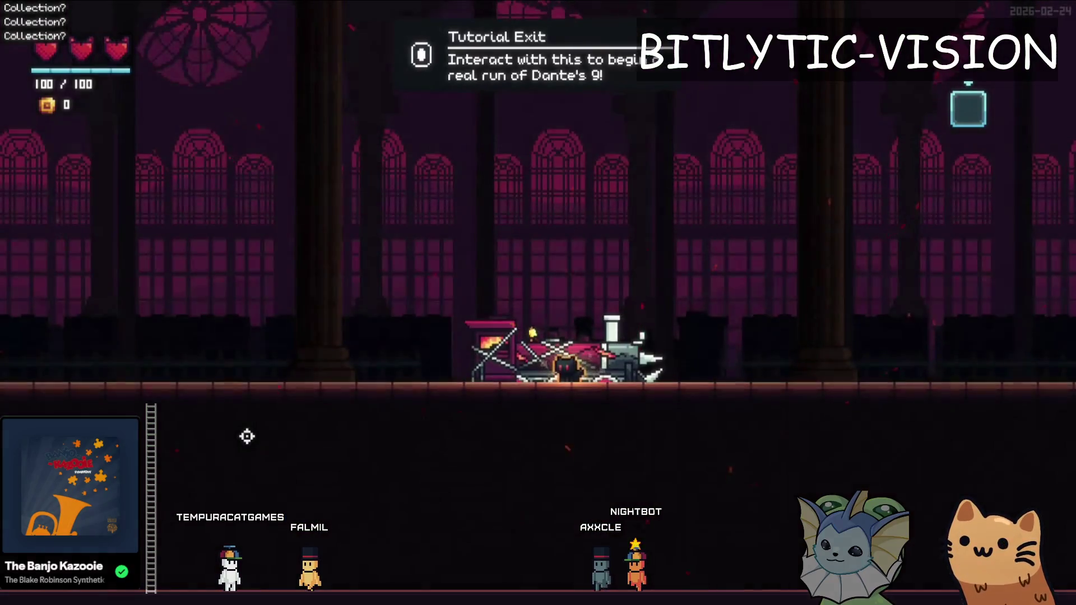
key(alt+Tab)
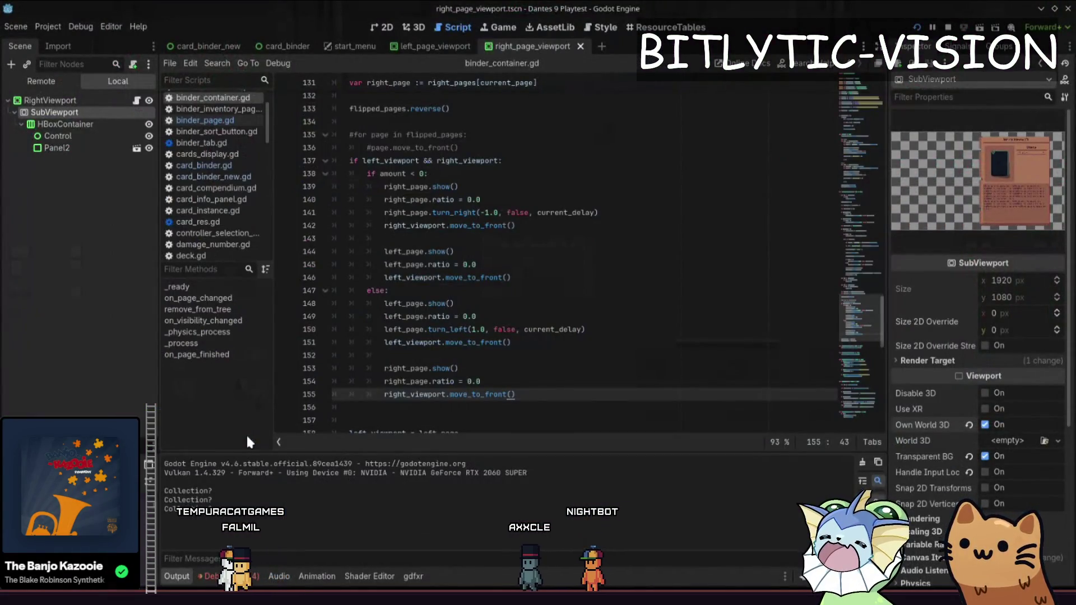
- Search the project for Console.print("Collection, delete that line in binder_collection_page.gd, and save
key(ctrl+shift+f)
text(Cons)
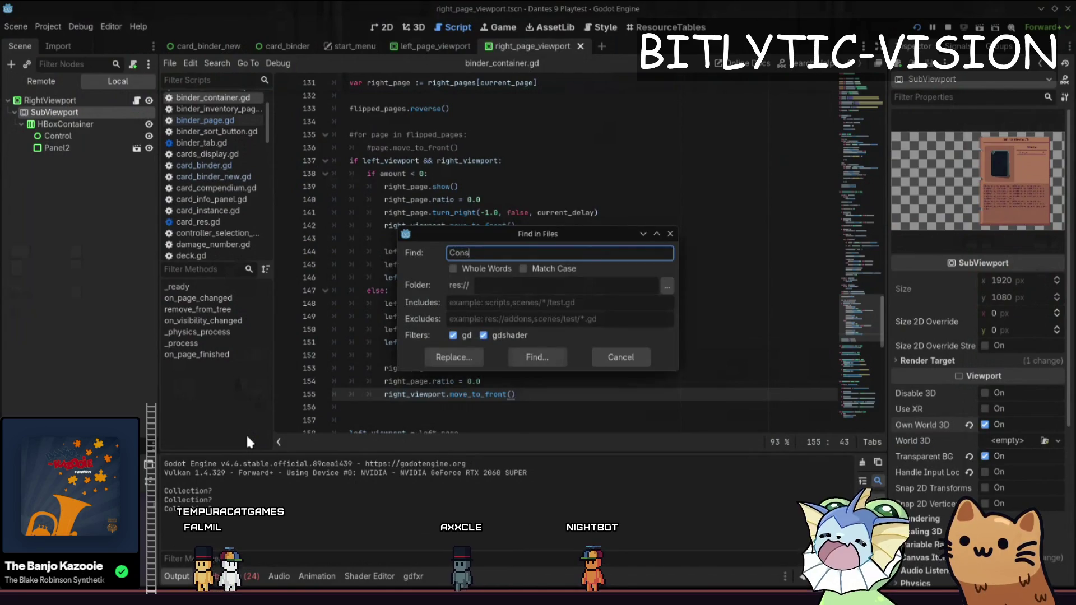
text(ole.print("Collection)
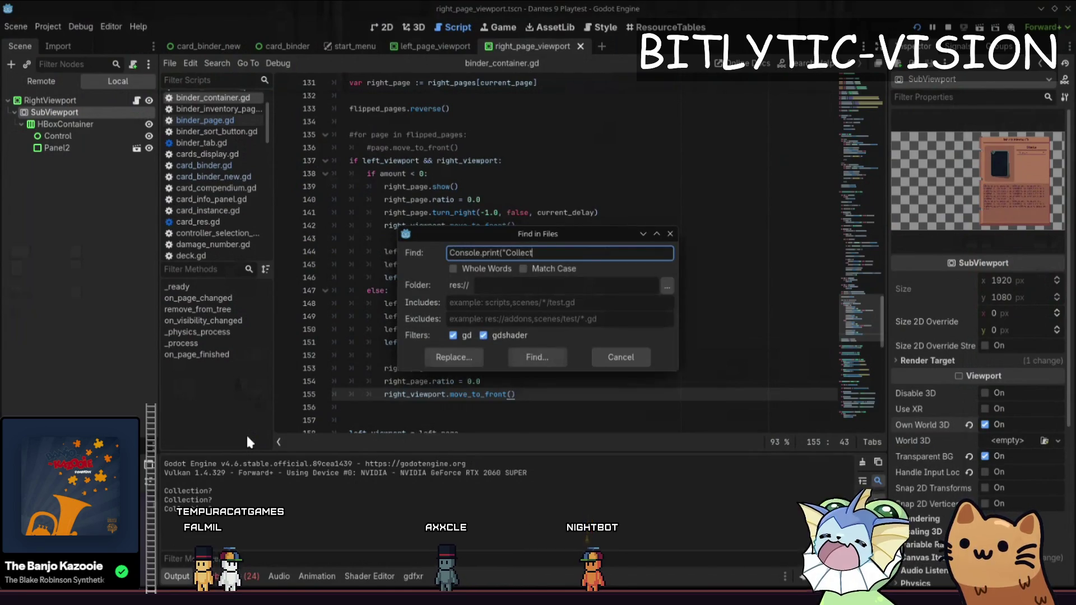
key(Return)
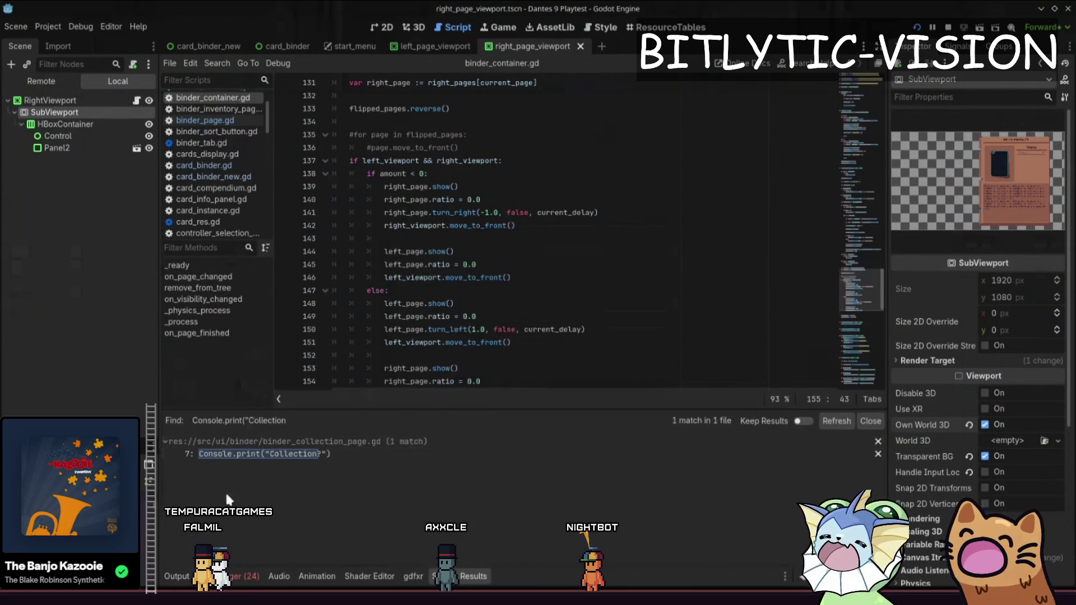
click(378, 458)
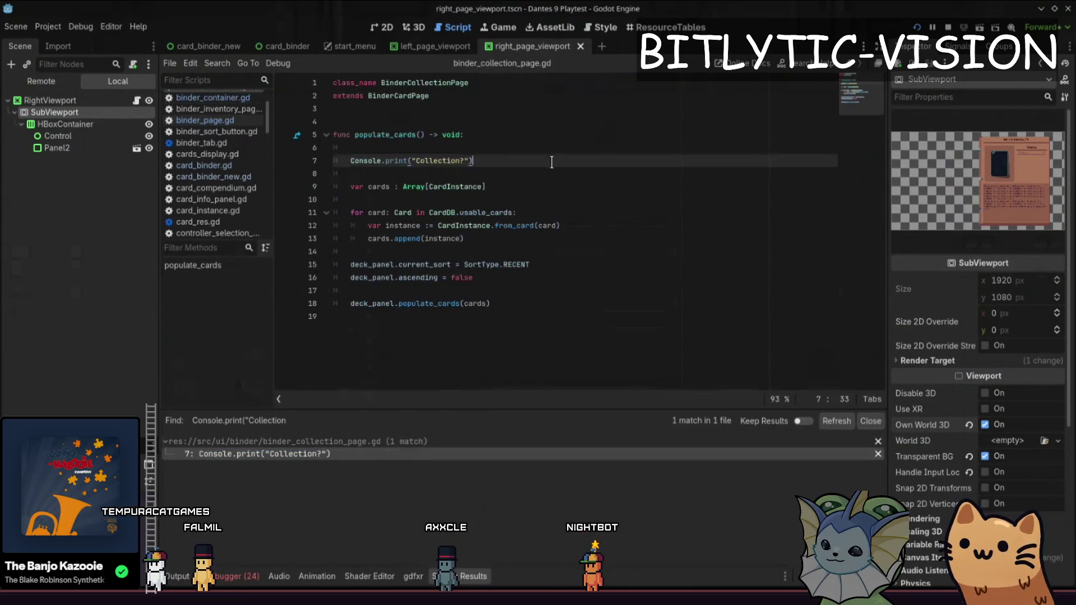
key(ctrl+shift+k)
key(ctrl+s)
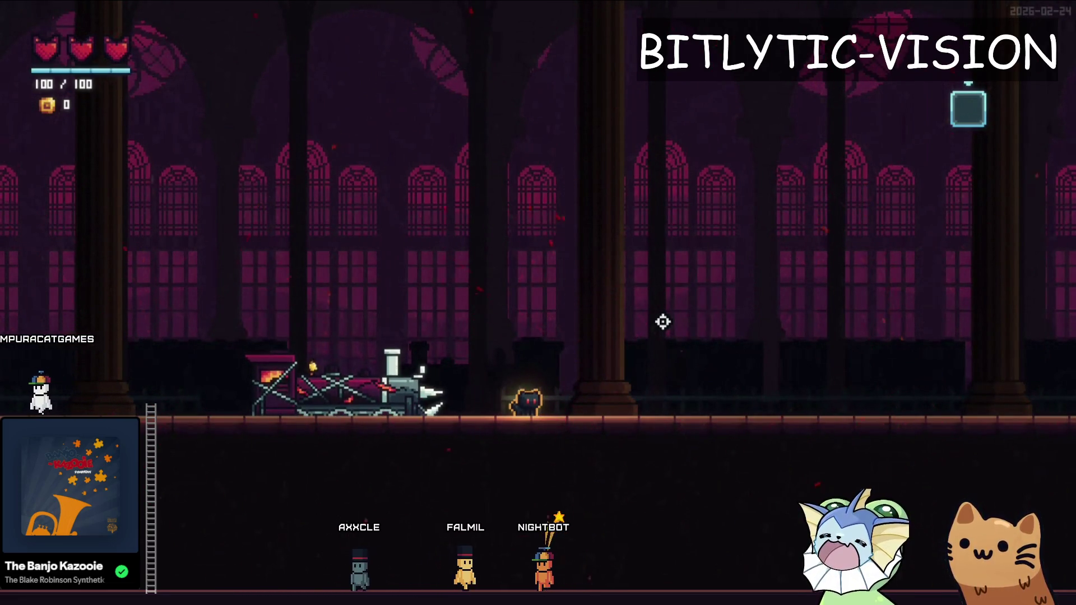
- Open the card binder with Tab and flip repeatedly between Deck and Collection using Left/Right
key(Tab)
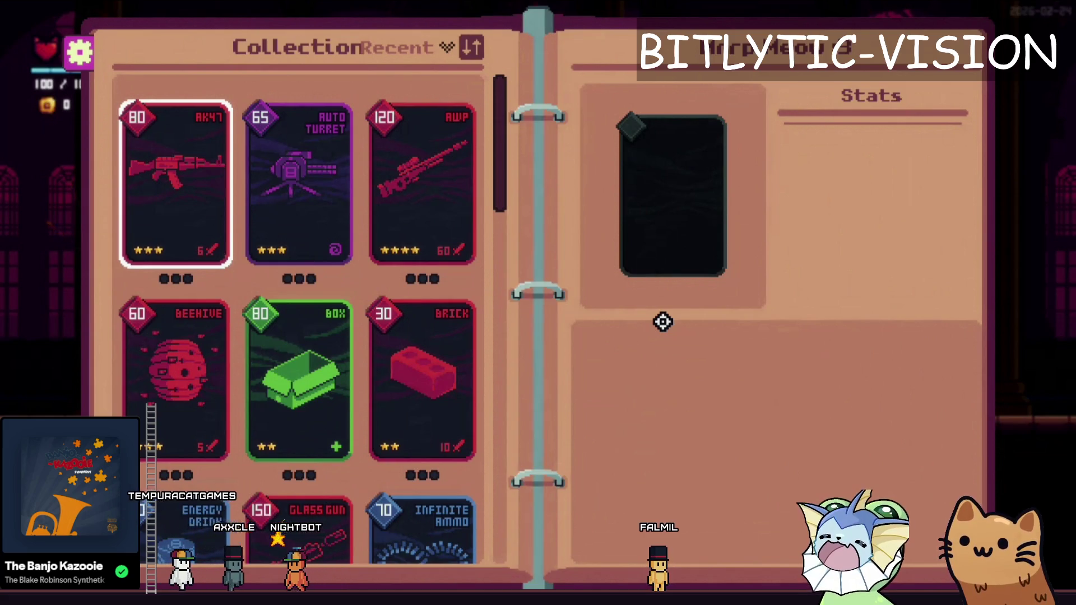
key(Left)
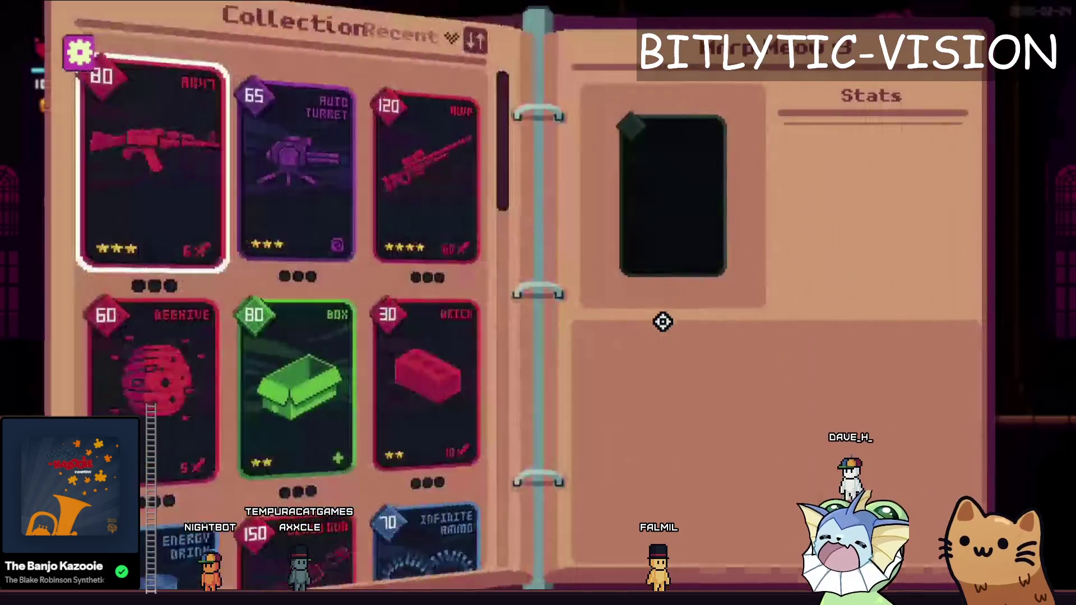
key(Left)
key(Right)
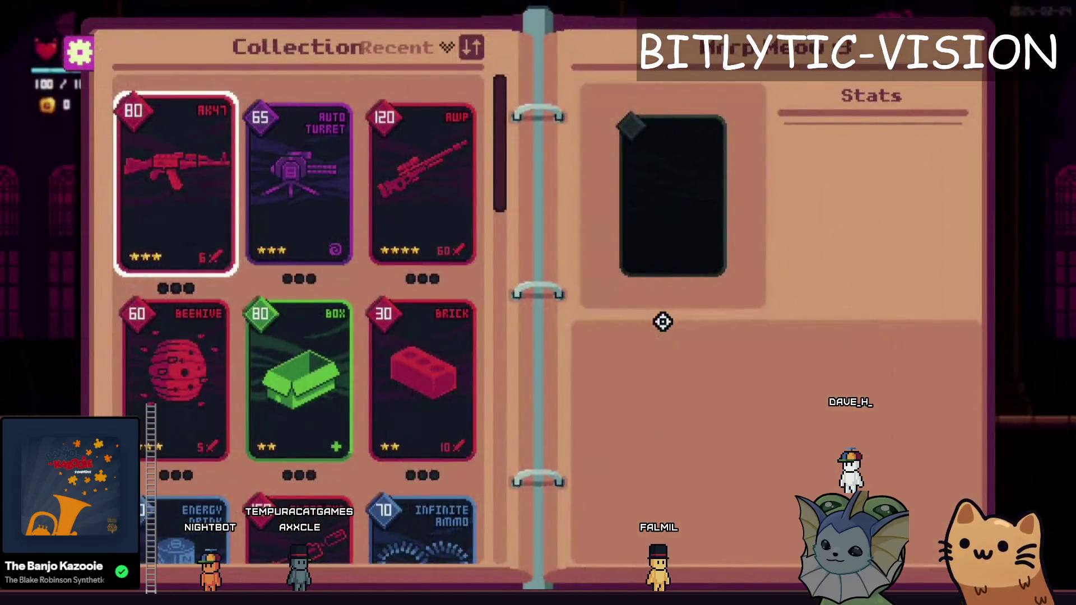
key(Left)
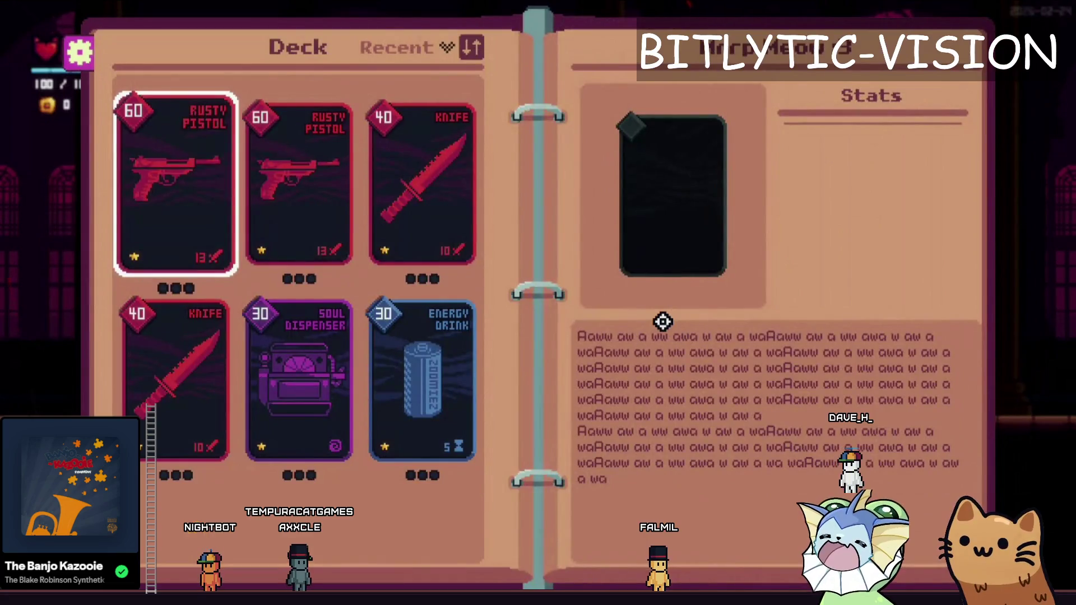
key(Right)
key(Left)
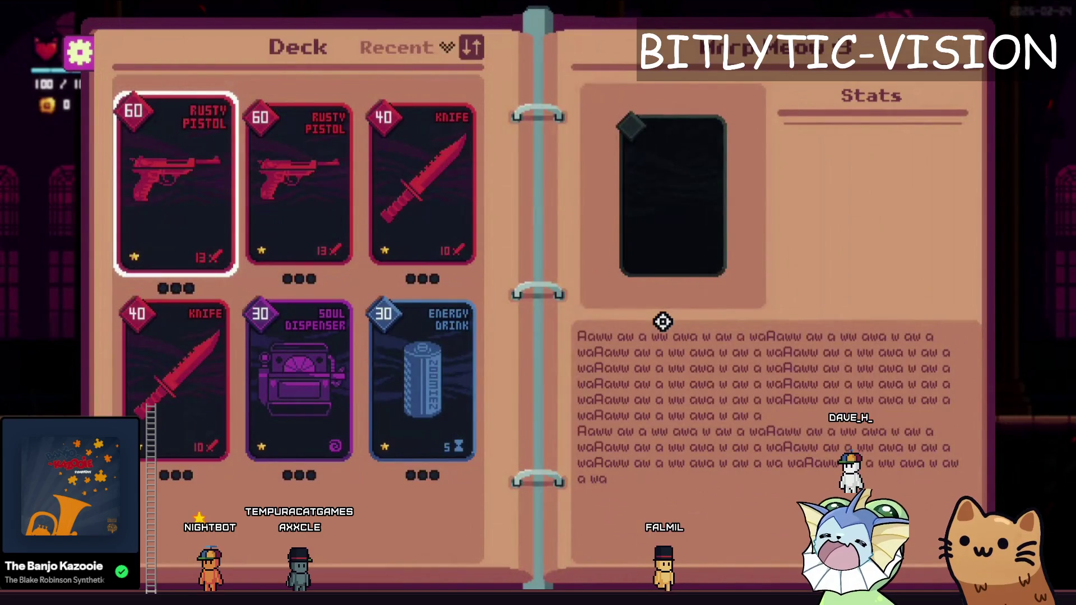
key(Right)
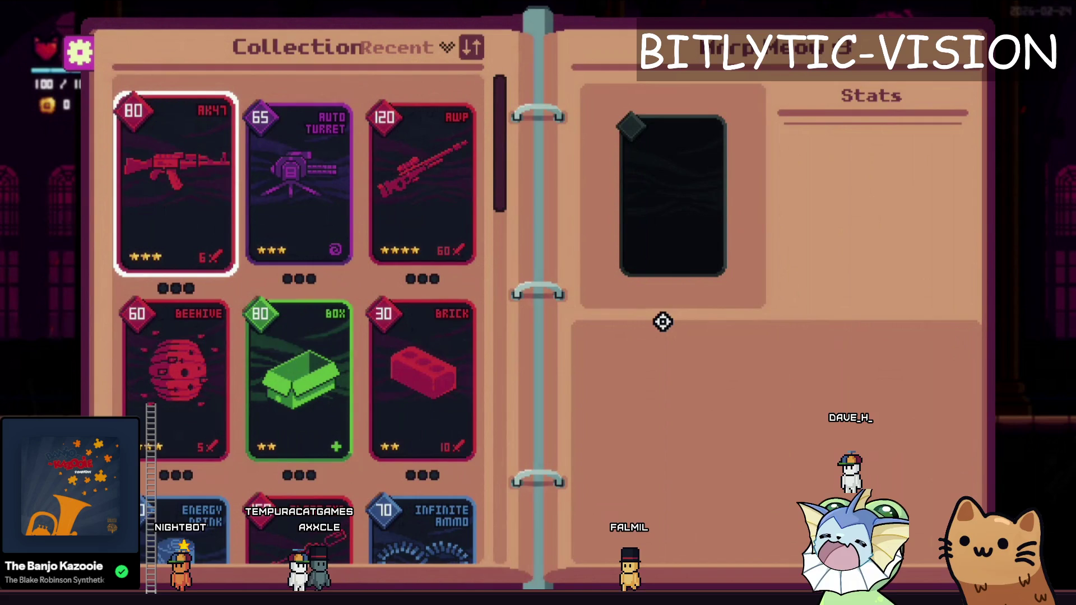
key(Left)
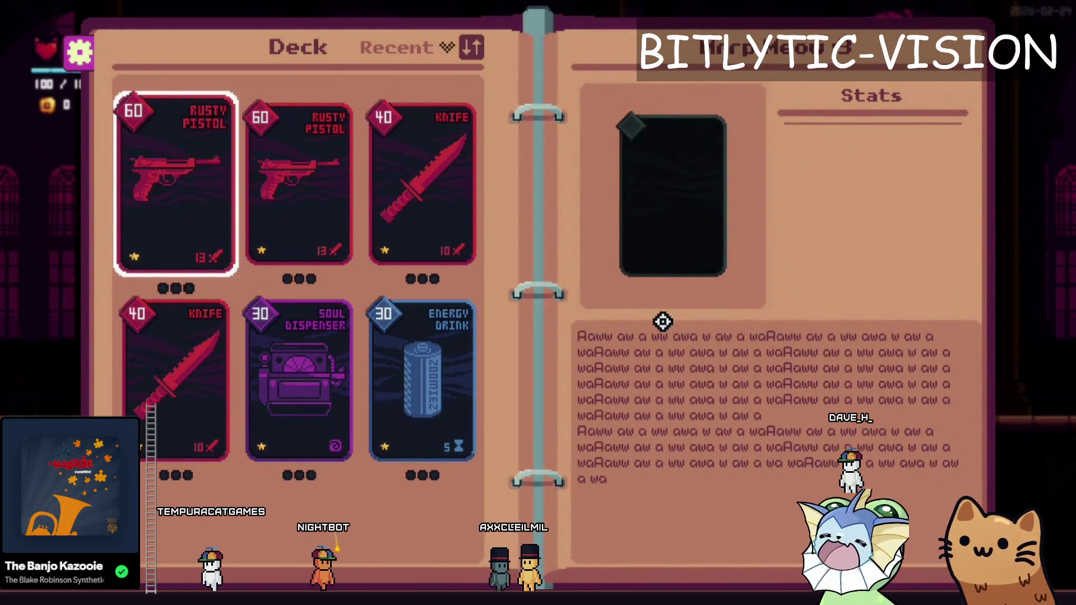
key(Right)
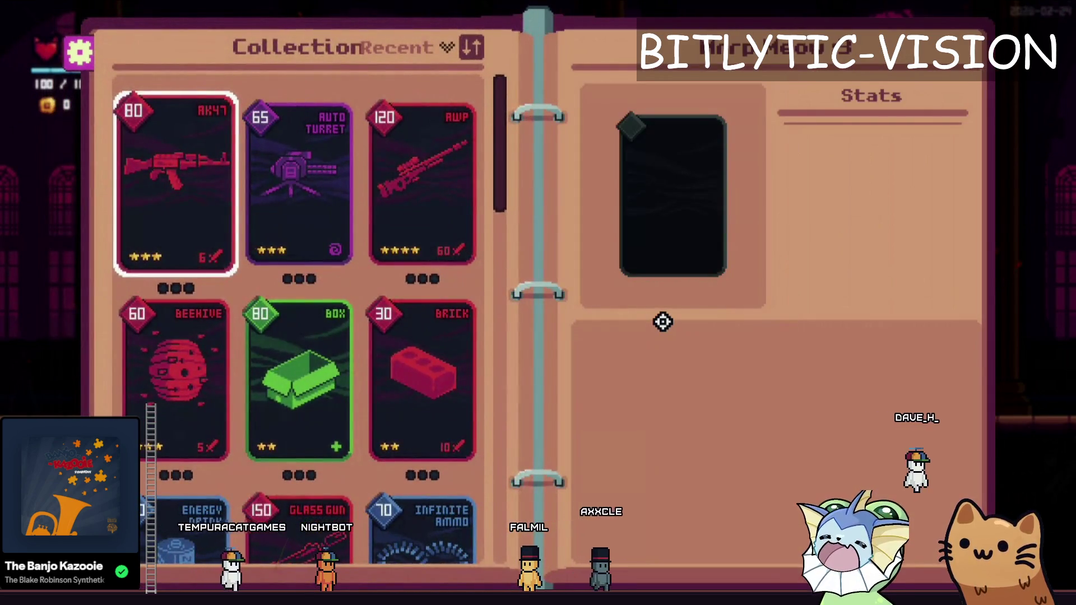
key(Left)
key(Right)
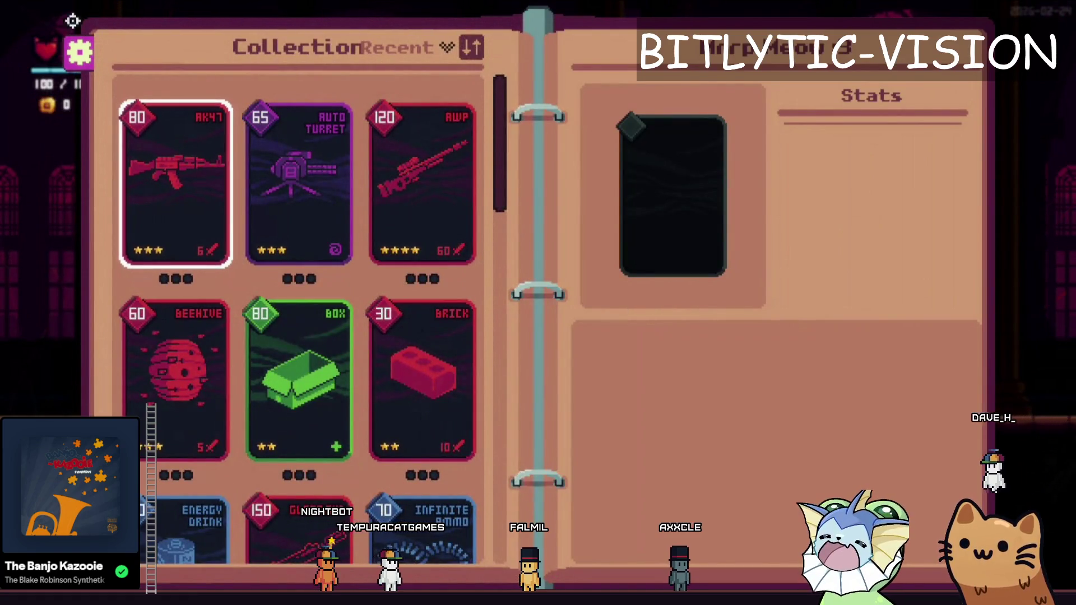
key(Left)
key(Right)
key(Left)
key(Right)
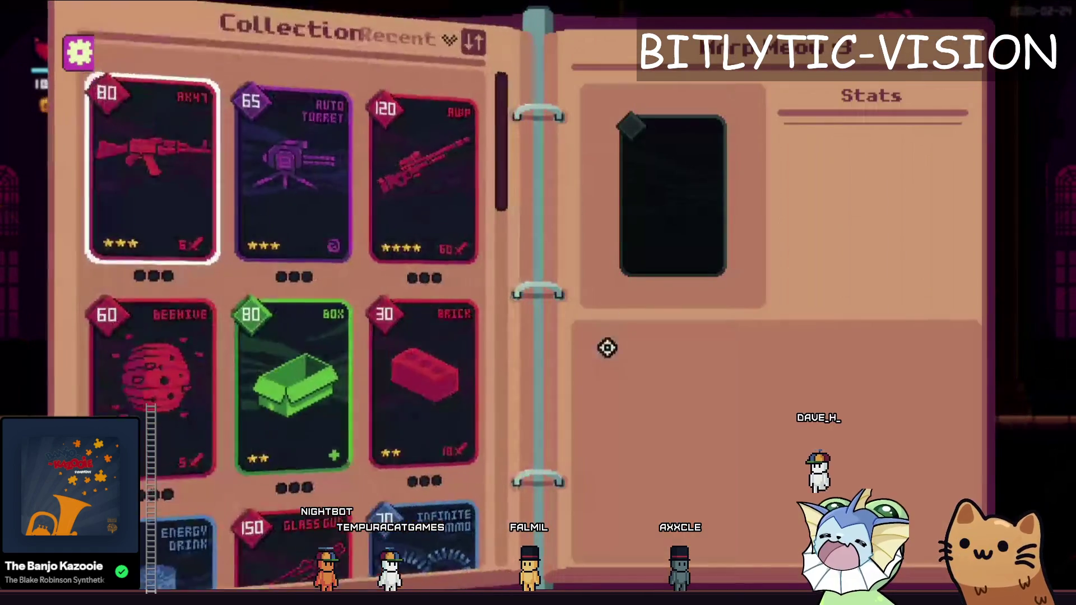
key(Left)
key(Right)
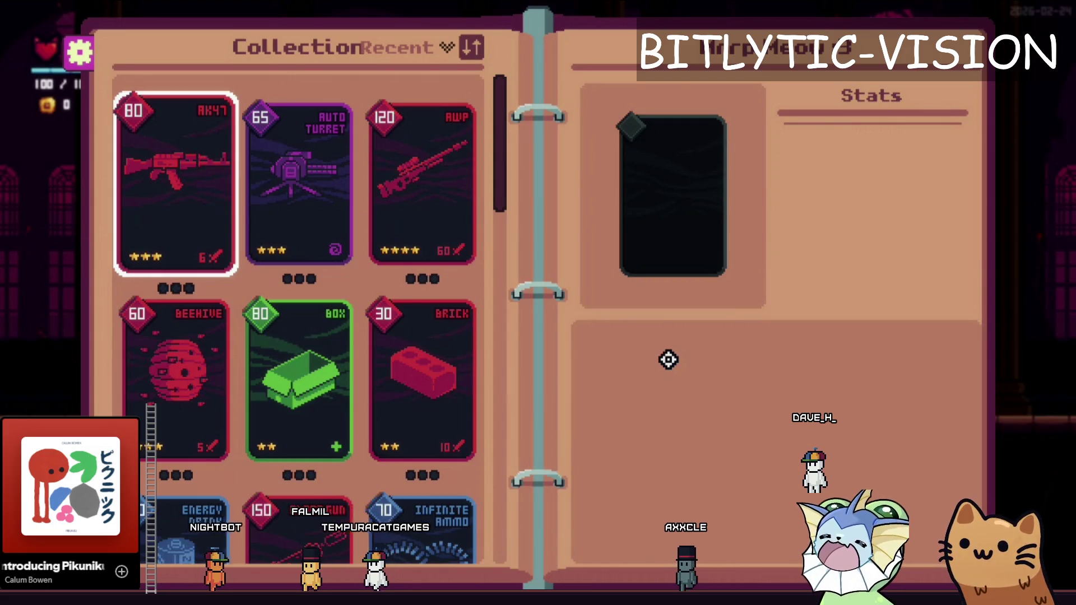
key(Left)
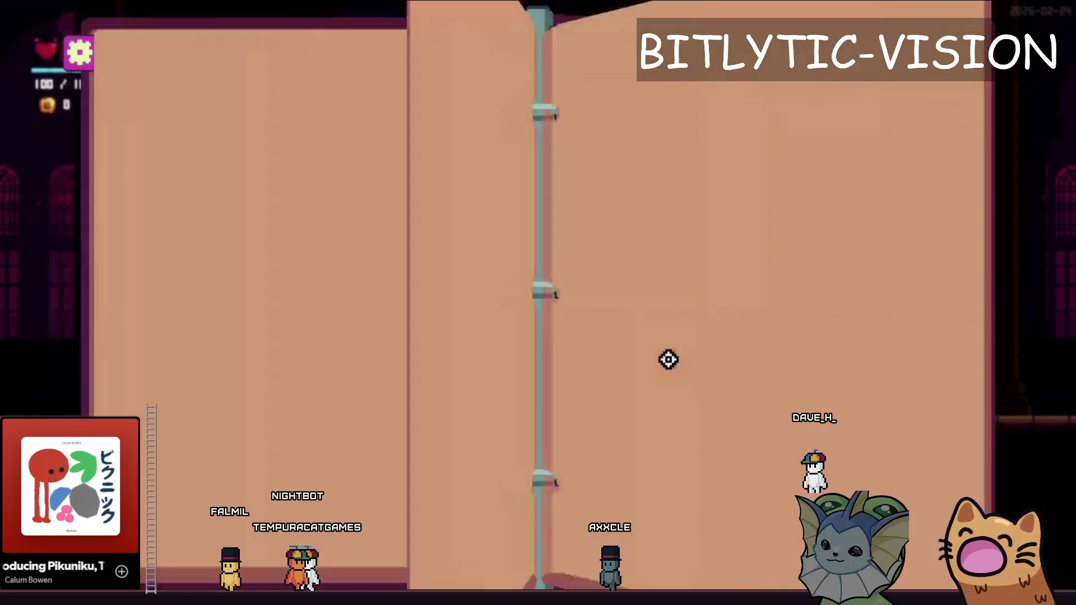
- Keep flipping the binder between Deck and Collection with the arrow keys and Tab
key(Right)
key(Left)
key(Right)
key(Left)
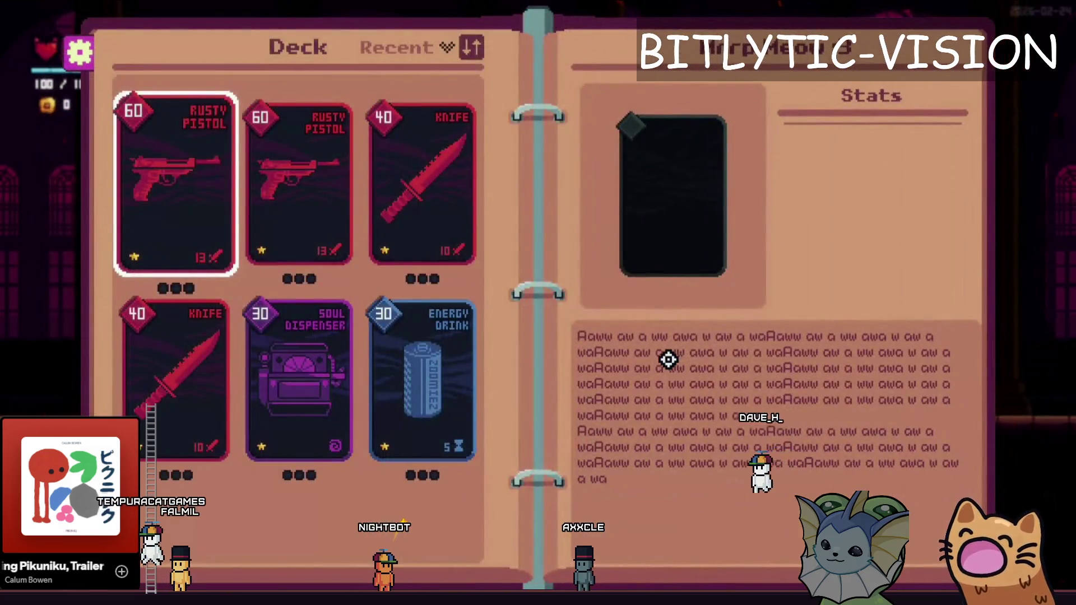
key(Right)
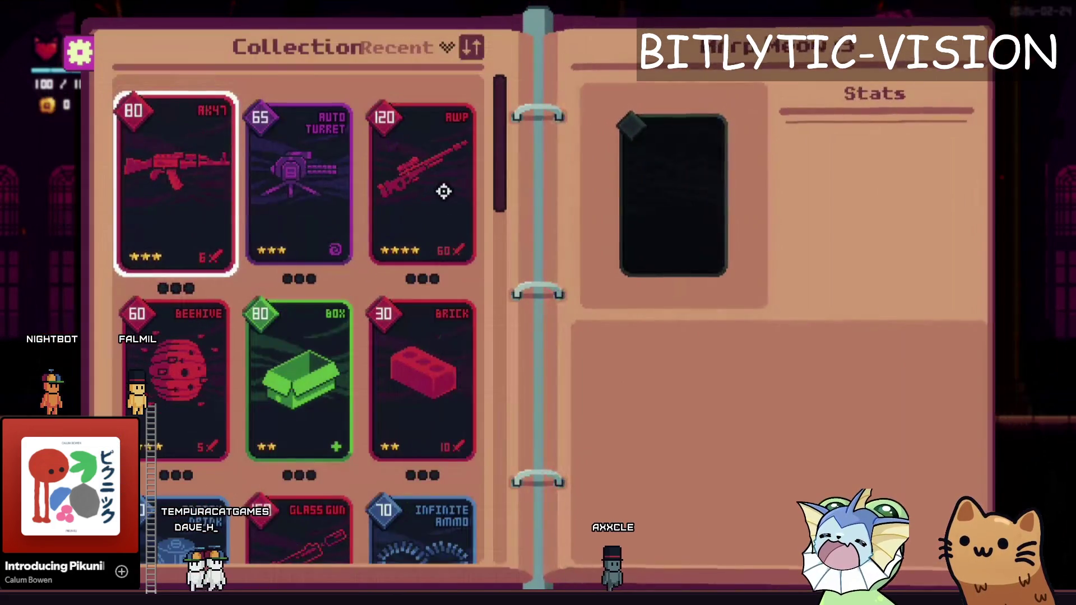
key(Tab)
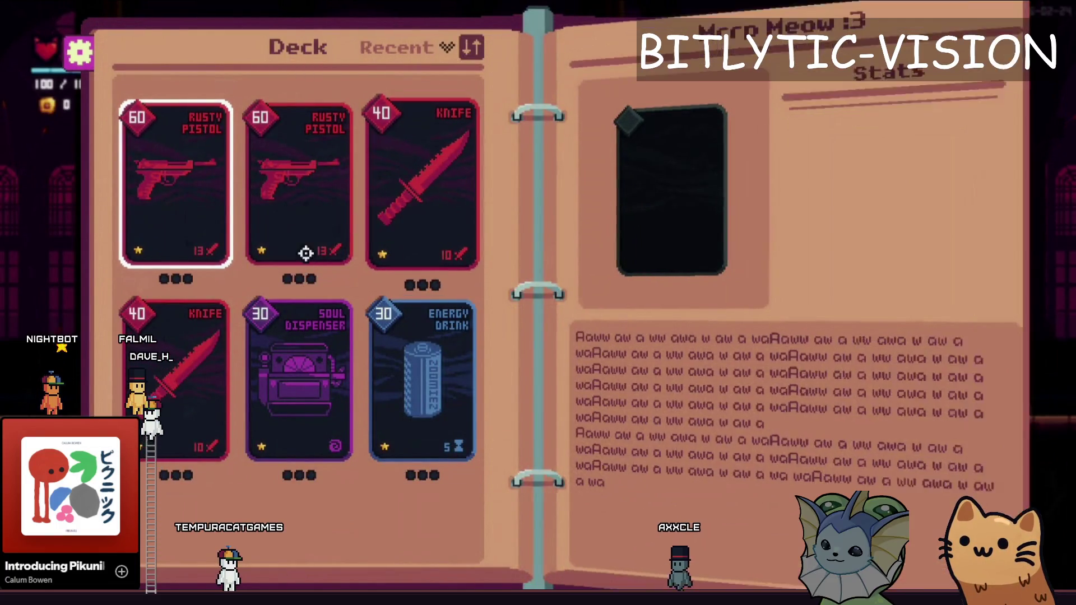
key(Tab)
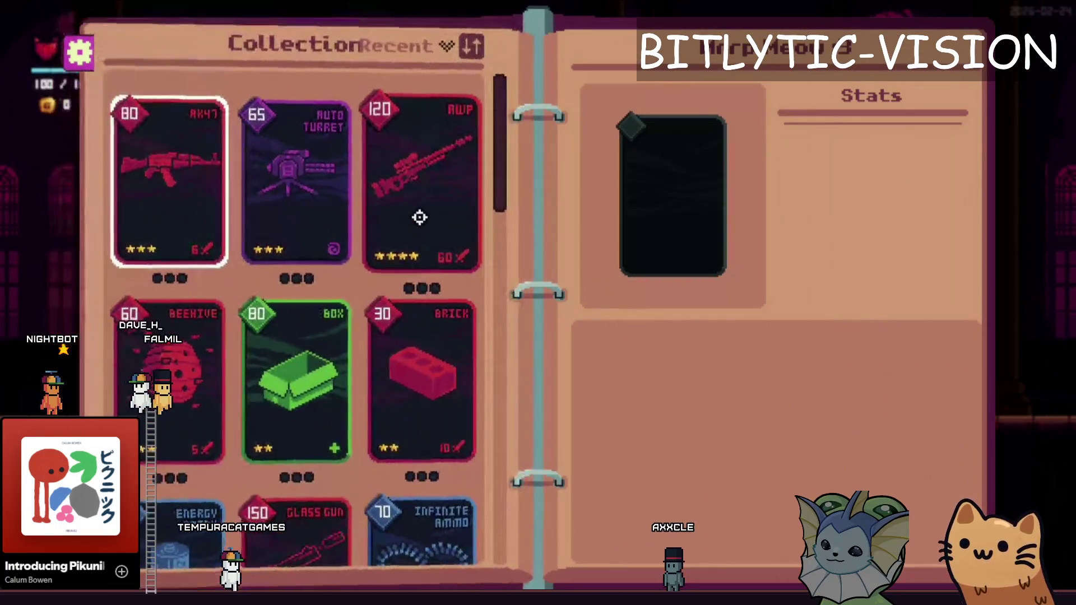
- Scroll the Collection page's card grid up and down
scroll(476, 180, down, 3)
scroll(477, 181, up, 2)
scroll(477, 181, down, 5)
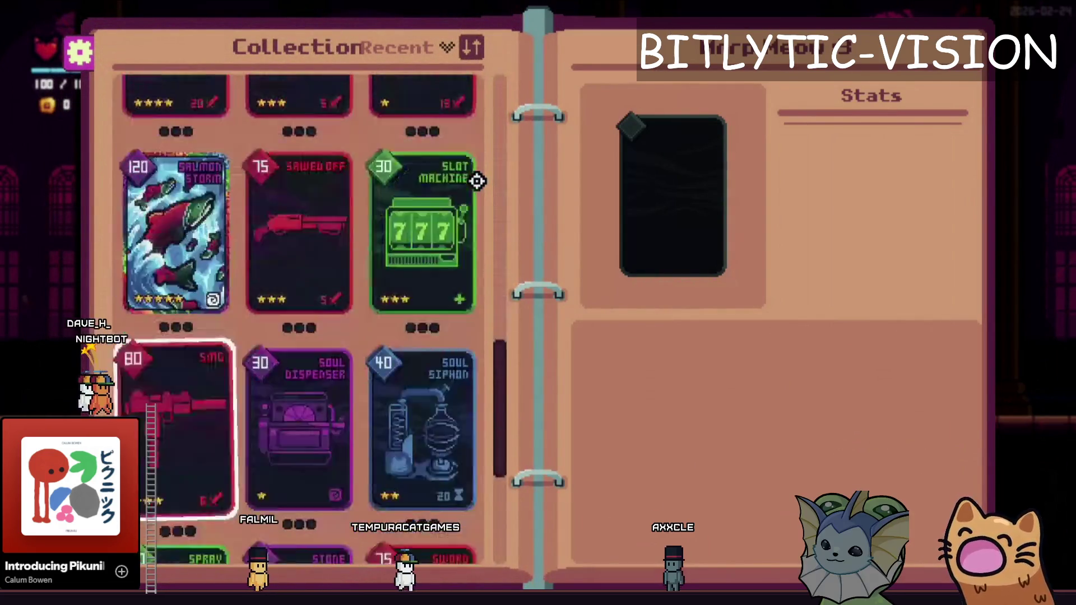
scroll(477, 181, down, 3)
scroll(477, 181, up, 10)
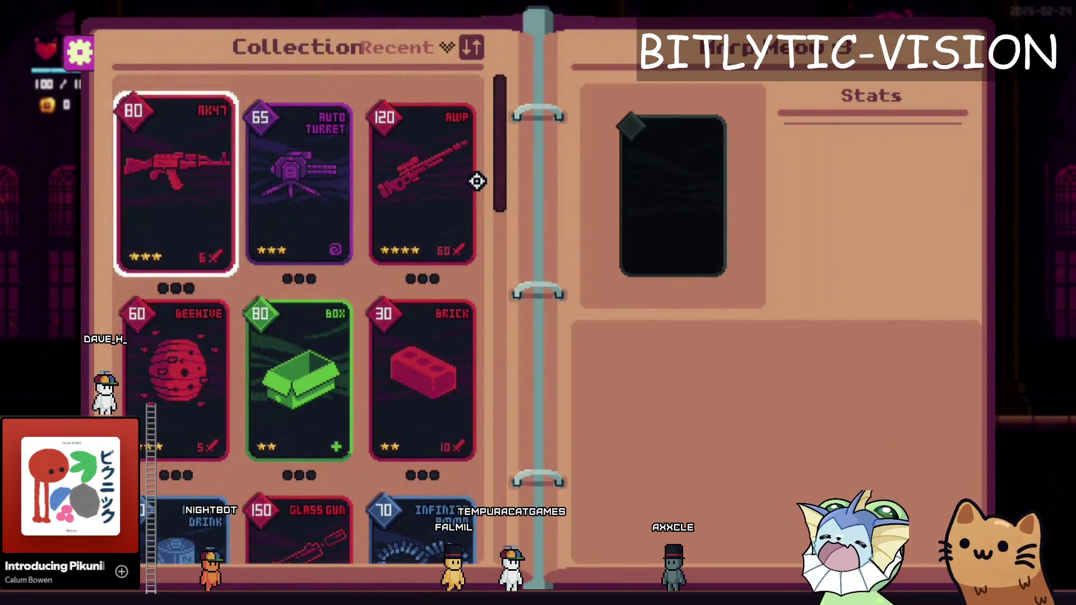
scroll(477, 181, down, 3)
scroll(477, 181, up, 3)
- Toggle between Deck and Collection a few more times with Tab, then close the binder with Escape
key(Tab)
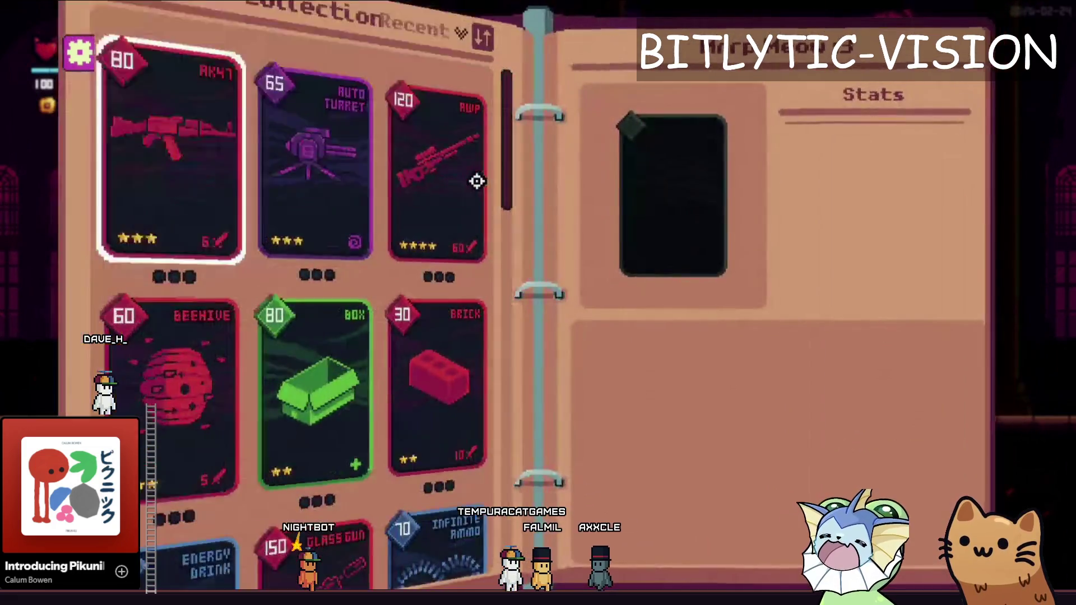
key(Tab)
key(Tab)
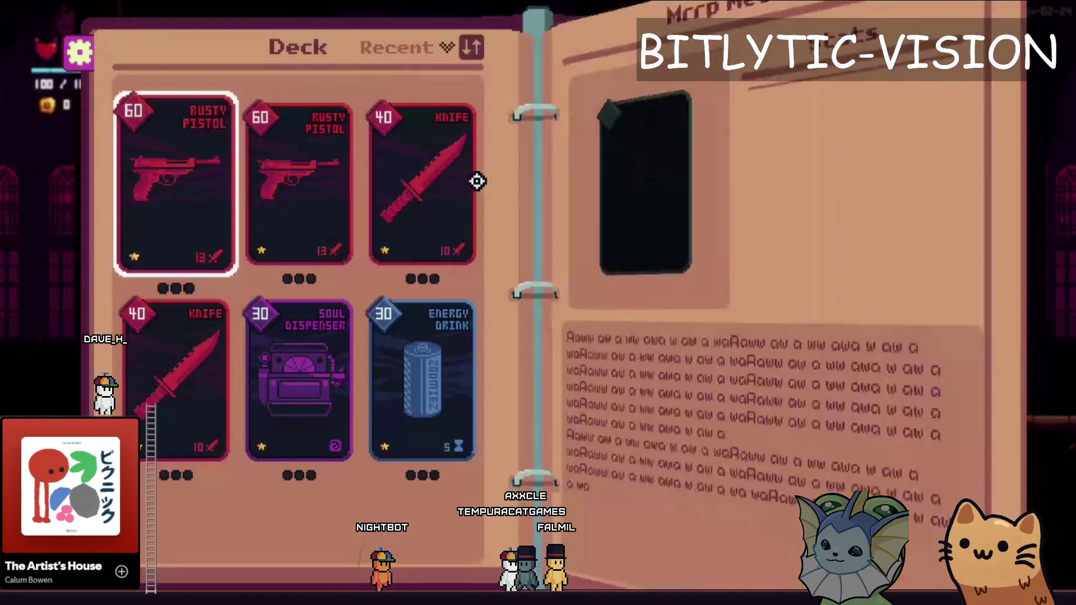
key(Tab)
key(Tab)
key(Tab)
key(Tab)
key(Tab)
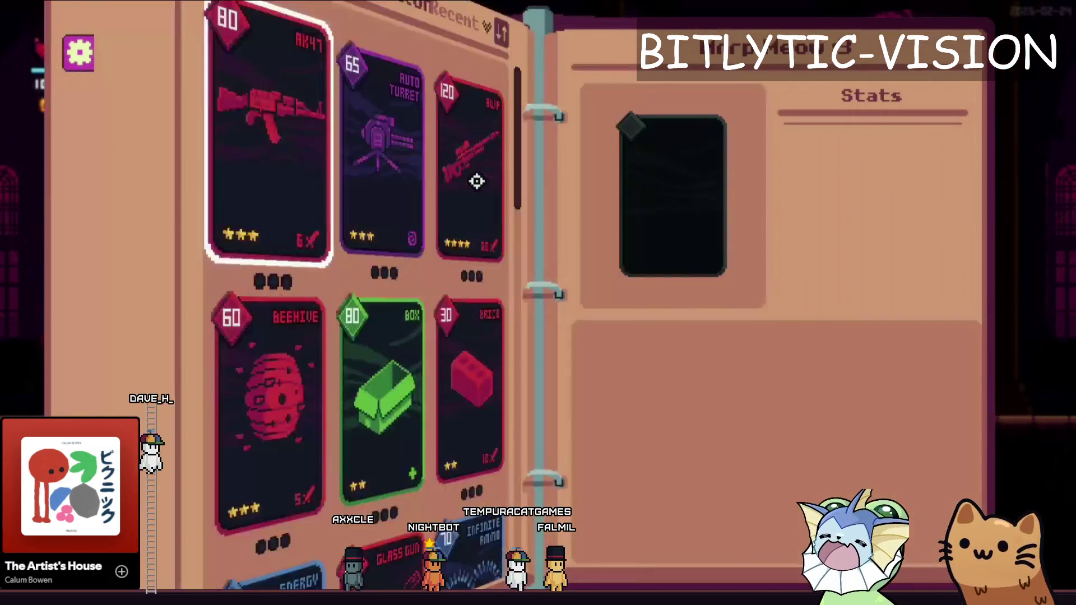
key(Tab)
key(Tab)
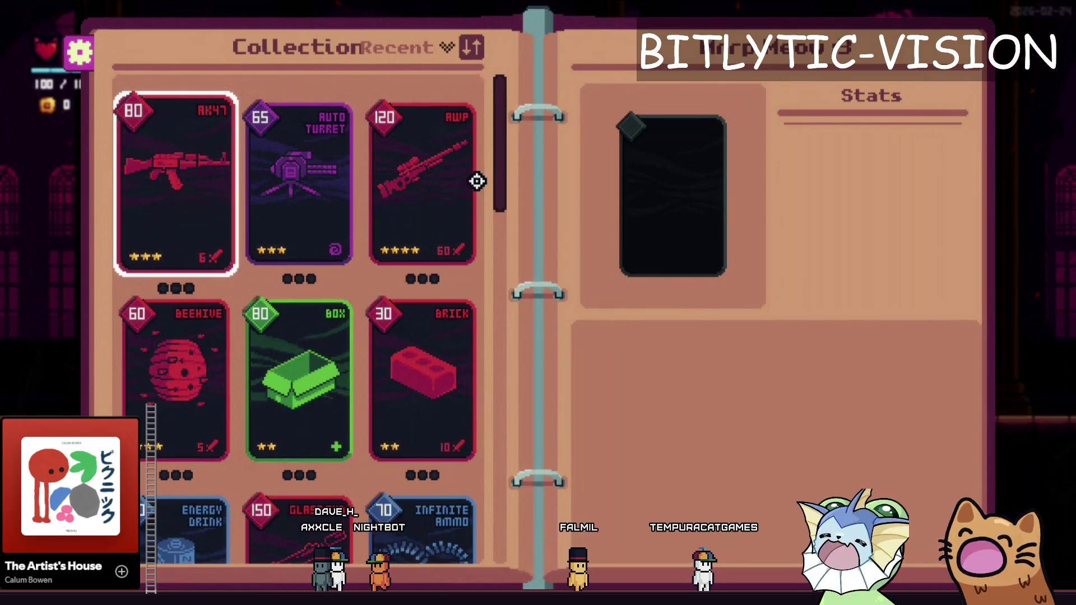
key(Escape)
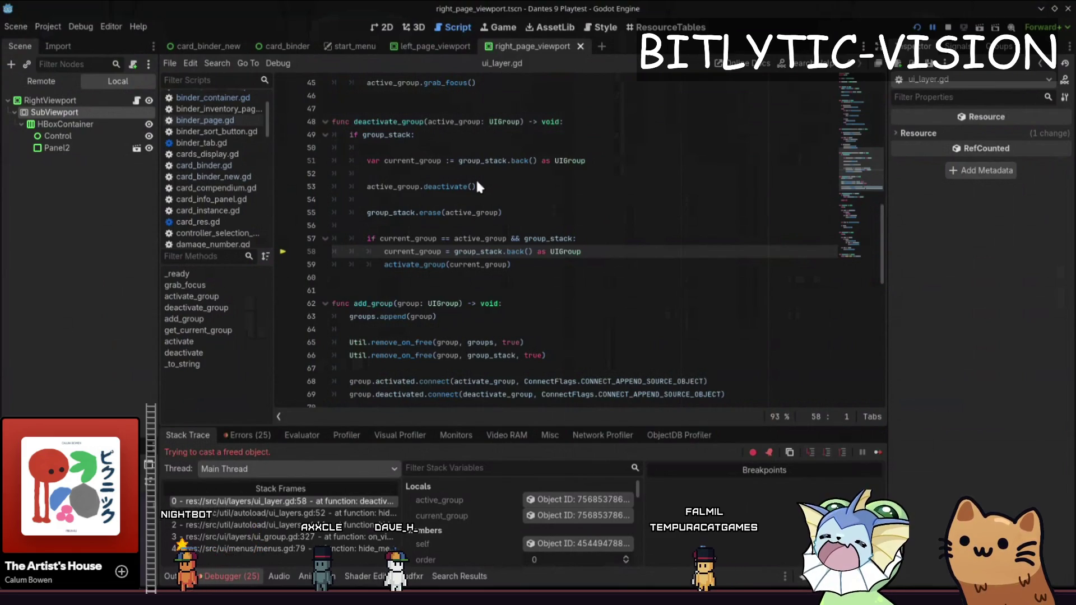
- Stop the crashed debug session, return to the 2D scene view, and rerun the project with F5
click(948, 27)
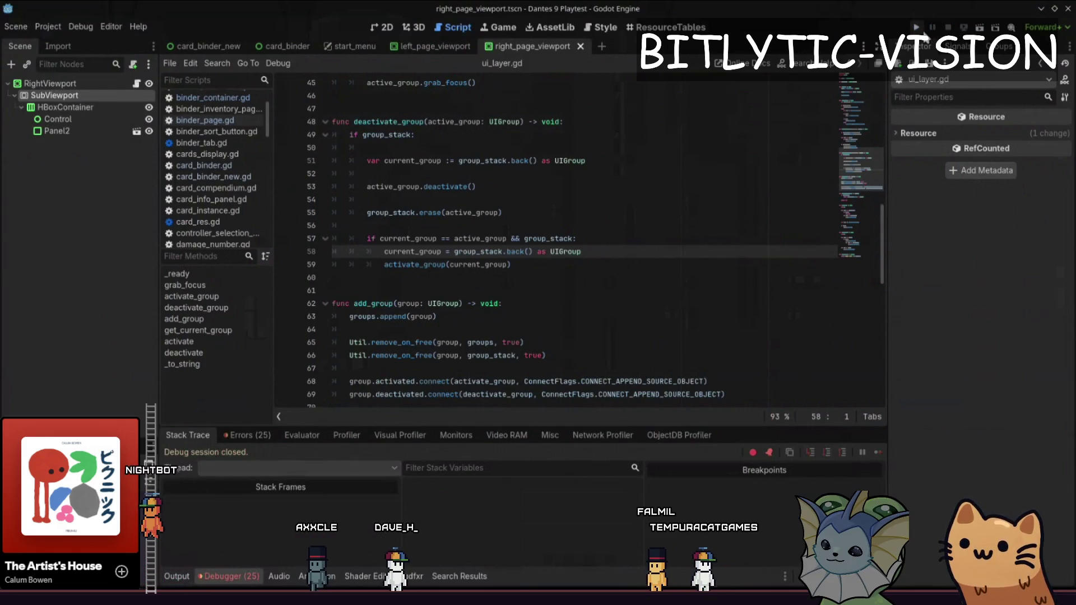
scroll(625, 242, up, 6)
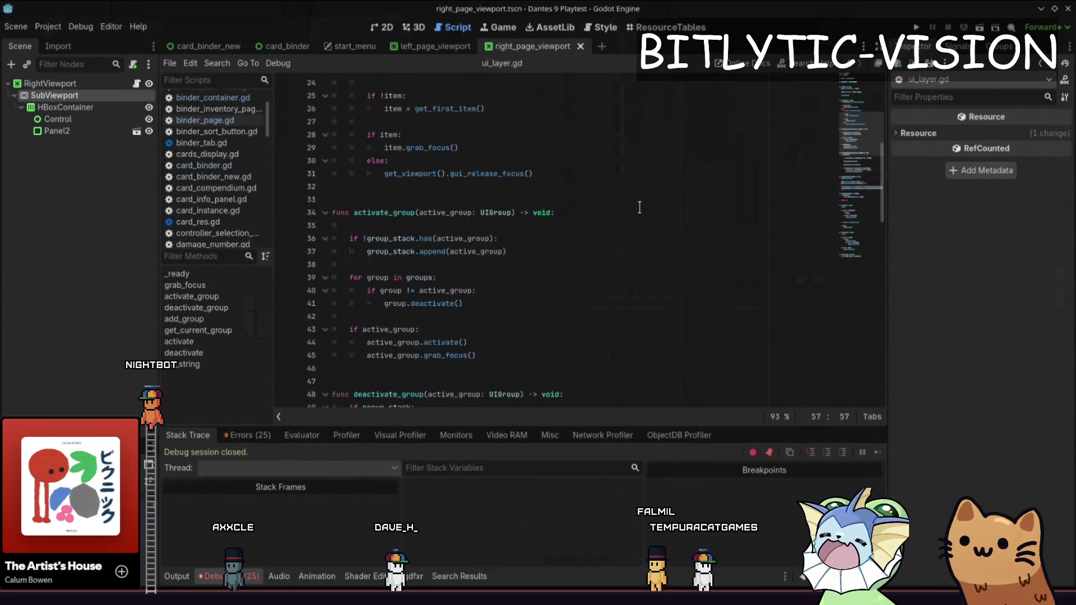
key(ctrl+F1)
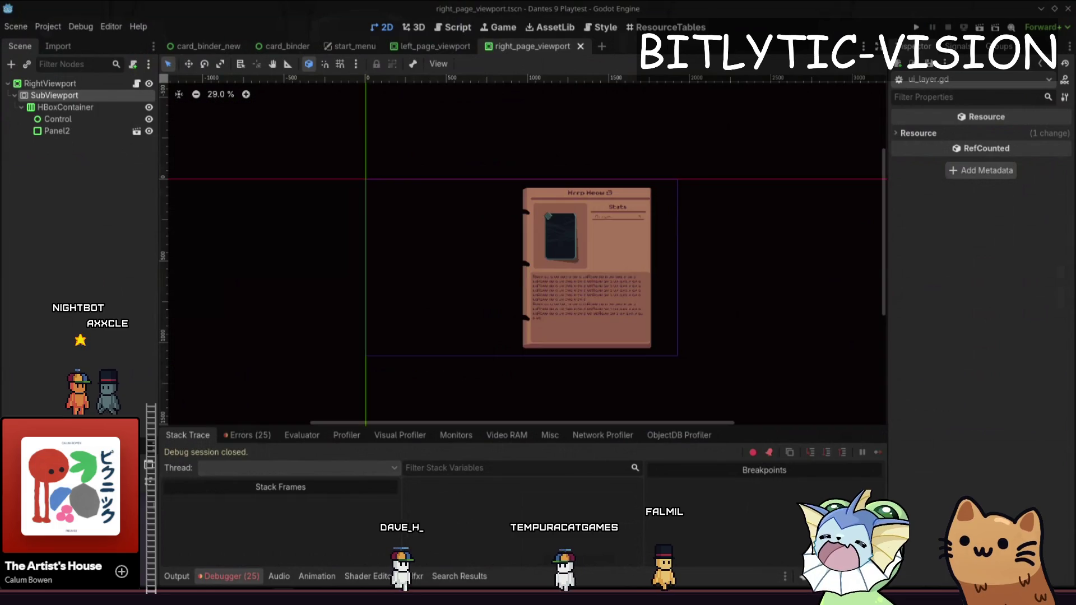
key(F5)
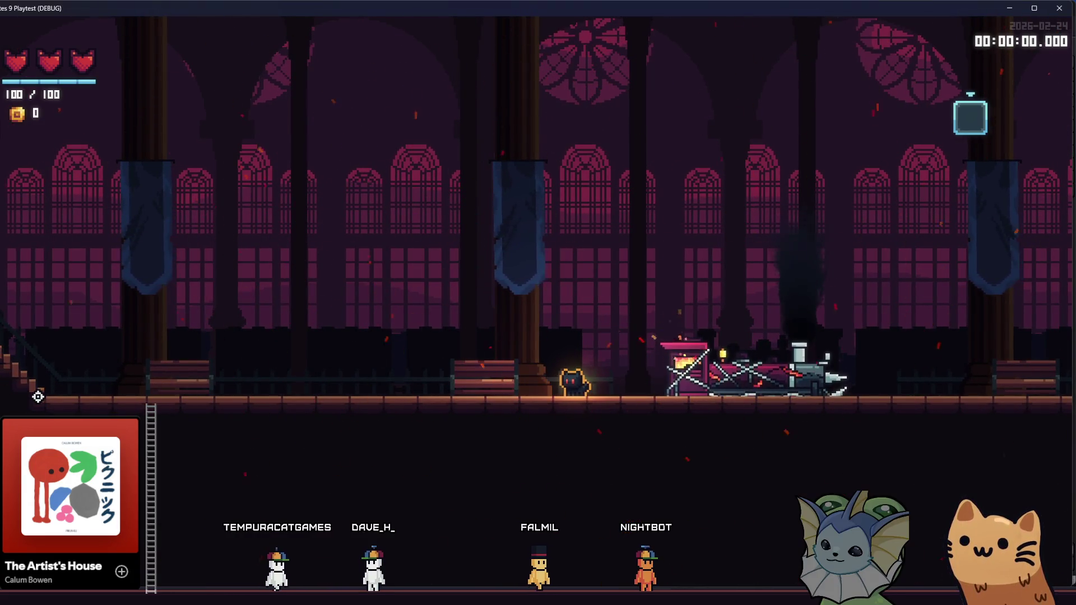
- In the in-game debug panel, assign train_animation.tscn to the Debug 1 slot
key(grave)
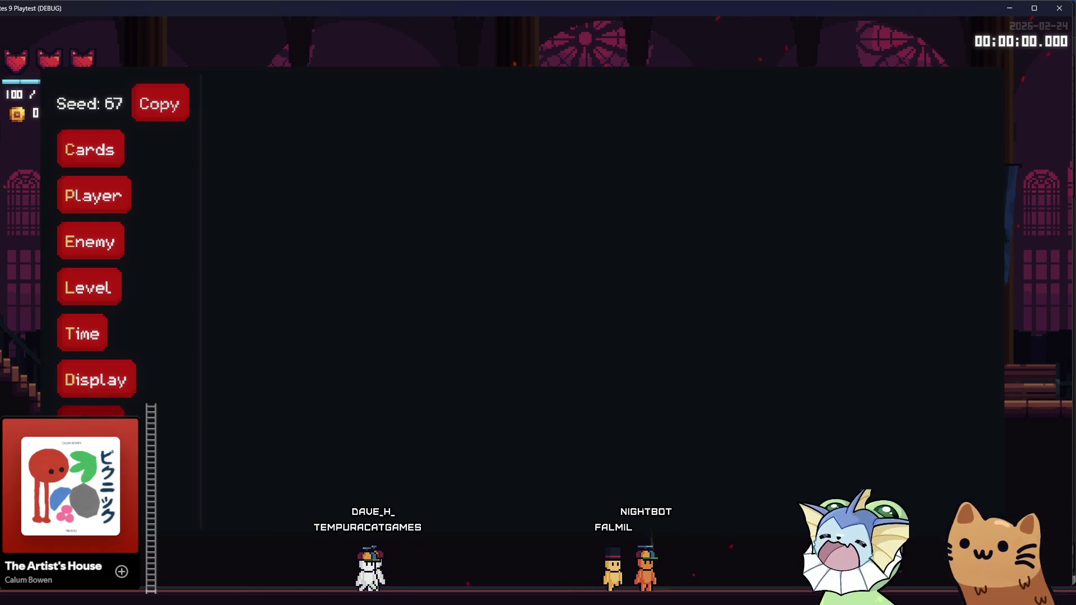
text(train)
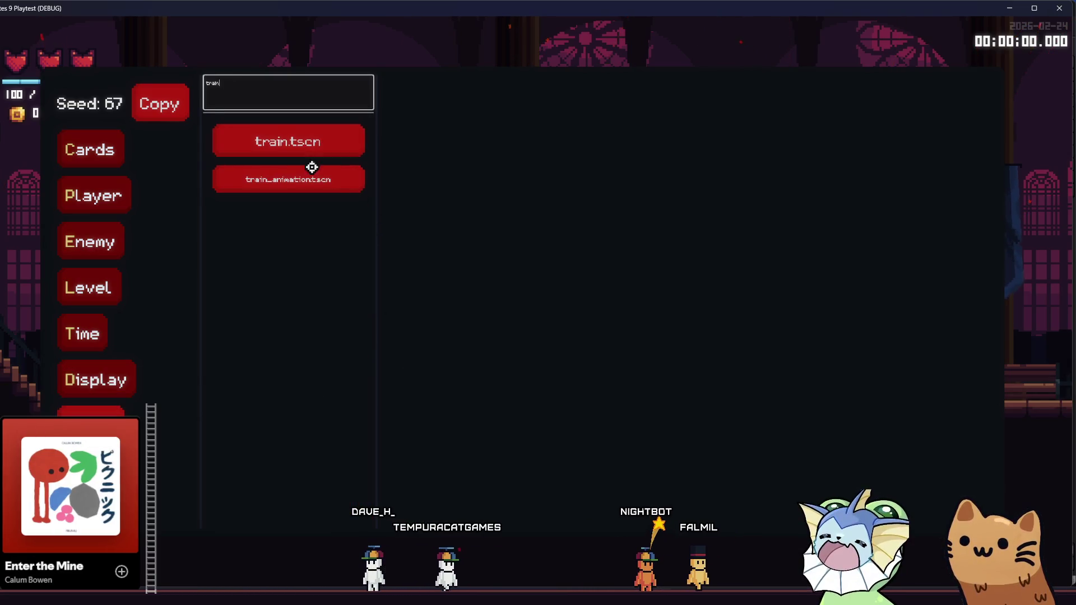
click(357, 171)
click(416, 132)
key(grave)
- Spawn the train animation twice with G, walk the cat right, then close the game with F8
key(g)
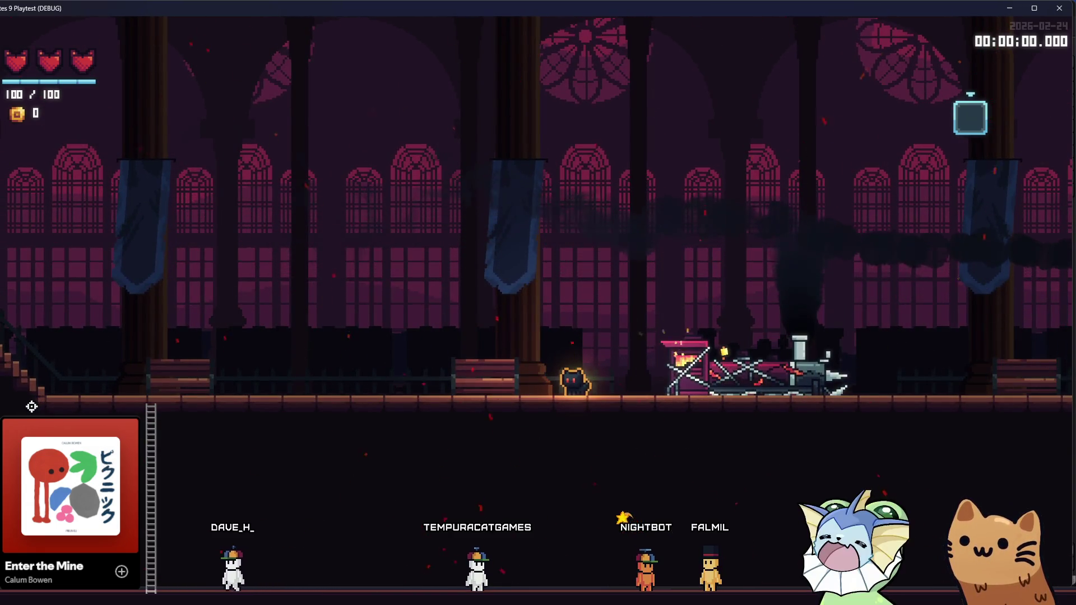
key(g)
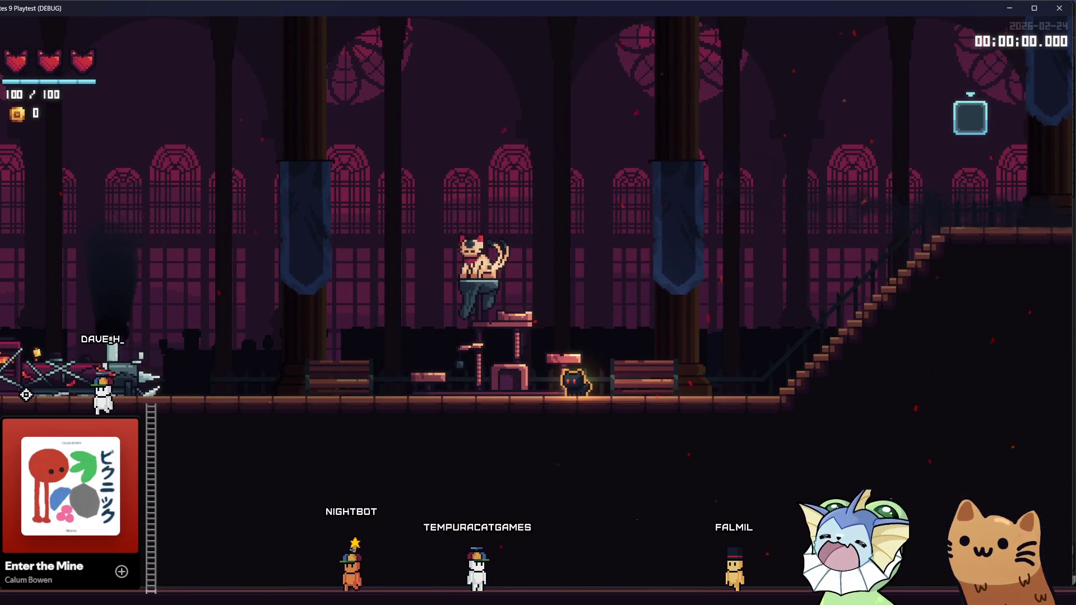
key(d)
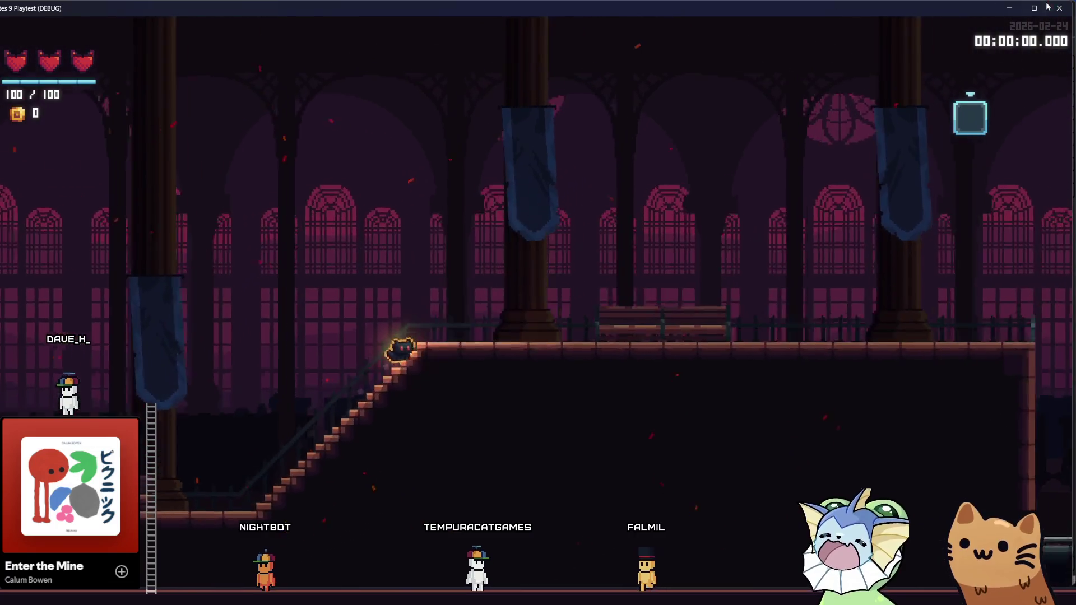
key(F8)
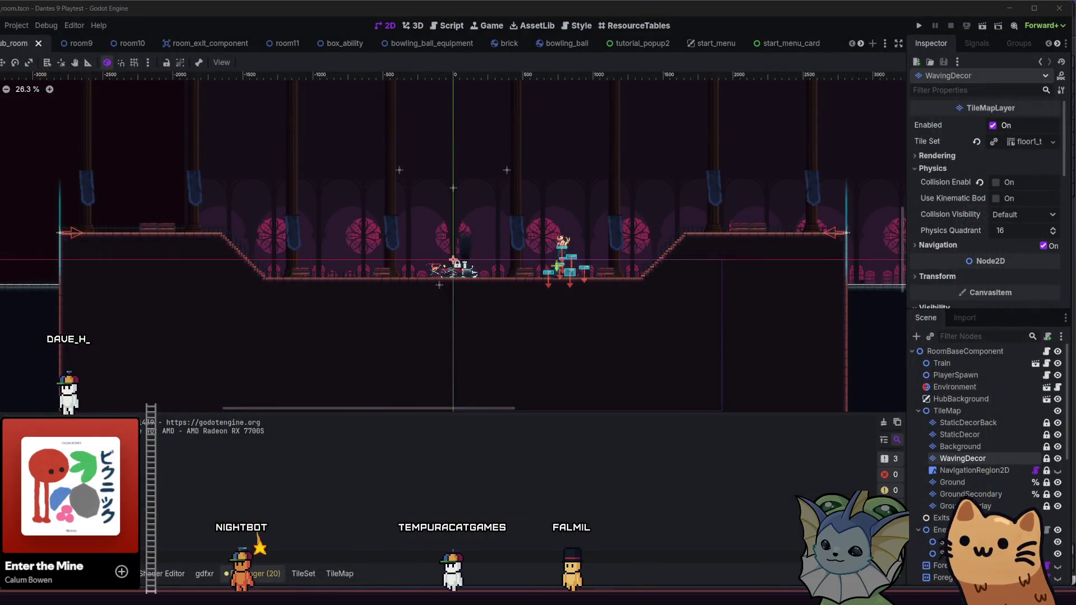
- Bring GitHub Desktop forward and scroll through the 251 changed files in Dantes-9-main
key(alt+Tab)
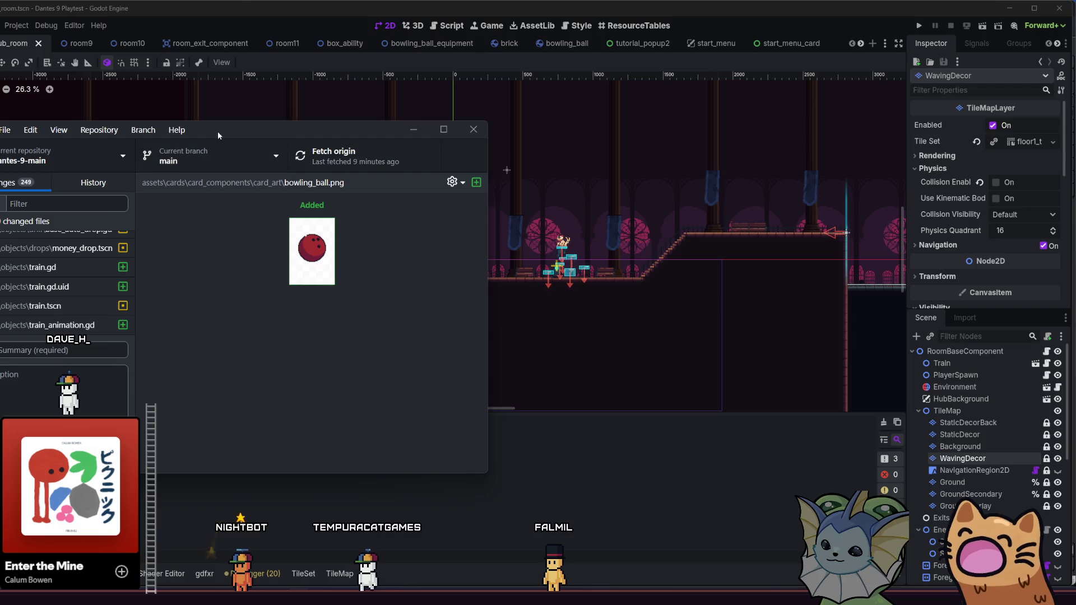
drag(218, 131, 237, 133)
scroll(112, 267, down, 3)
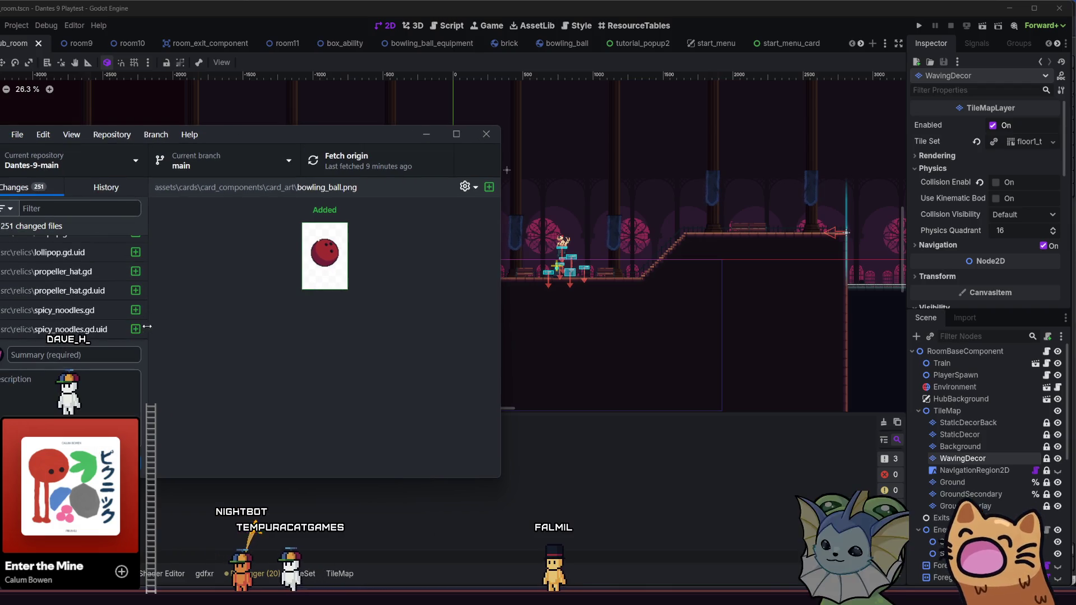
scroll(117, 311, down, 3)
drag(143, 336, 148, 233)
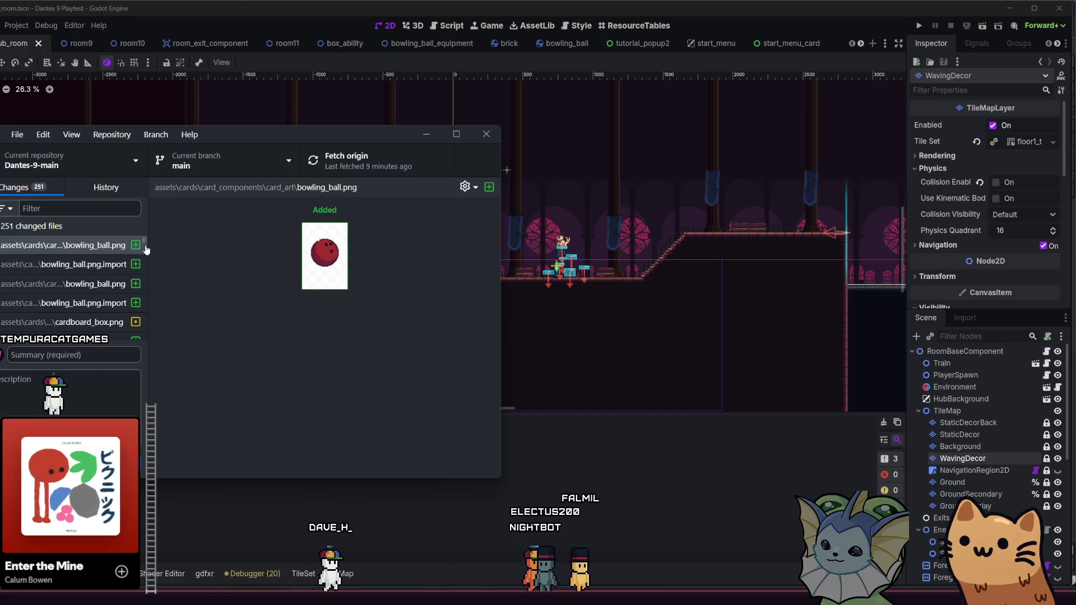
click(1043, 6)
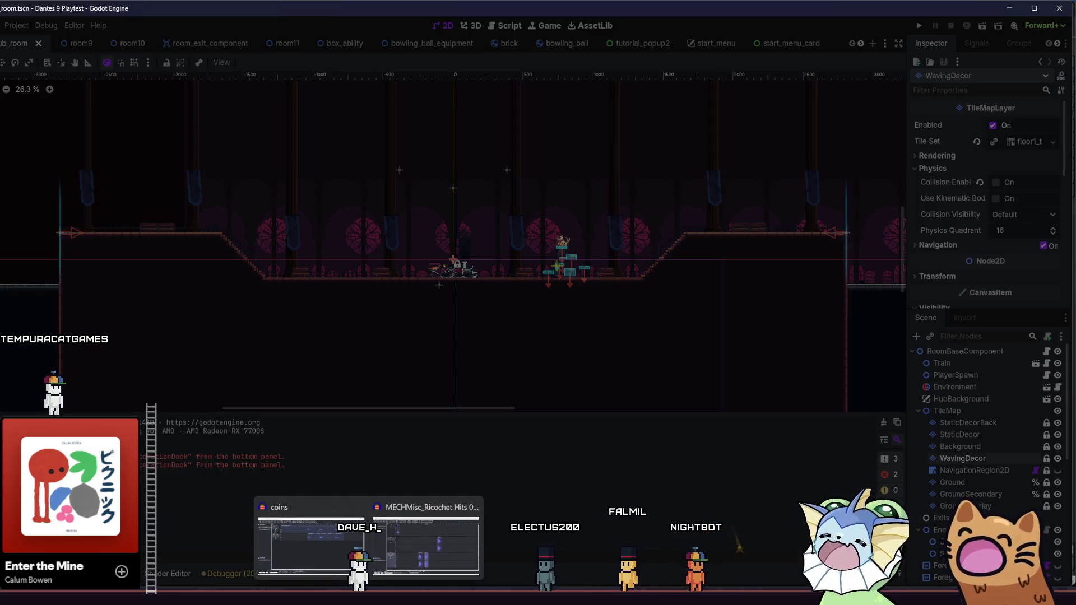
click(426, 538)
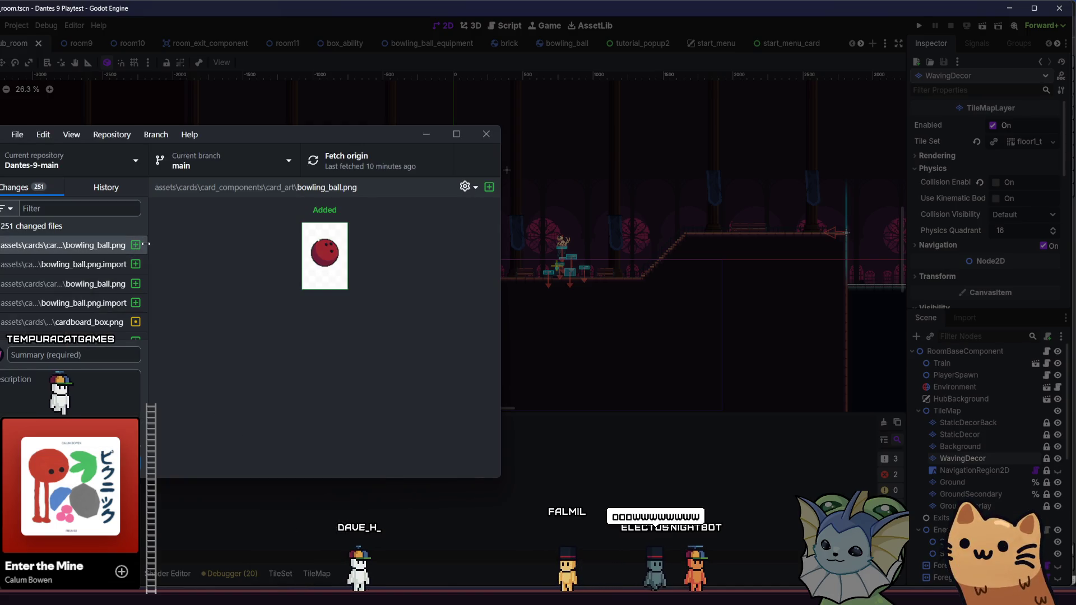
drag(144, 247, 139, 284)
scroll(139, 284, down, 10)
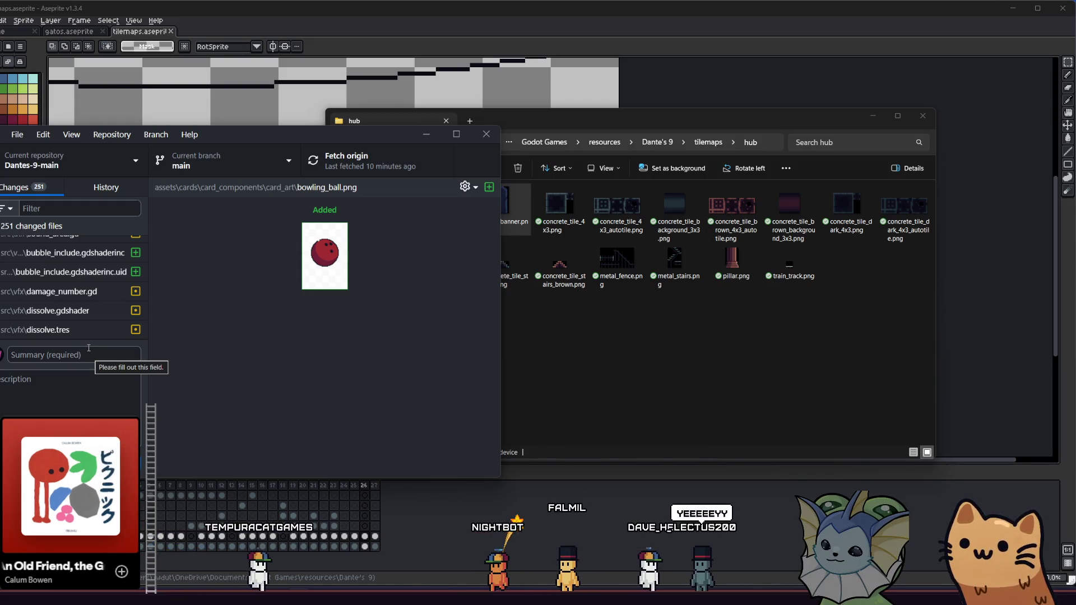
- Enter commit summary 'train and stuff', fetch origin, then cancel the commit over the oversized-files warning
click(66, 362)
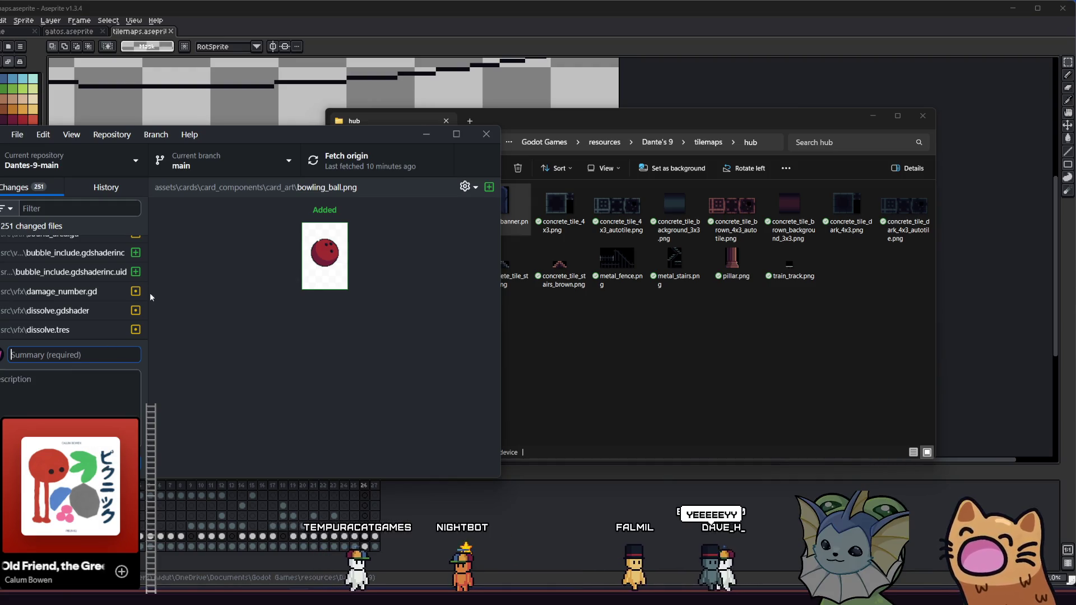
text(train )
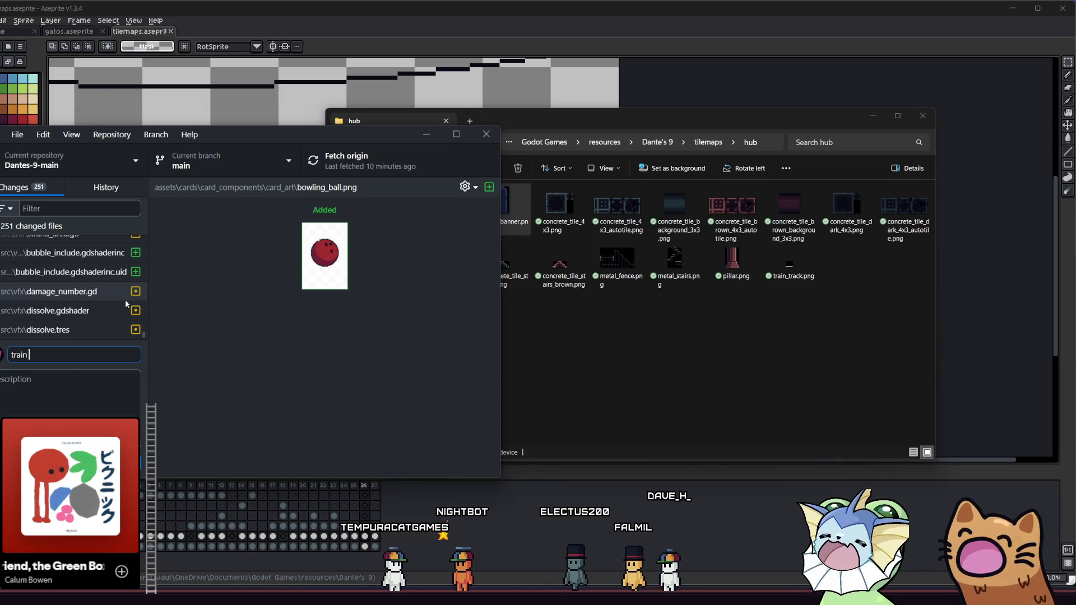
text(and stuff)
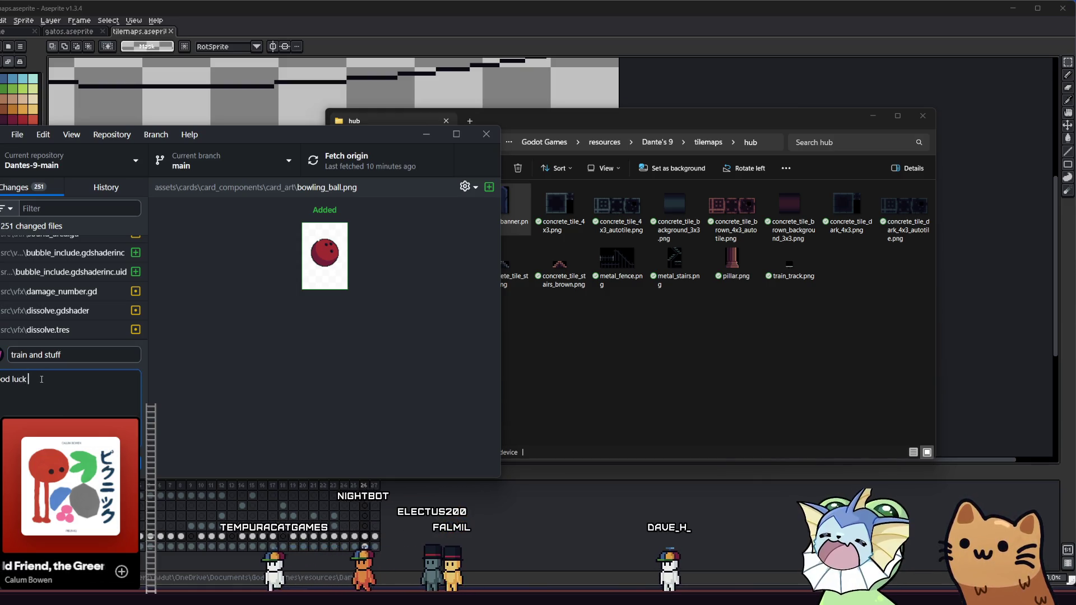
text(bity)
click(341, 167)
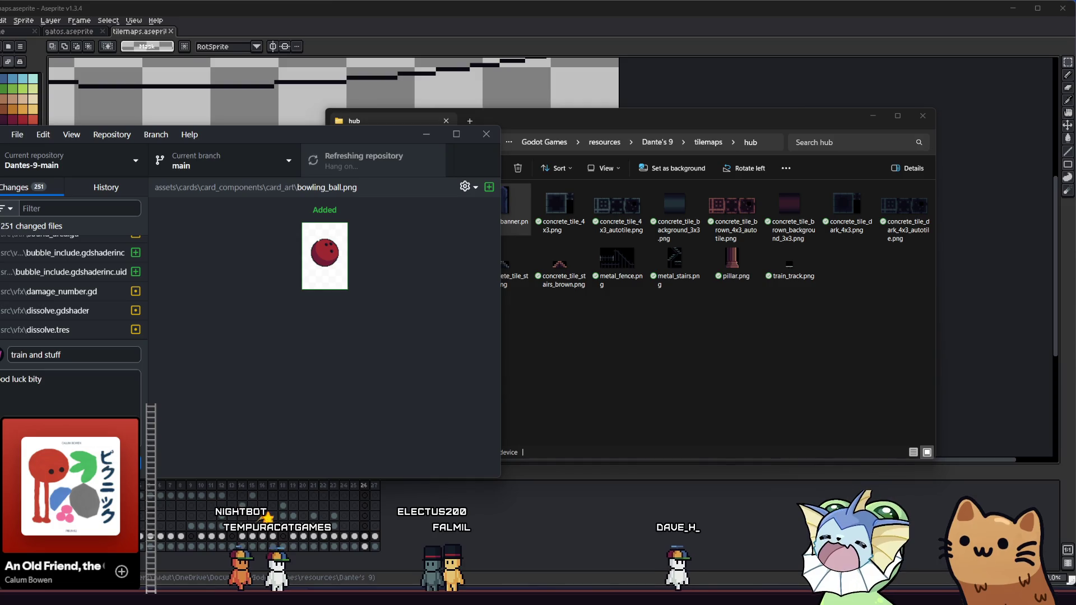
click(137, 441)
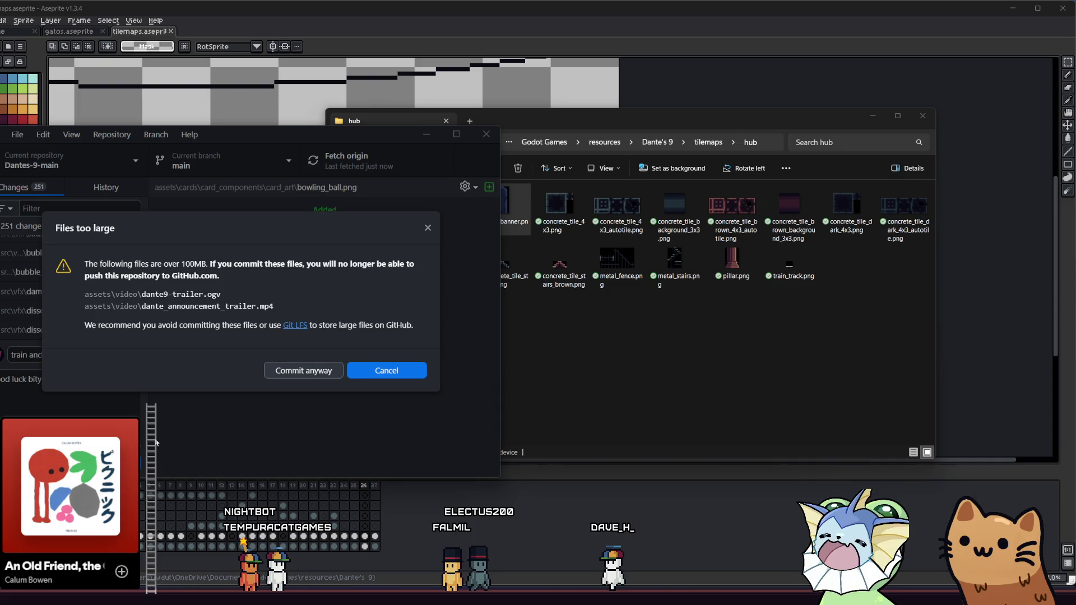
click(427, 228)
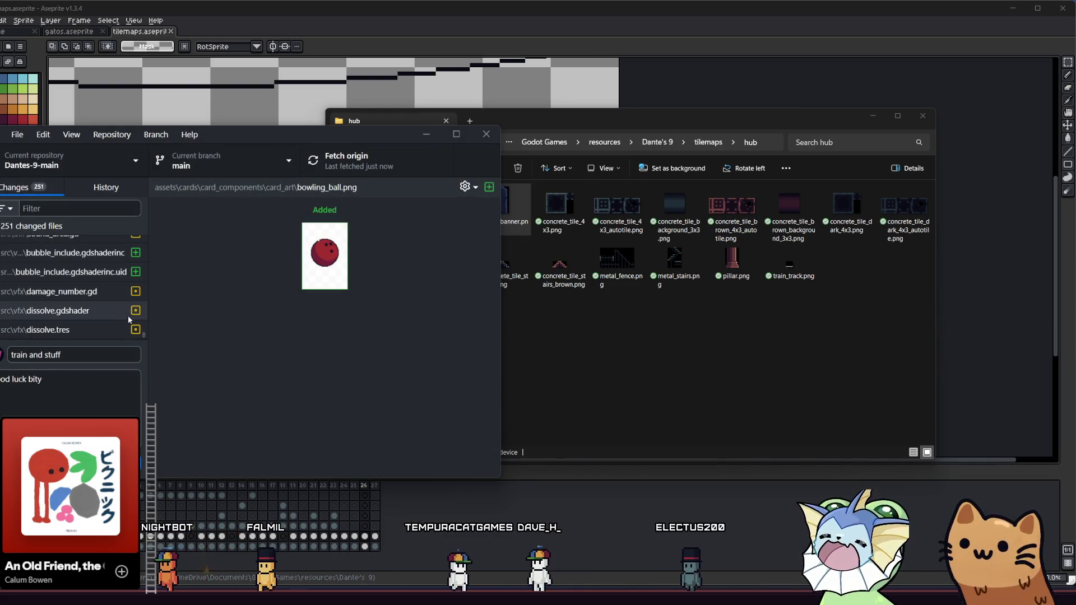
- Scroll back through the list of changed files
scroll(134, 244, up, 15)
scroll(137, 235, up, 5)
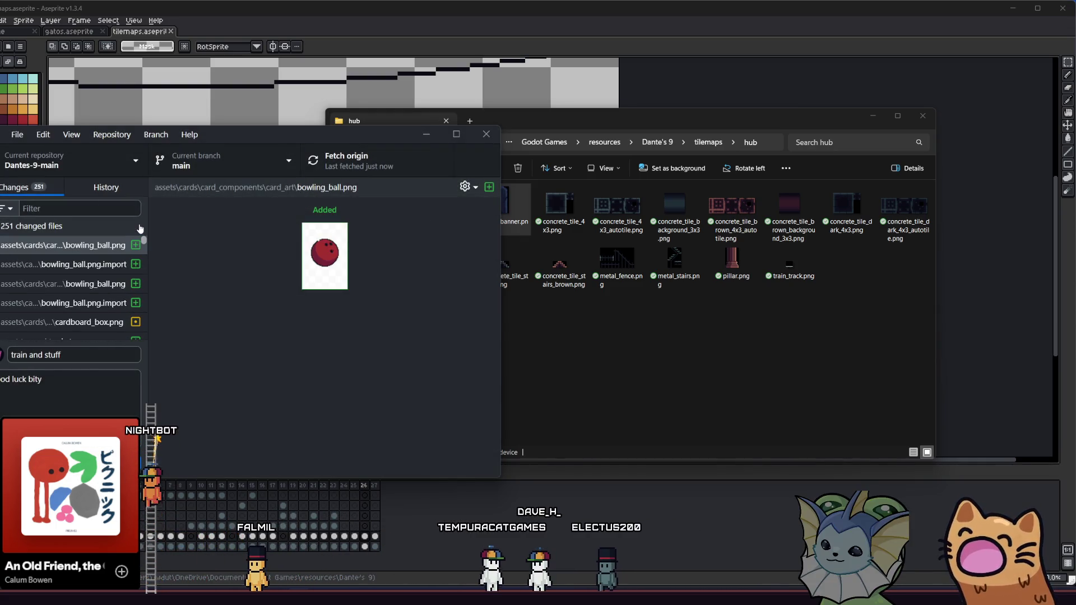
drag(142, 241, 144, 265)
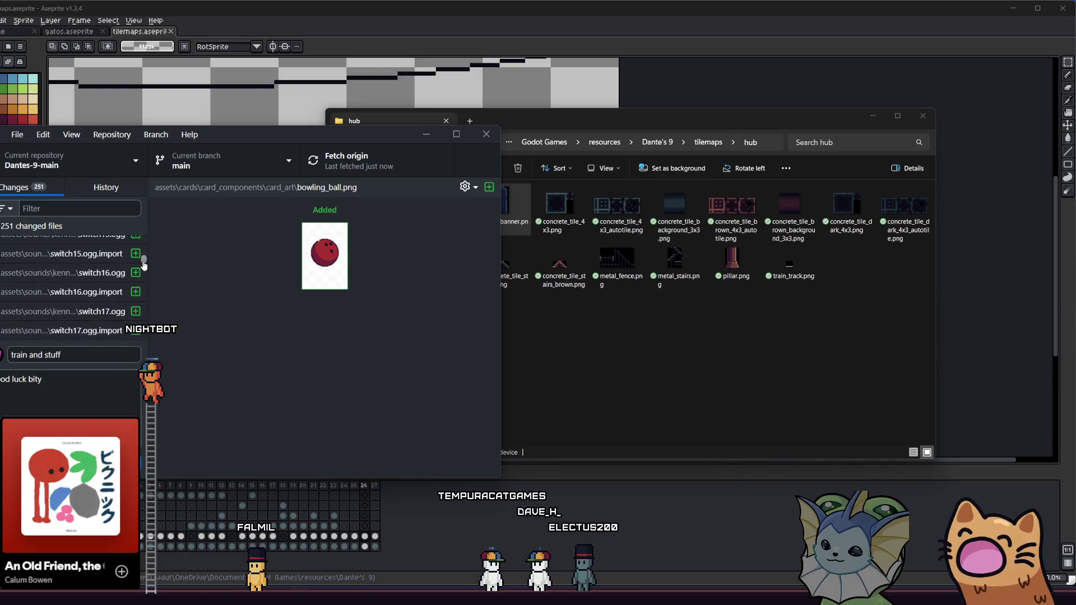
drag(158, 477, 158, 538)
scroll(133, 285, down, 3)
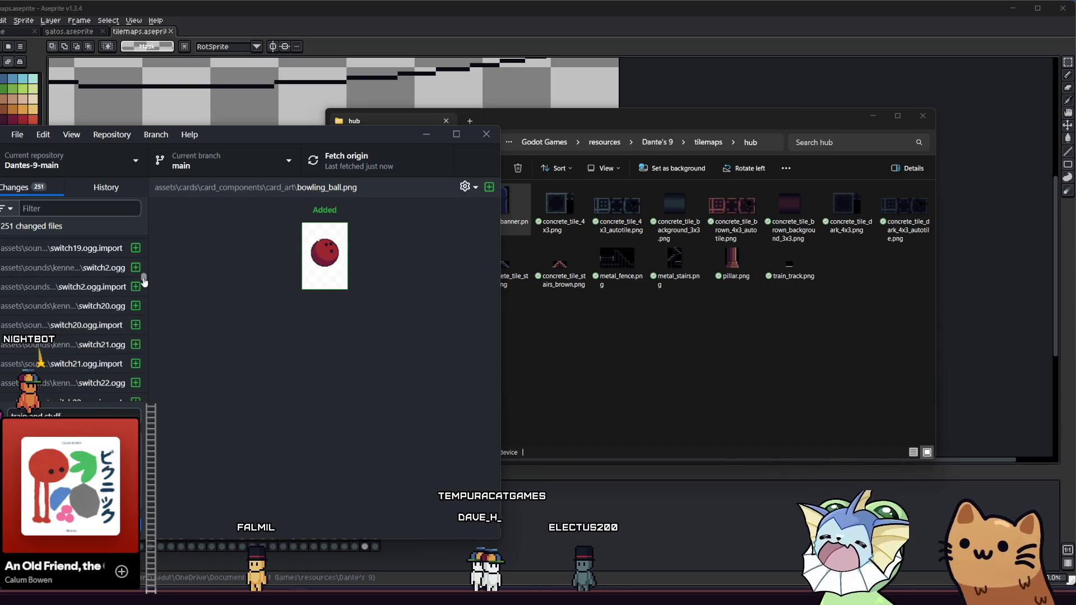
drag(144, 295, 146, 322)
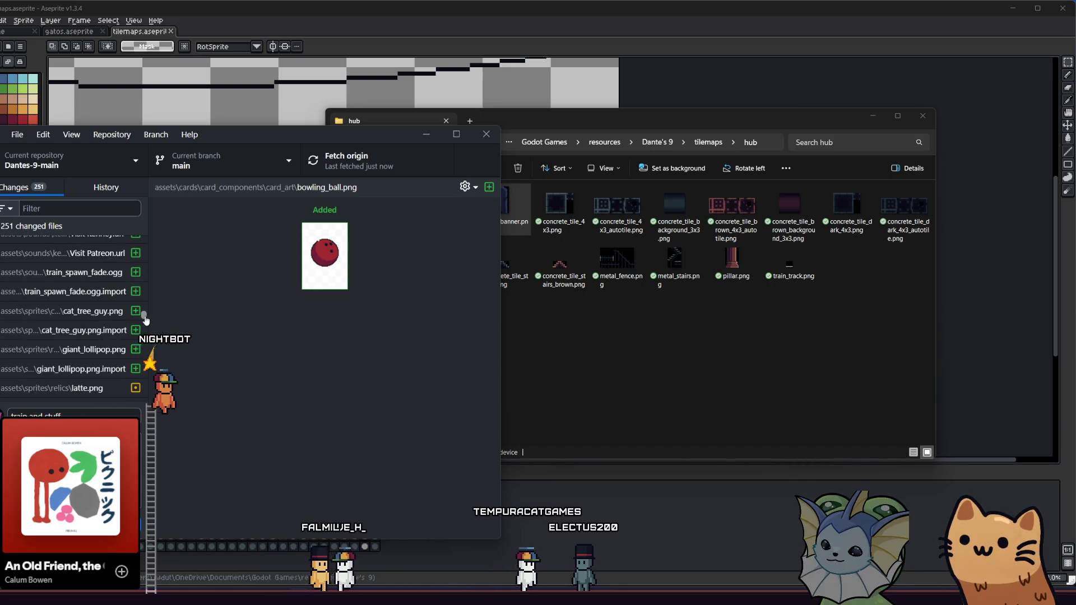
- Filter changed files by 'video' and review convert-trailer.bat, dante_announcement_trailer.mp4 and dante9-trailer.ogv
click(62, 208)
text(video)
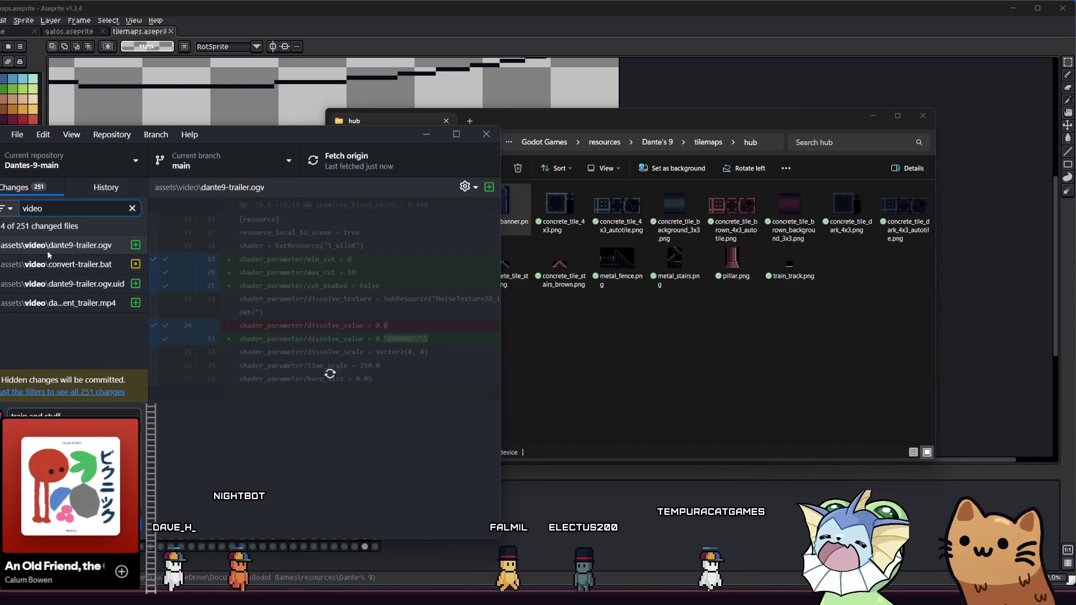
click(53, 264)
click(48, 303)
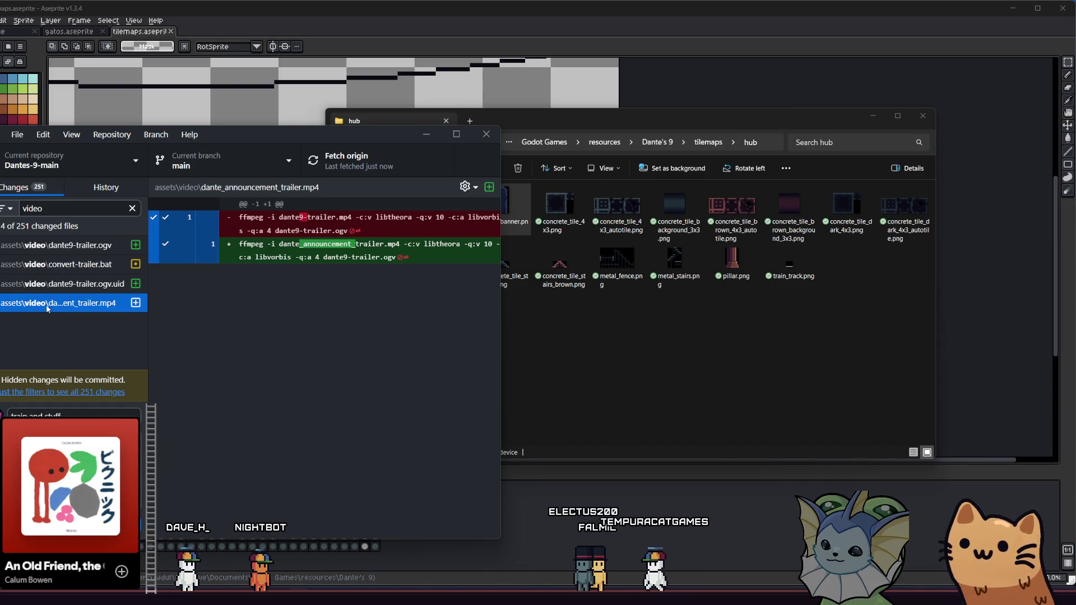
click(45, 245)
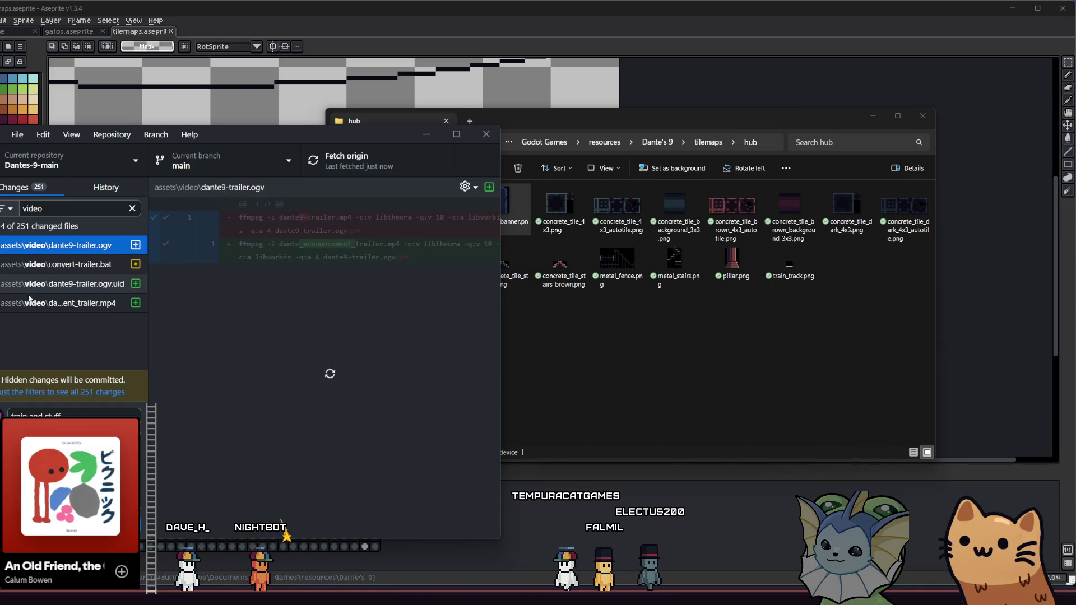
click(41, 263)
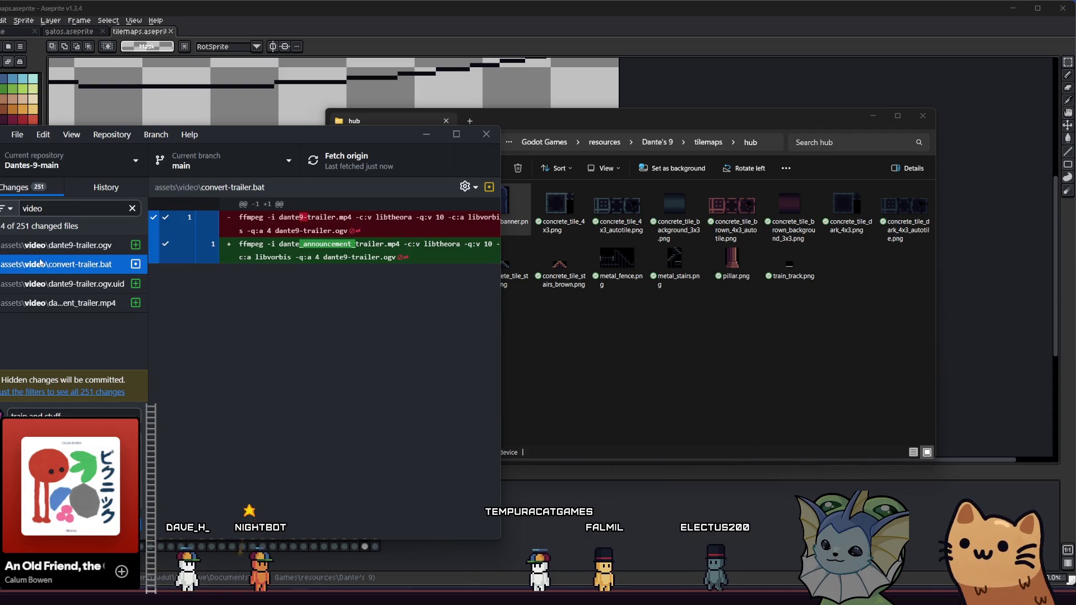
- Discard the four selected video file changes, then clear the 'video' filter
drag(39, 245, 50, 304)
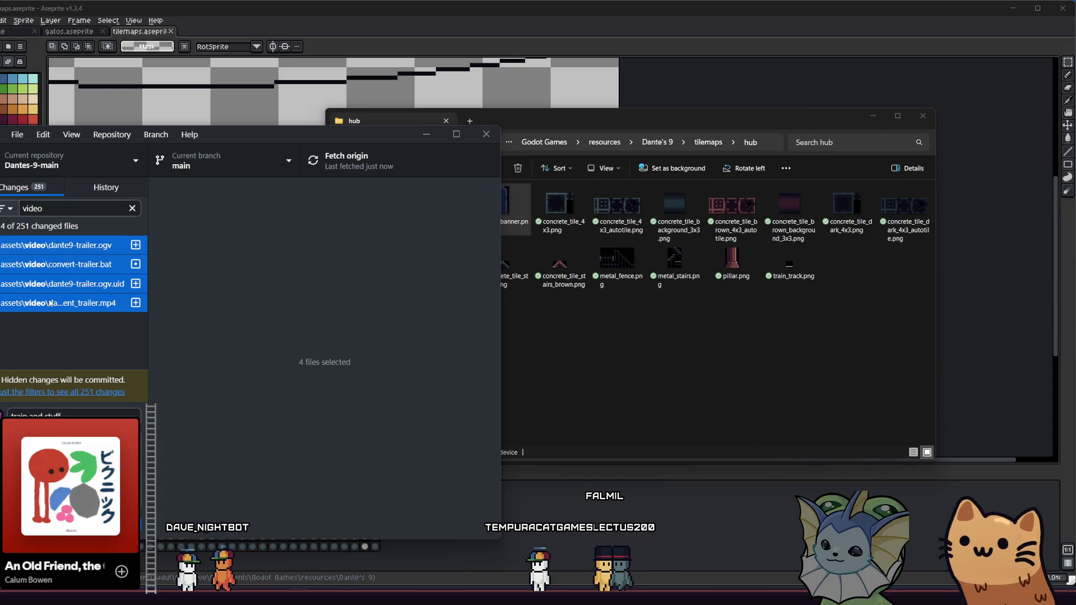
right_click(44, 275)
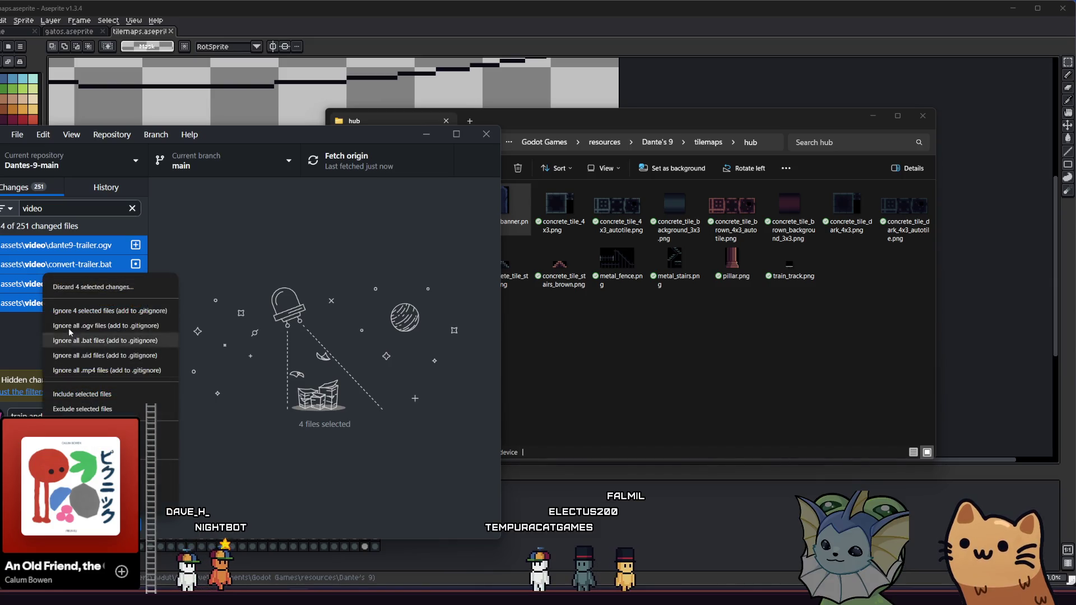
click(77, 287)
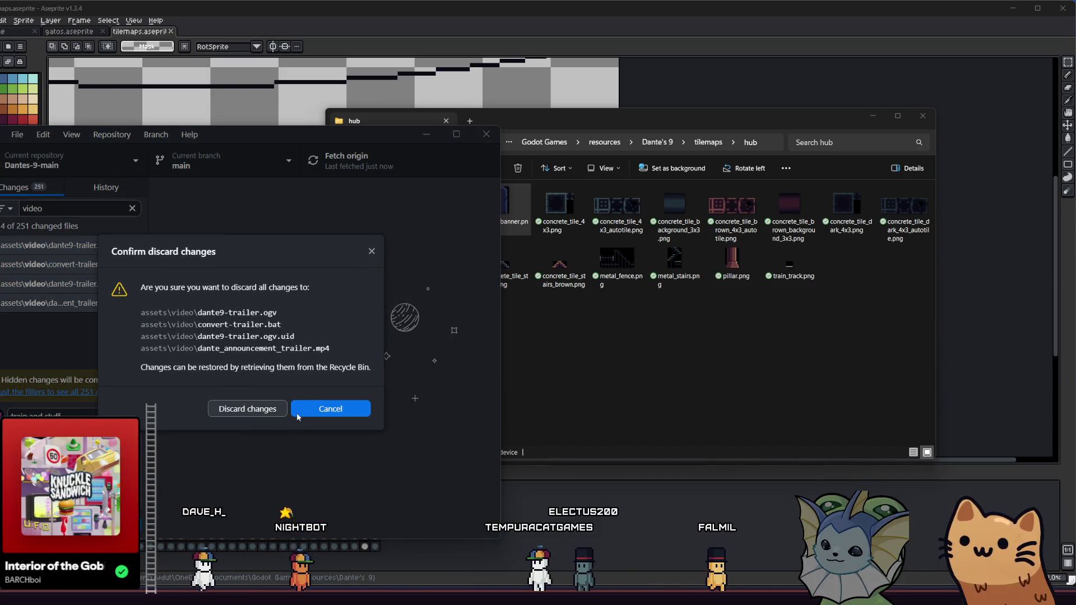
click(270, 412)
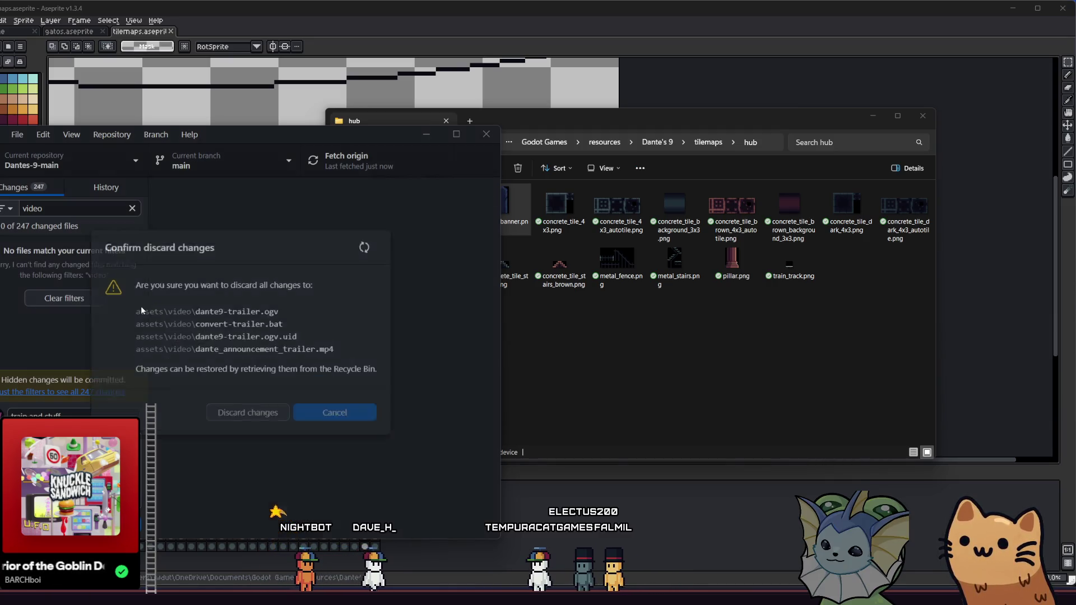
click(69, 215)
key(ctrl+a)
key(BackSpace)
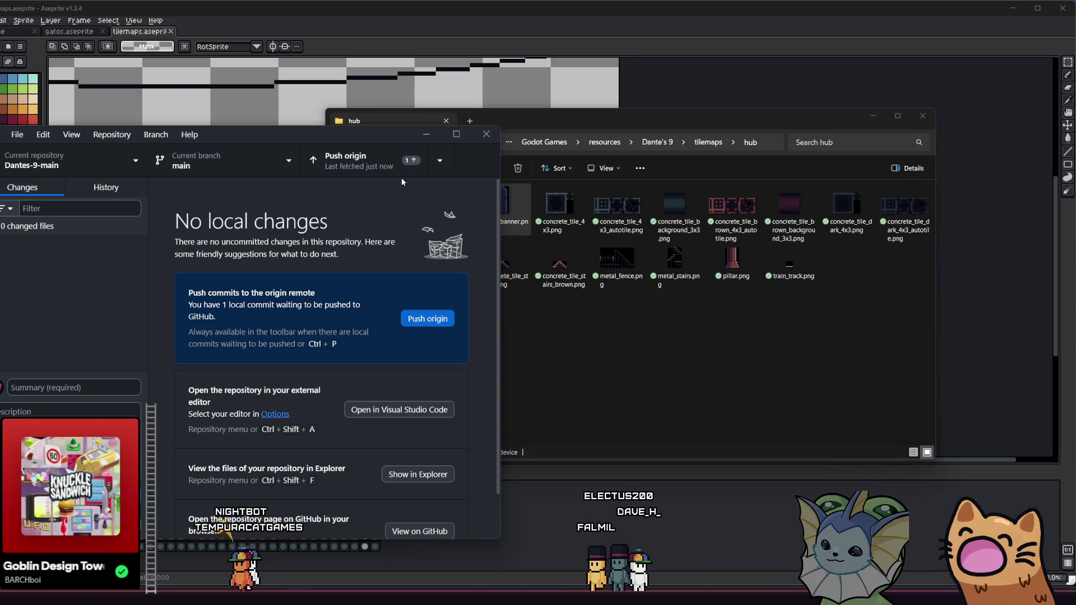
- Push the pending local commit to origin and go back to the Godot editor
click(367, 162)
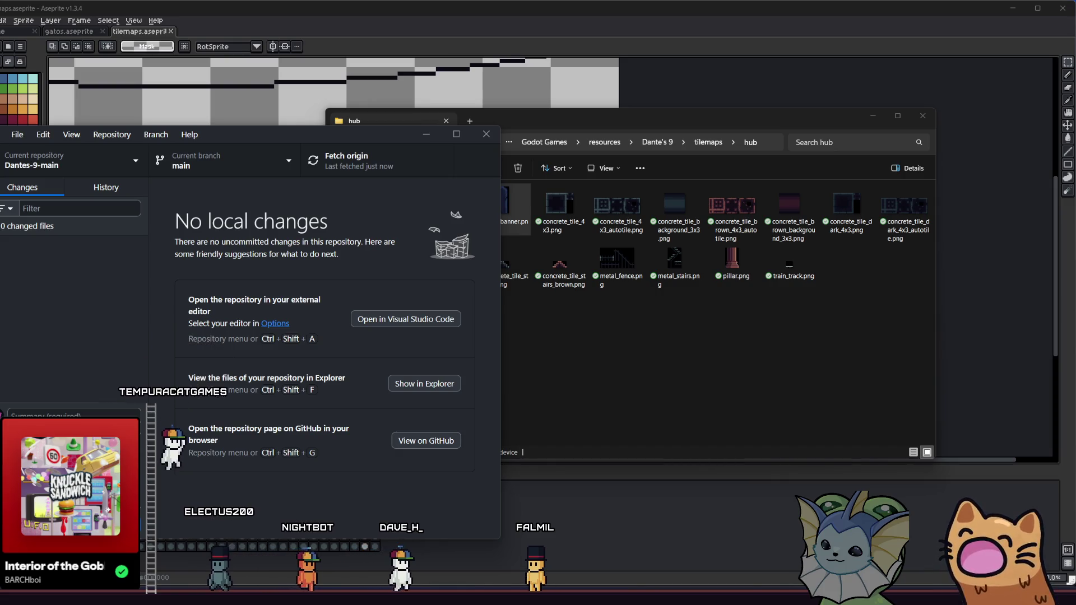
key(alt+Tab)
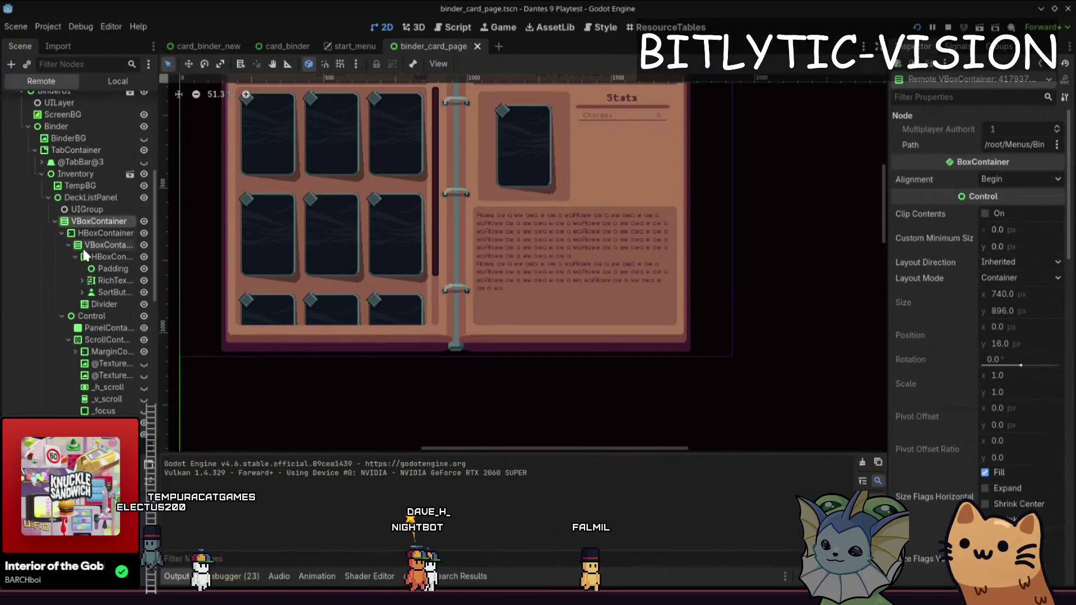
- Inspect the remote RichTextLabel, BinderBG, TabContainer, Inventory and ScreenBG nodes
click(76, 280)
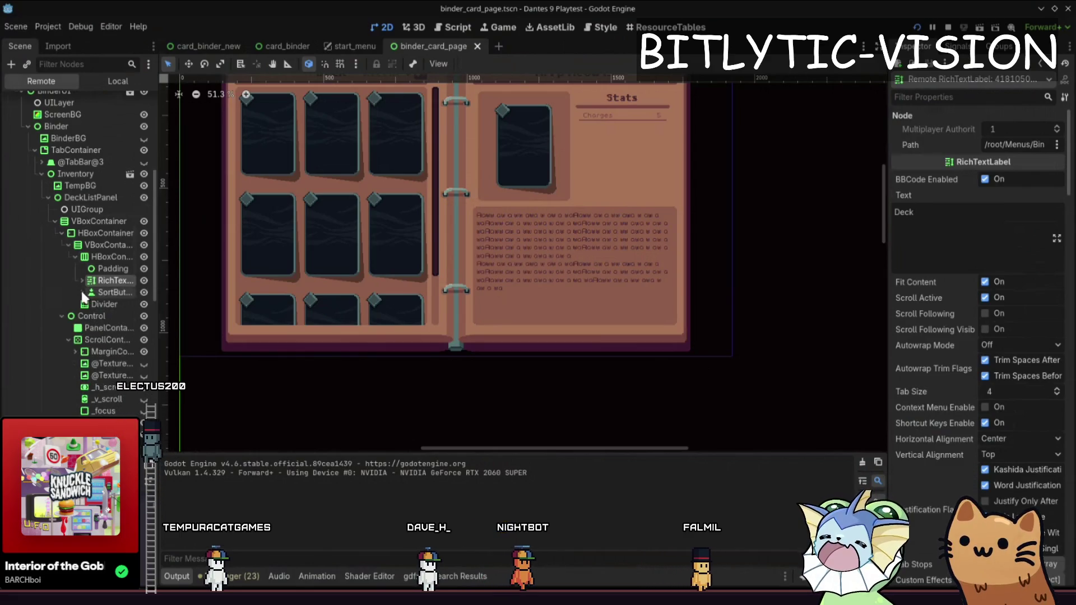
scroll(68, 240, up, 5)
click(63, 264)
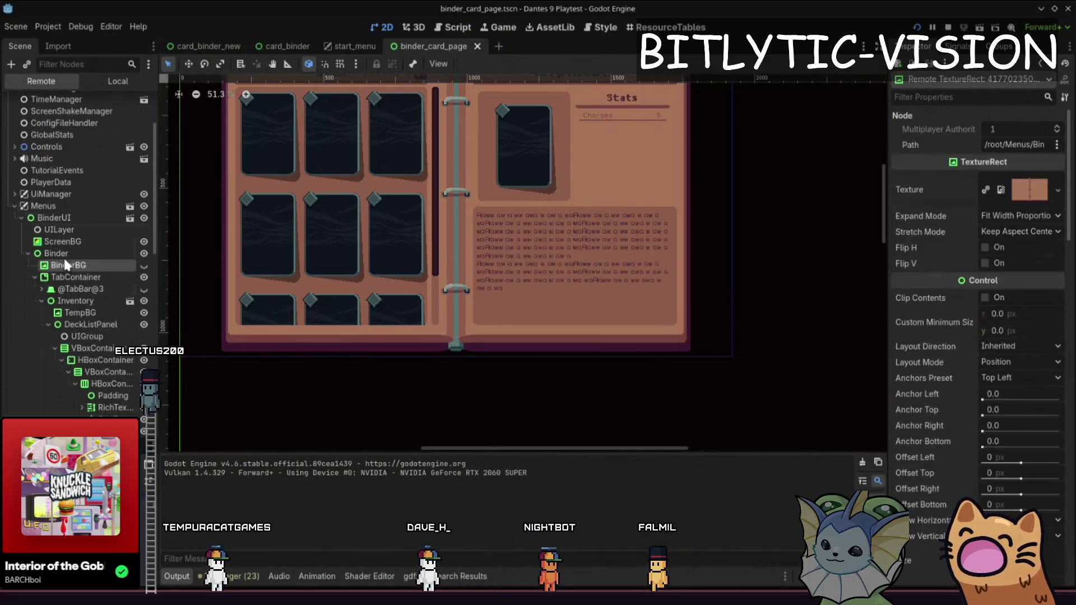
click(62, 275)
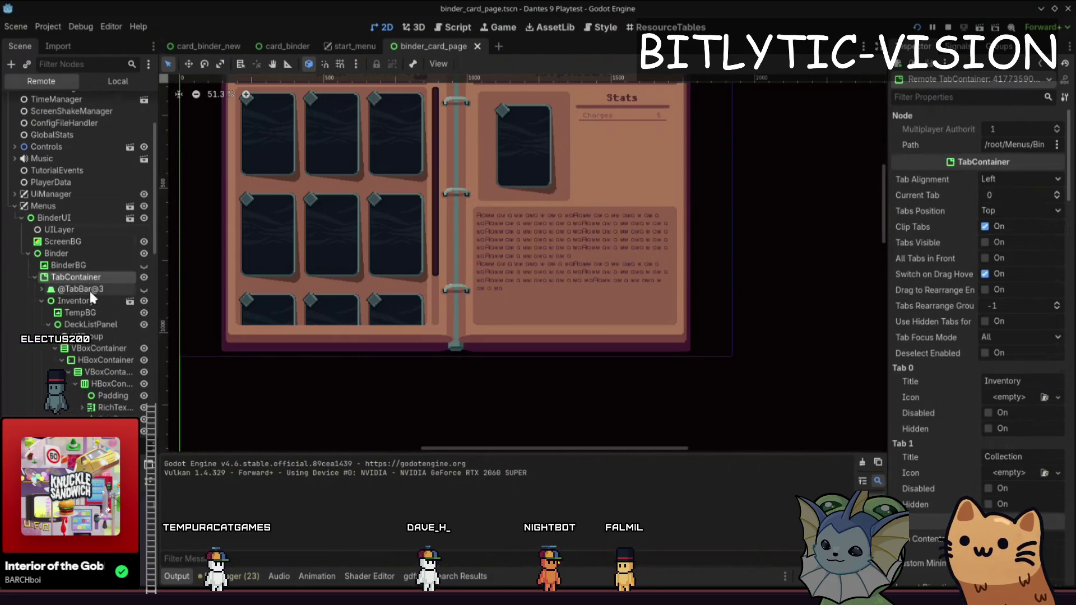
click(83, 301)
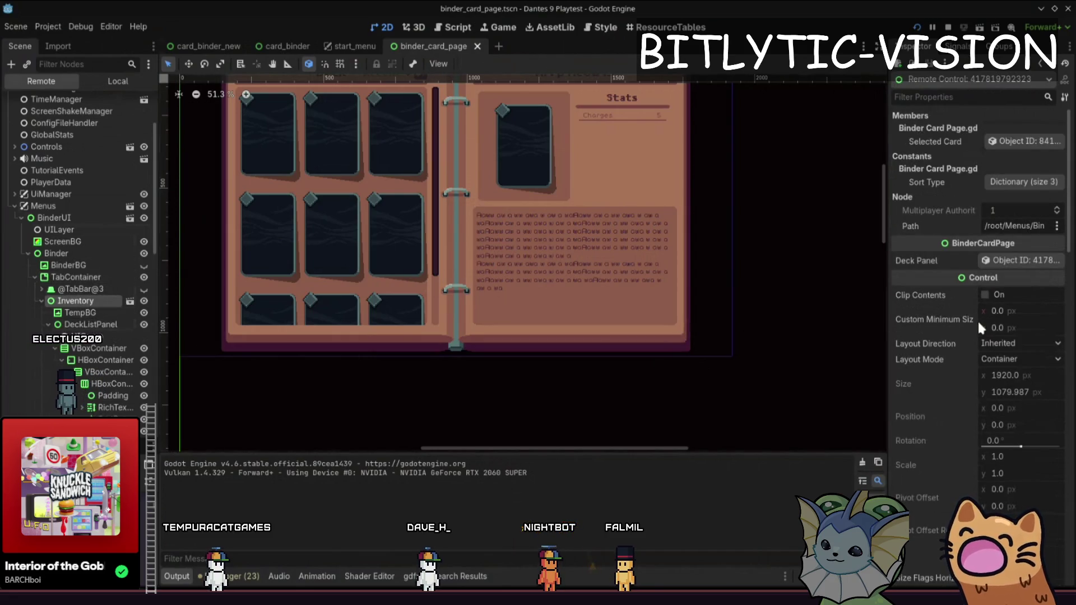
scroll(959, 280, down, 10)
scroll(957, 404, up, 20)
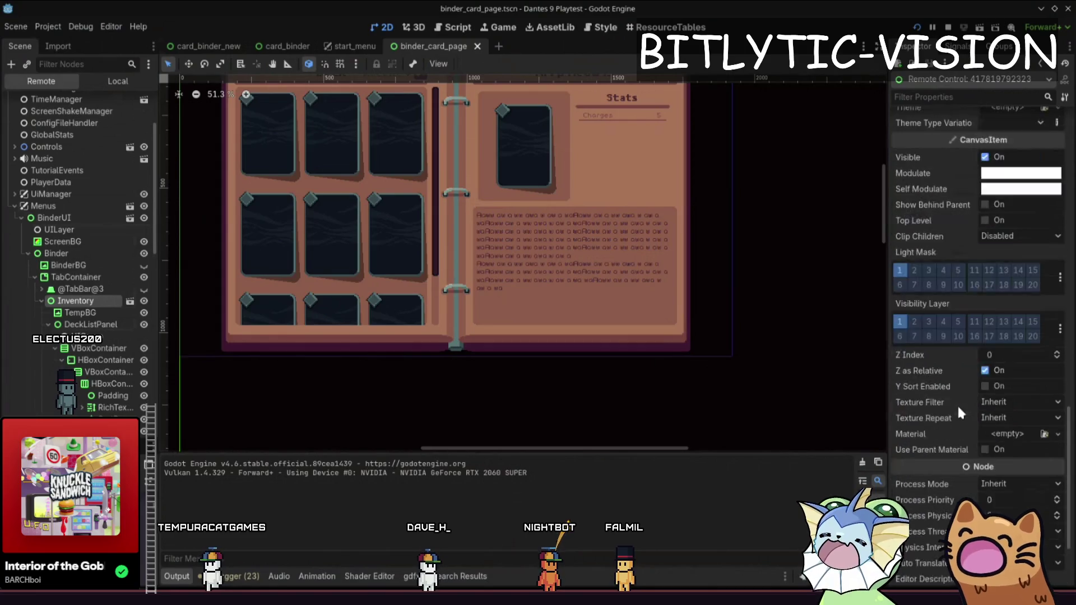
scroll(957, 409, up, 3)
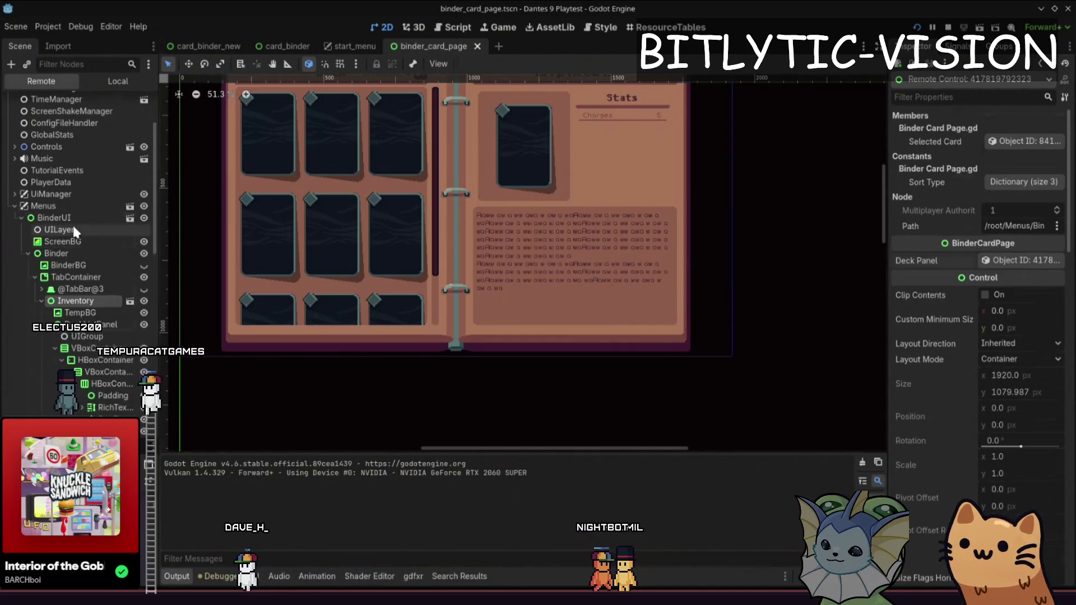
click(77, 244)
- Check the running game, then turn BinderBG's visibility back on in the live scene
key(alt+Tab)
key(alt+Tab)
click(120, 254)
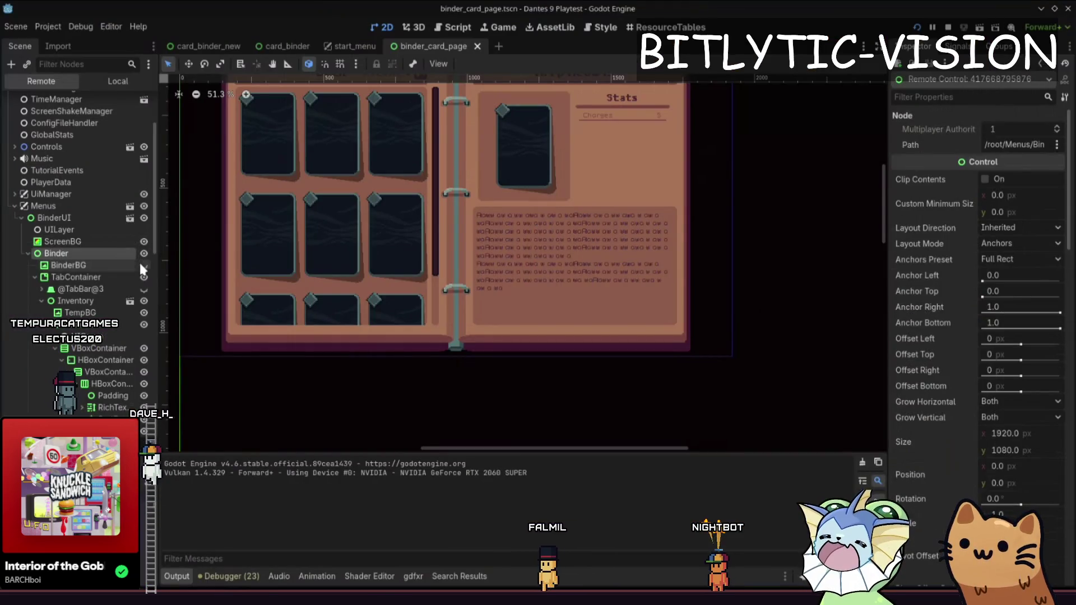
click(144, 266)
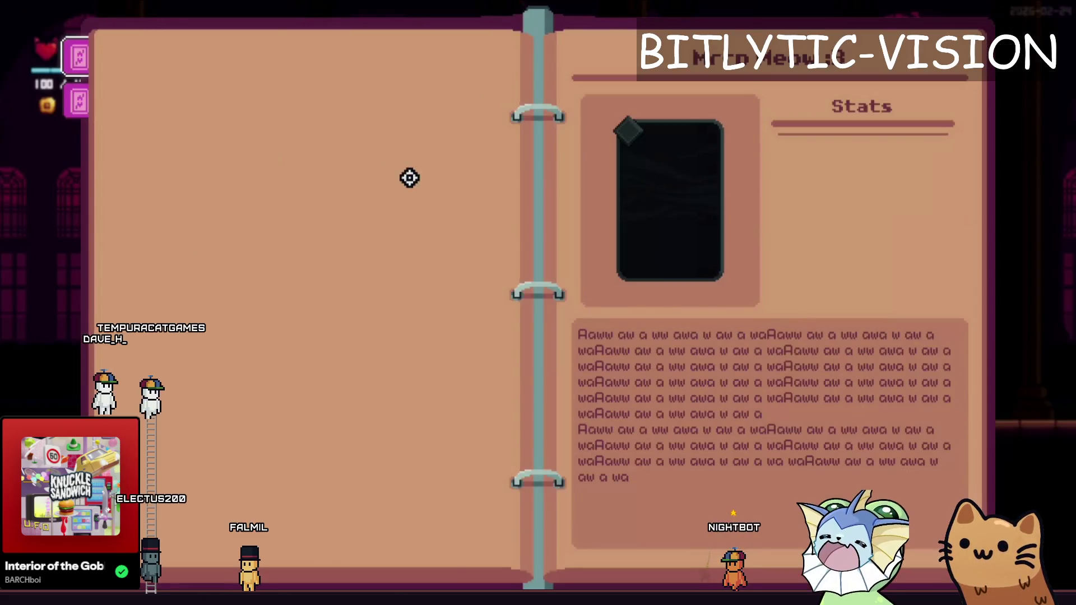
- Inspect the live TabContainer, Inventory and DeckListPanel, reviewing DeckListPanel's properties down to Z Index
key(Escape)
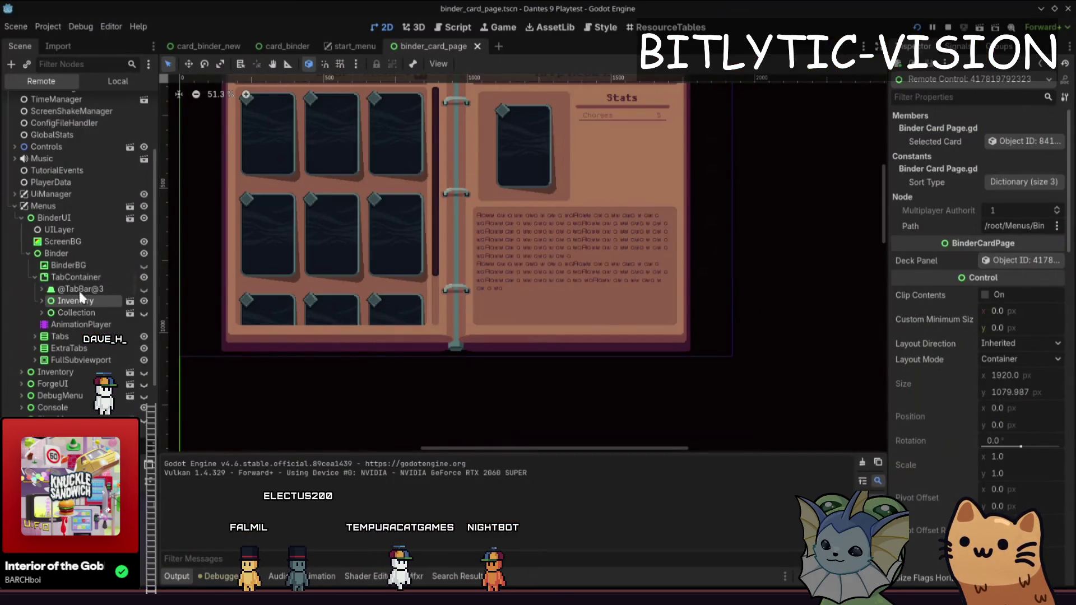
click(80, 278)
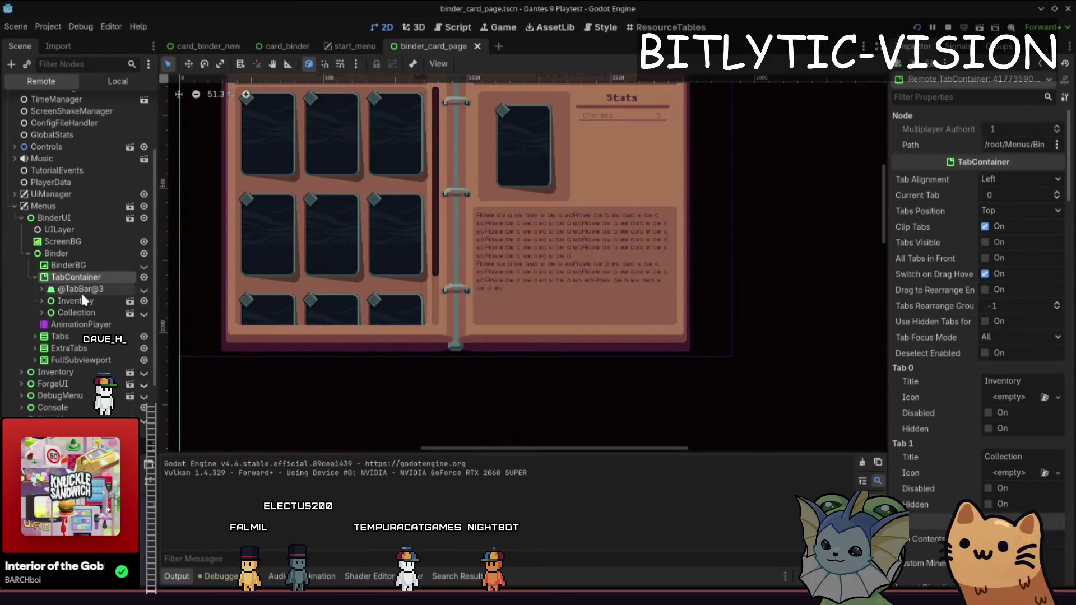
click(55, 299)
scroll(89, 312, down, 3)
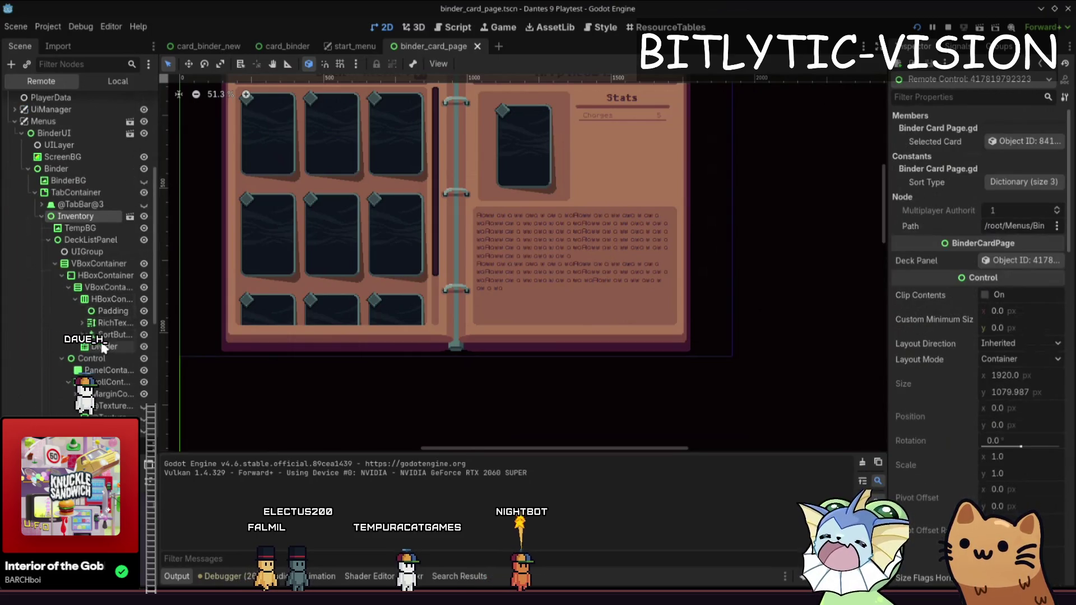
click(106, 241)
scroll(964, 358, up, 5)
scroll(967, 365, up, 5)
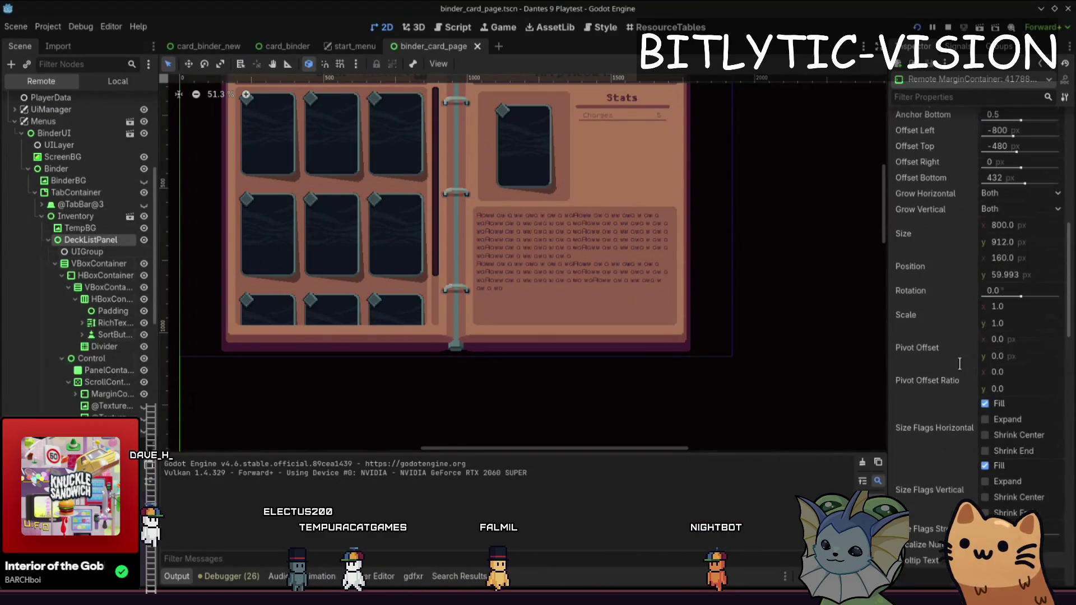
scroll(961, 369, up, 3)
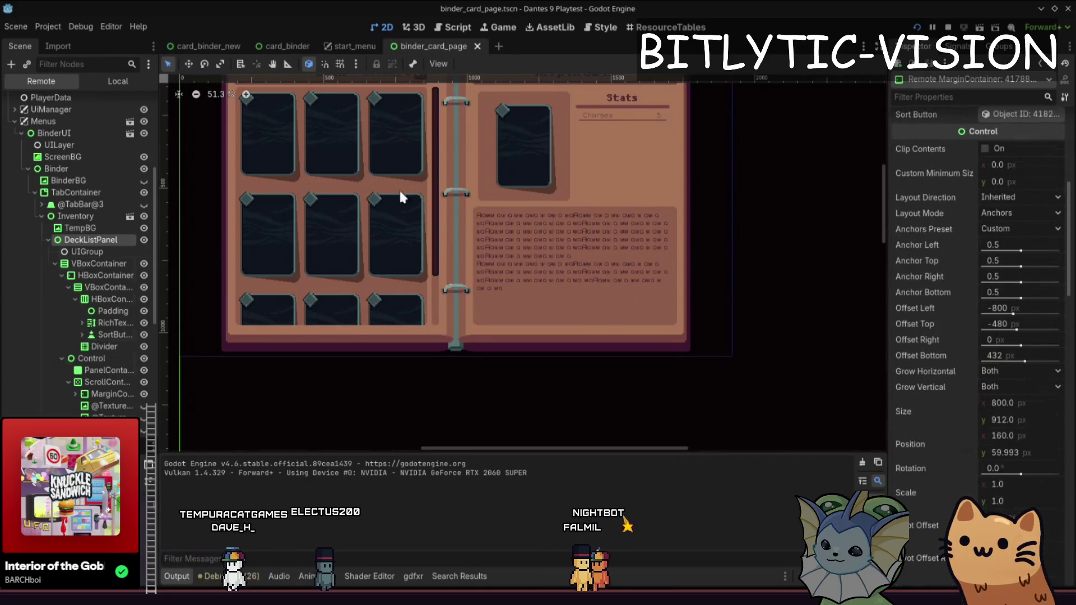
scroll(964, 338, down, 3)
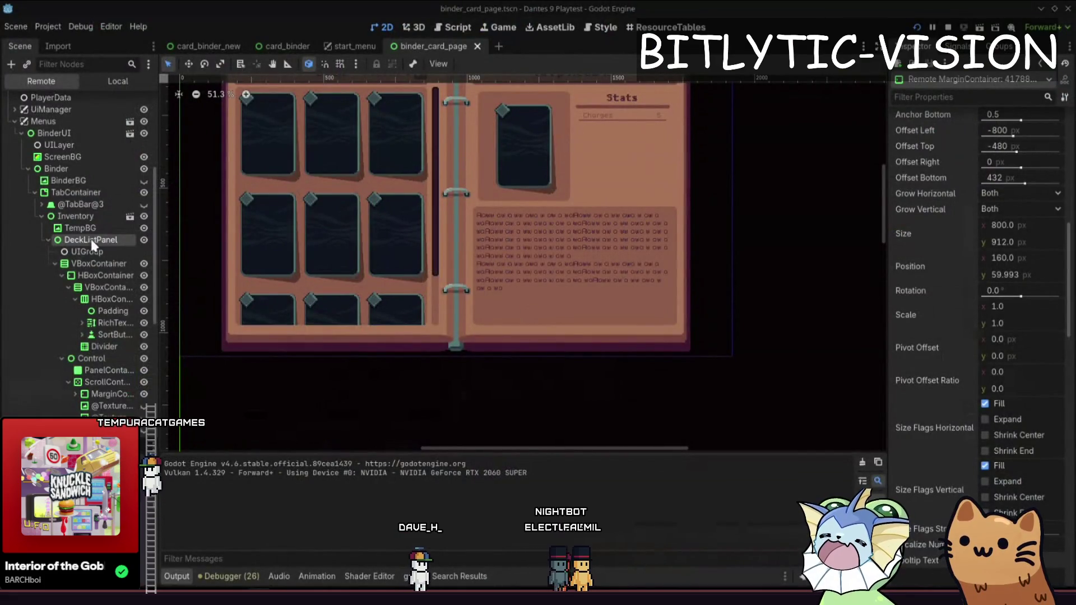
scroll(957, 360, down, 10)
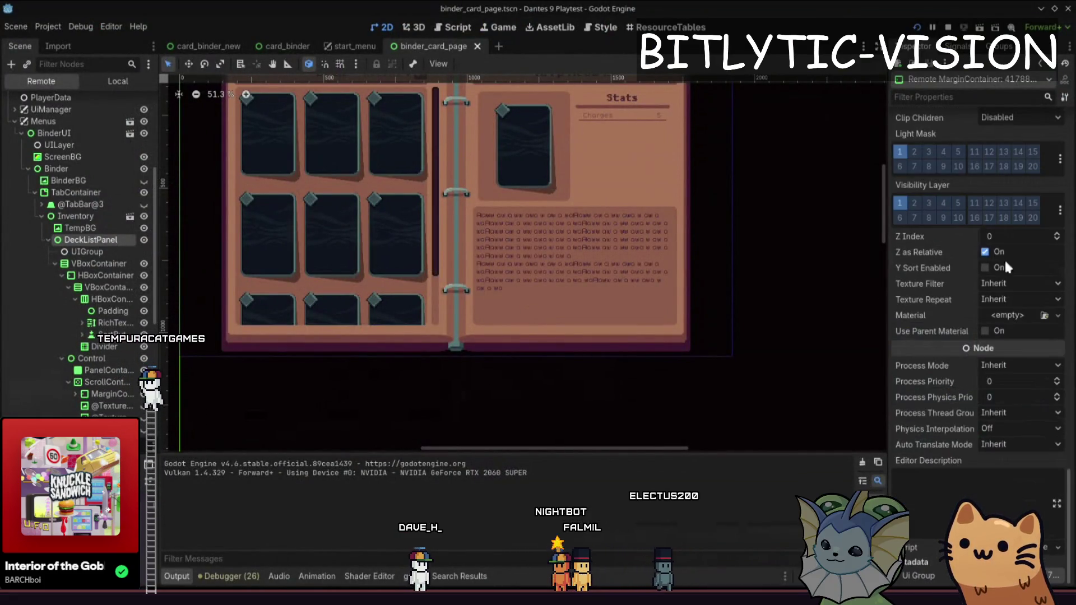
key(alt+Tab)
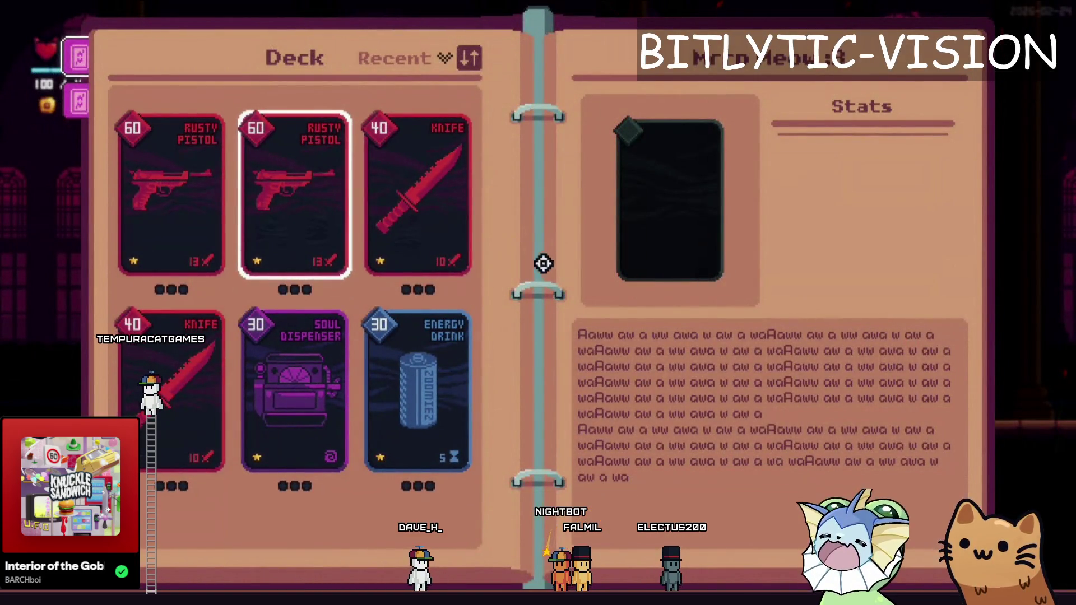
- Back in the editor, inspect the live BinderUI and Inventory nodes in the Remote tree
key(alt+Tab)
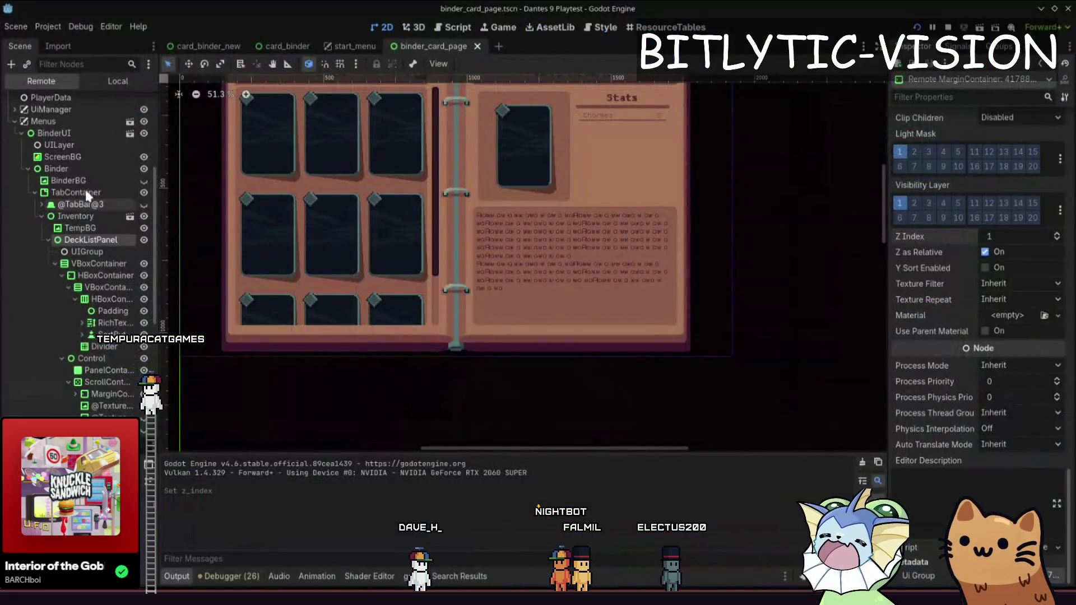
click(78, 133)
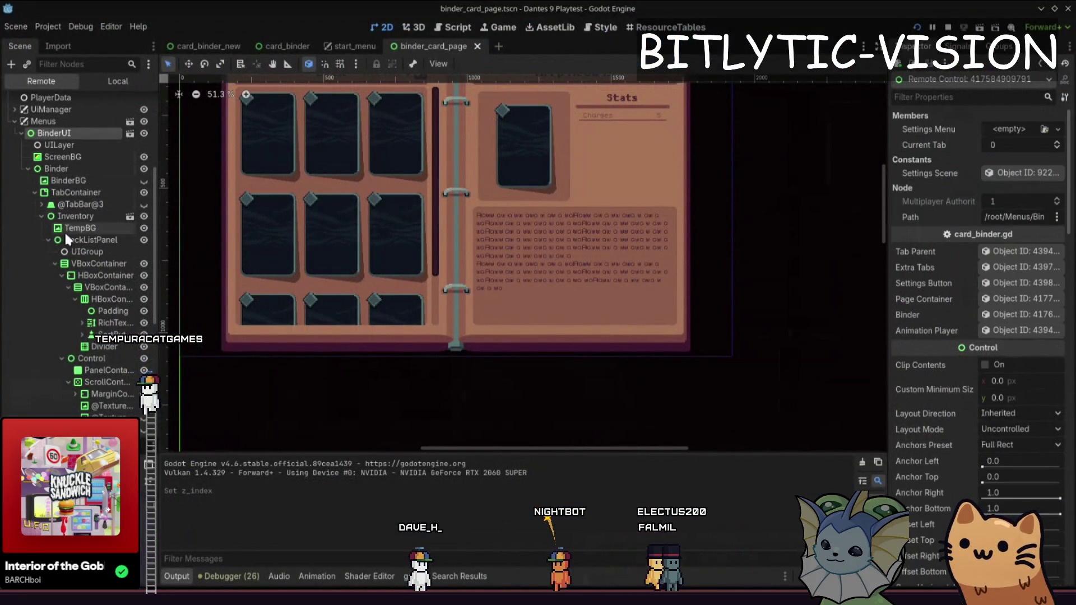
click(73, 218)
click(41, 215)
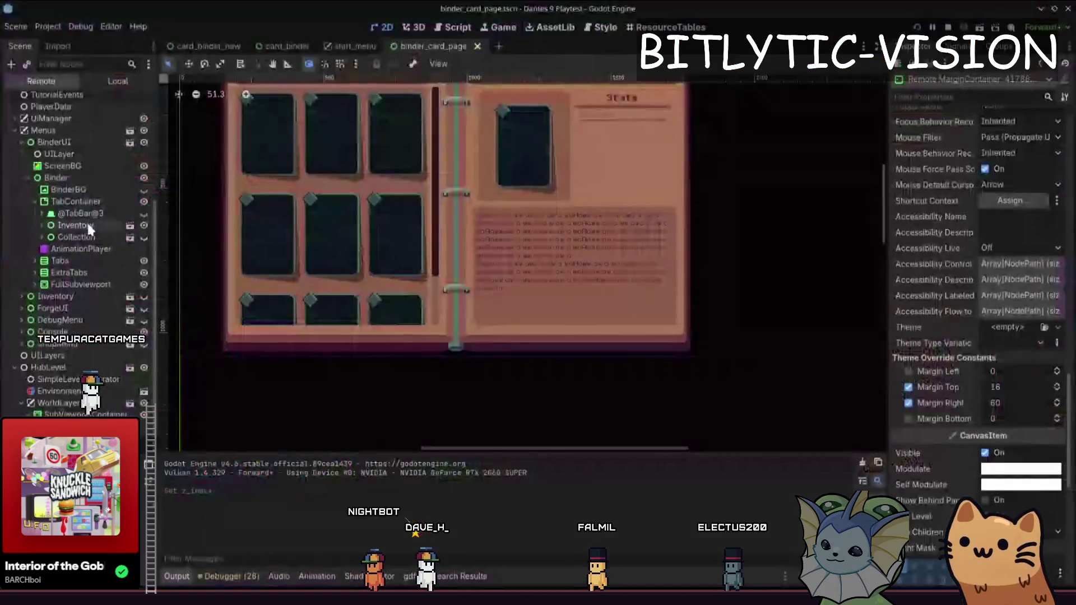
click(90, 227)
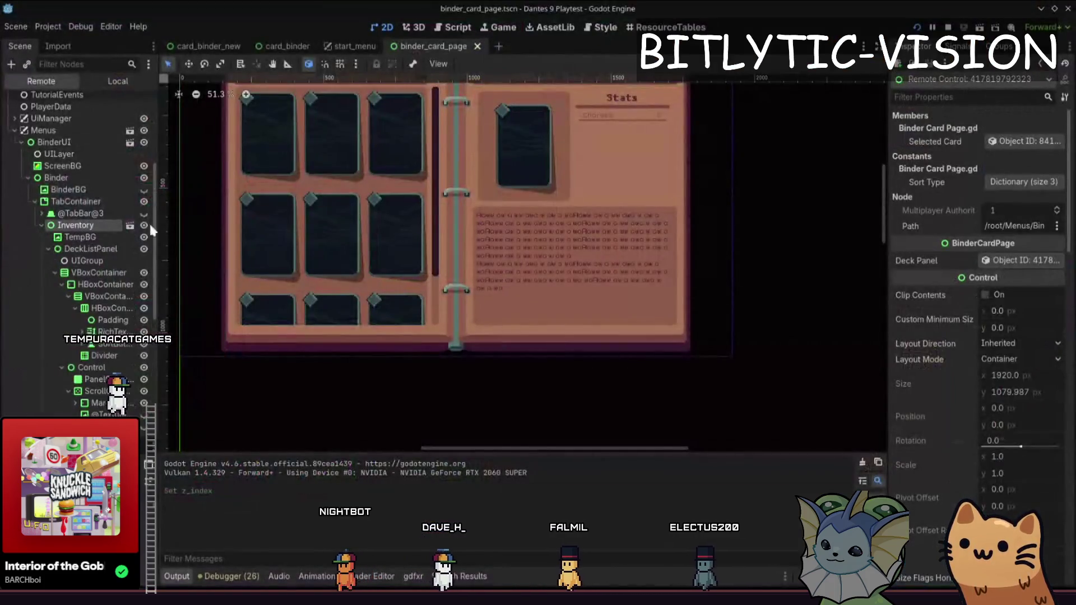
scroll(1005, 344, down, 10)
scroll(986, 336, down, 6)
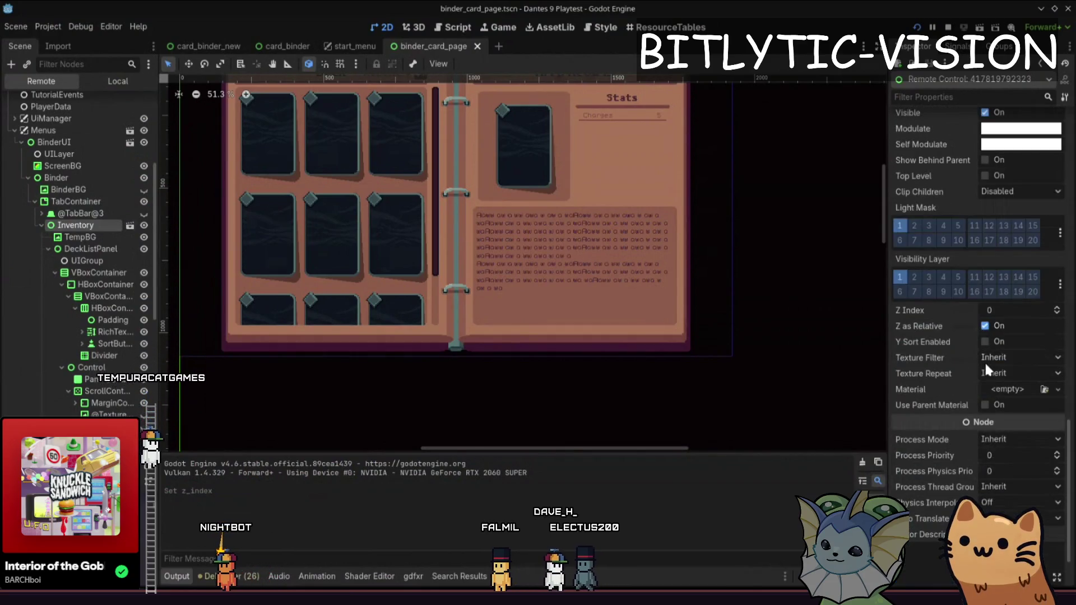
- Try DeckListPanel's Z Index at 1, check the game, restore it to 0, and show the Debugger
click(84, 247)
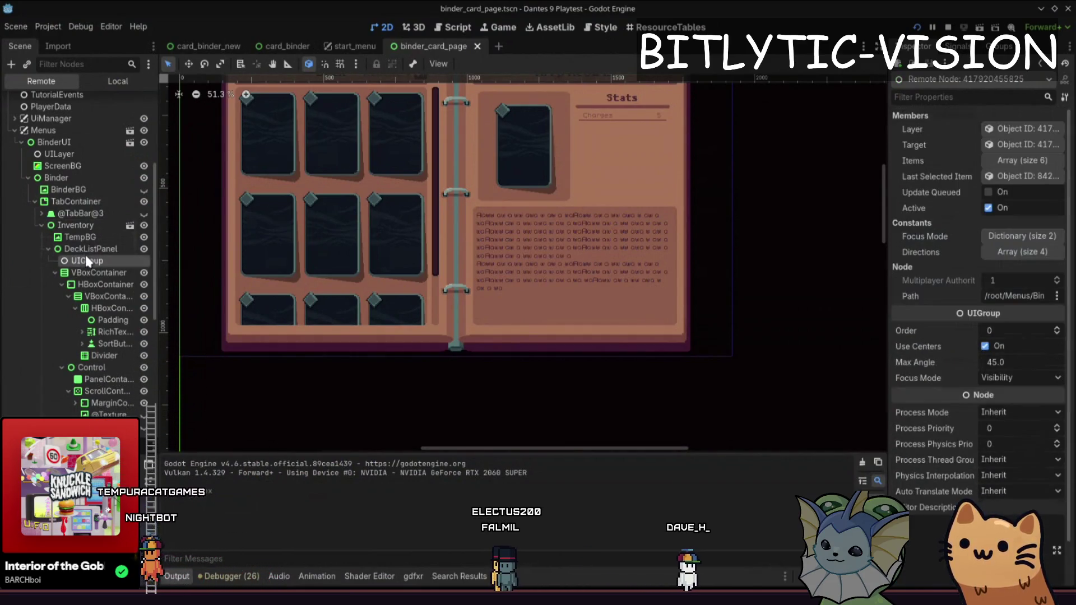
scroll(961, 384, down, 15)
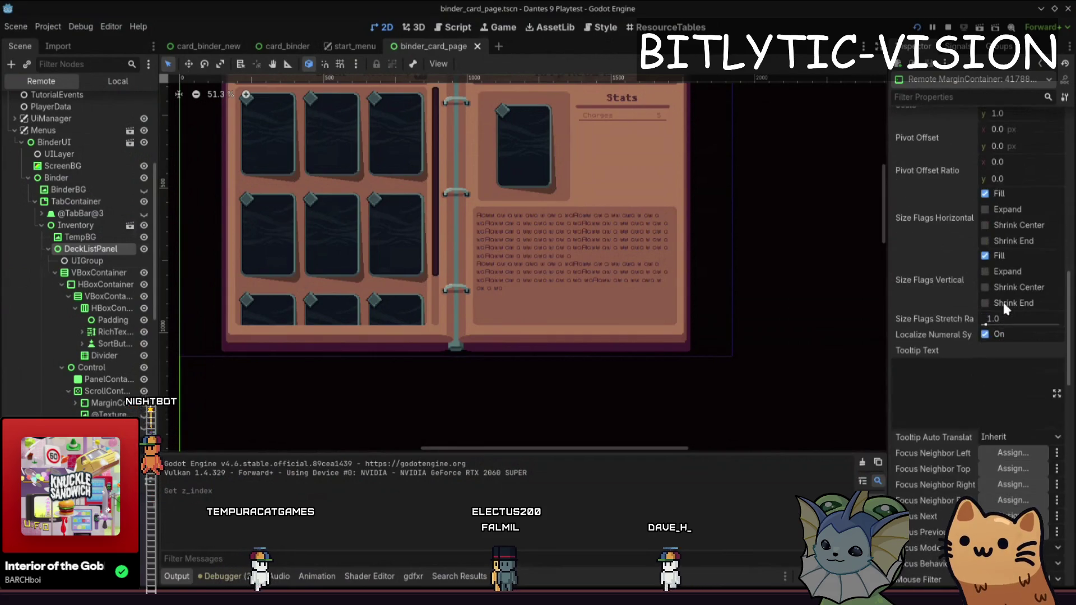
scroll(997, 286, up, 5)
scroll(997, 336, down, 12)
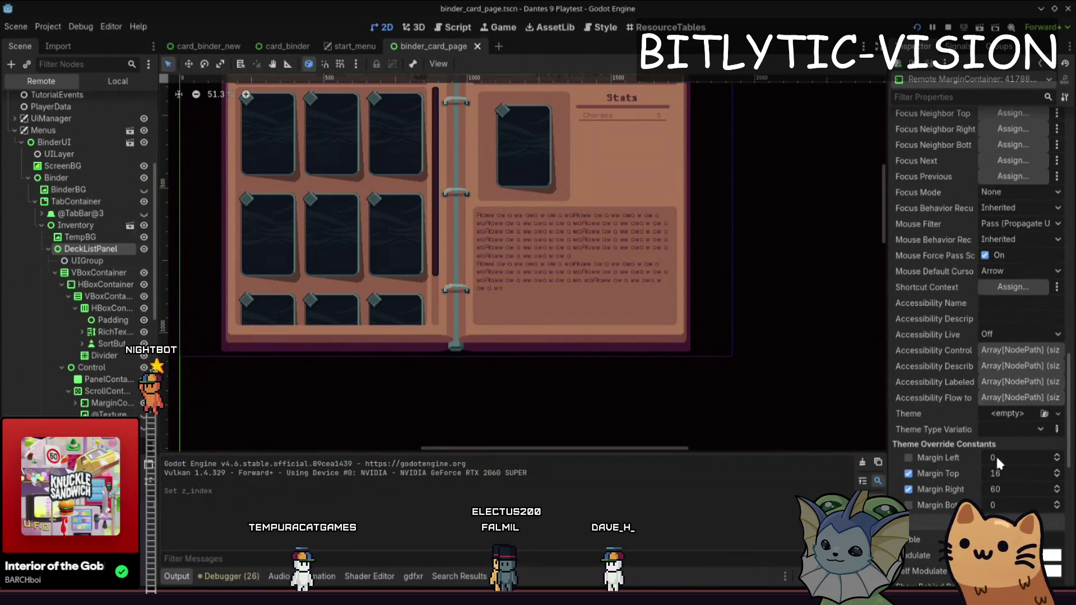
scroll(988, 413, down, 5)
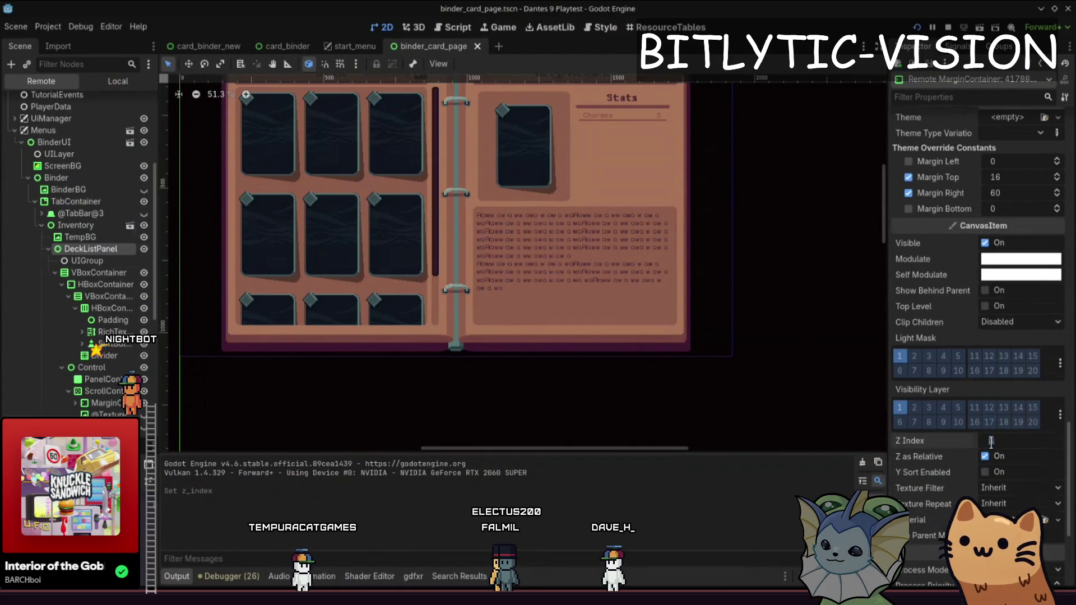
key(alt+Tab)
key(alt+Tab)
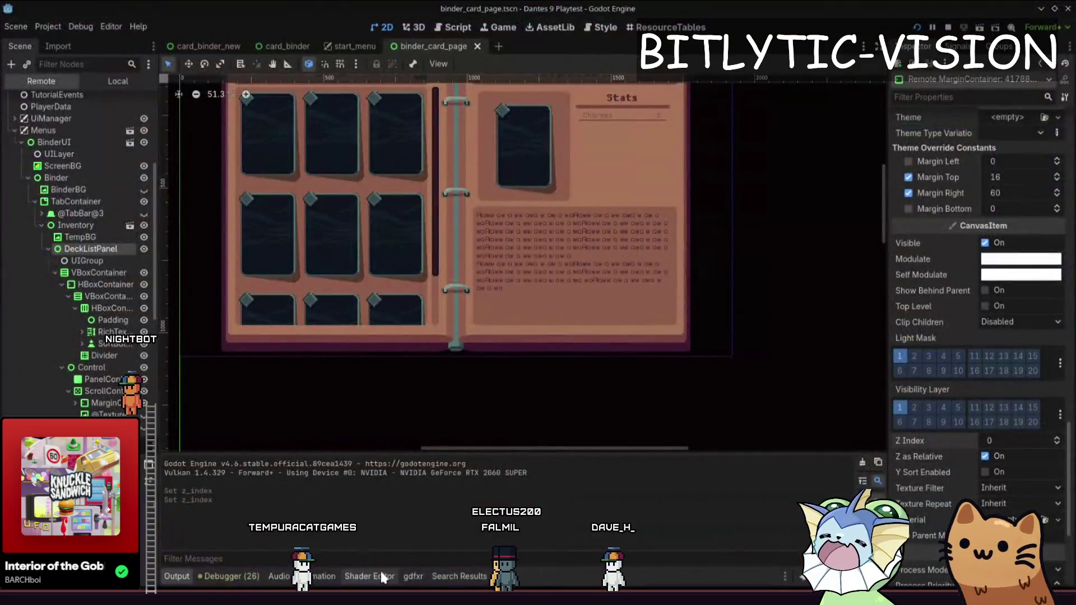
click(380, 576)
click(227, 576)
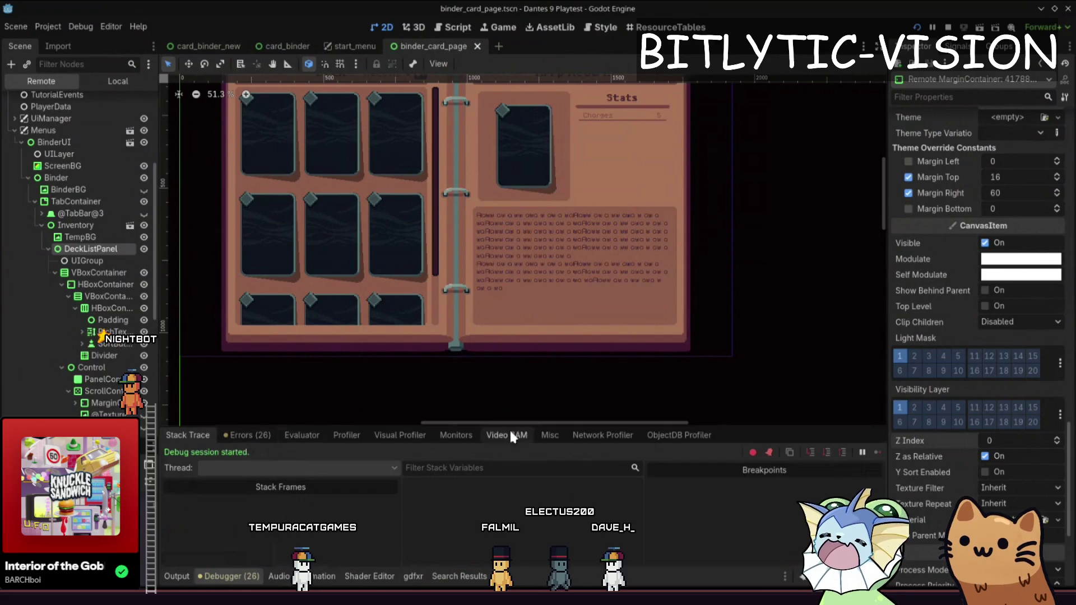
- Show the Debugger's Clicked Control path and click a card in the running game to read it
click(549, 435)
drag(636, 453, 918, 454)
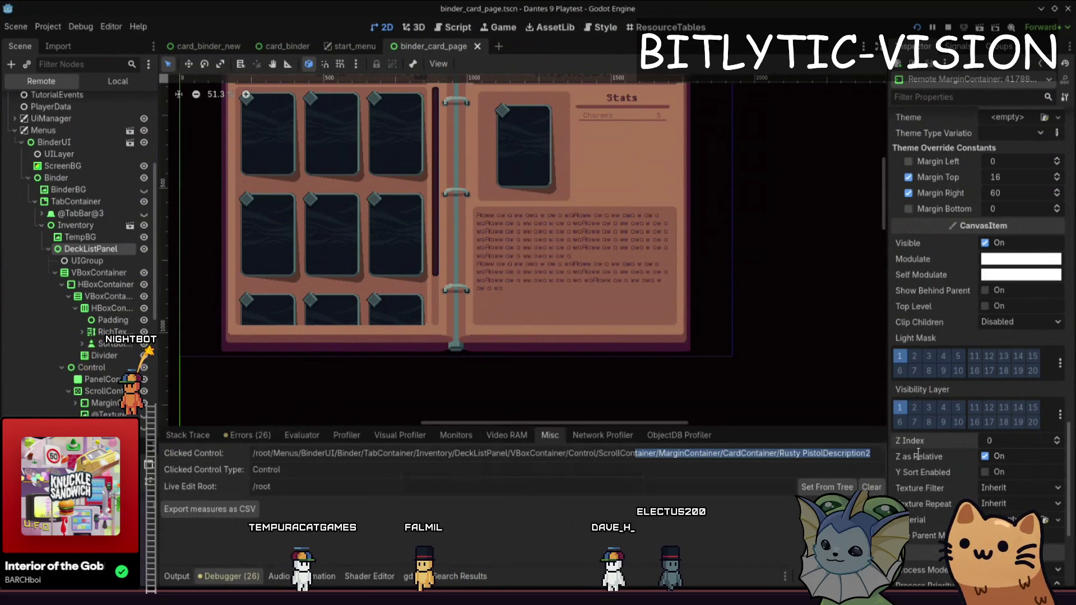
key(alt+Tab)
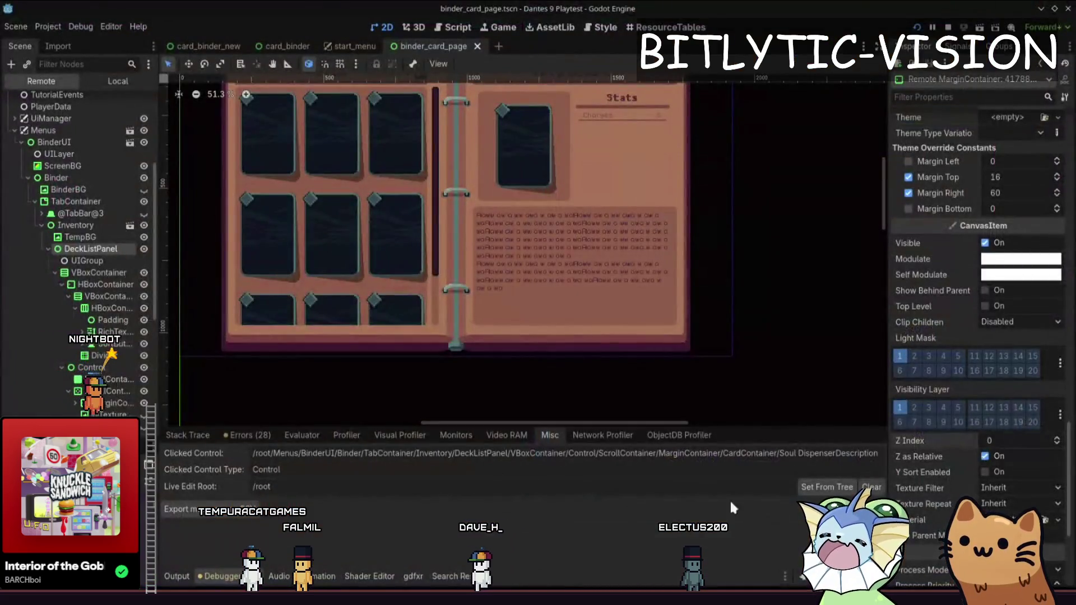
scroll(696, 299, up, 3)
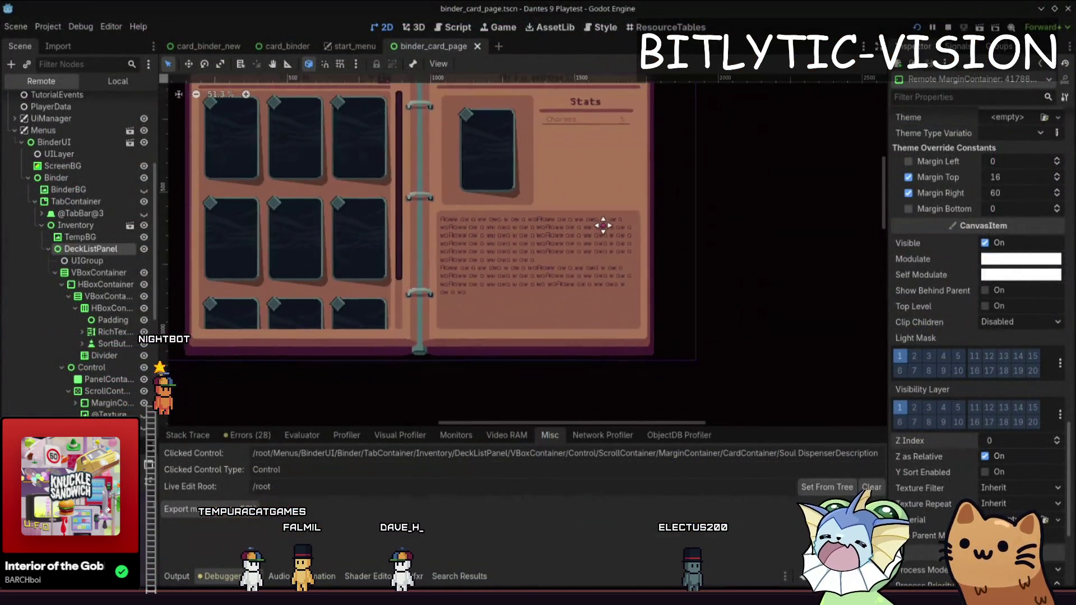
scroll(521, 213, down, 2)
scroll(89, 245, down, 8)
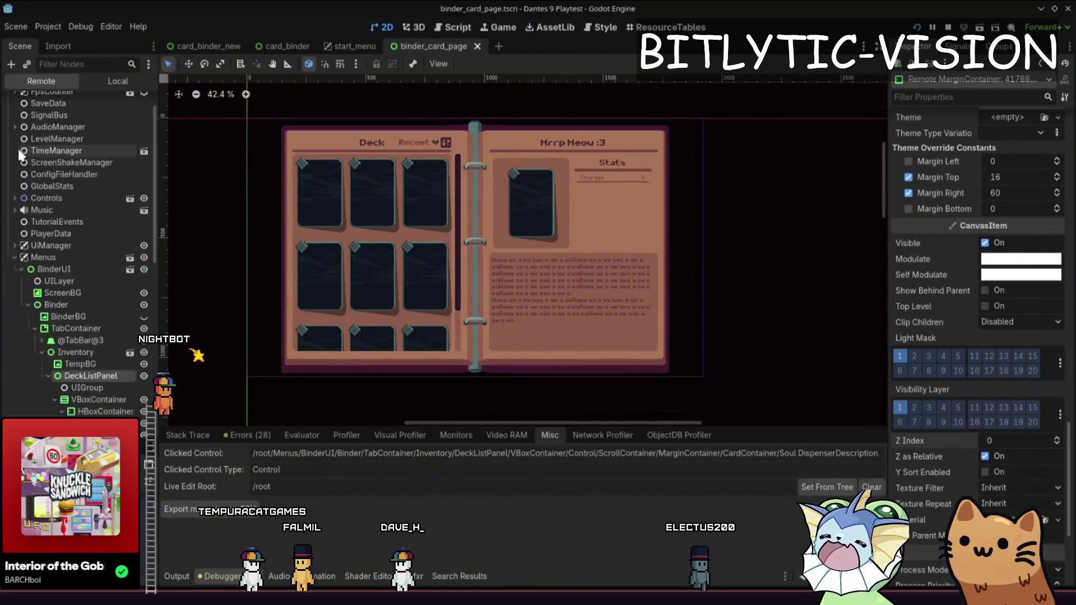
scroll(89, 245, up, 8)
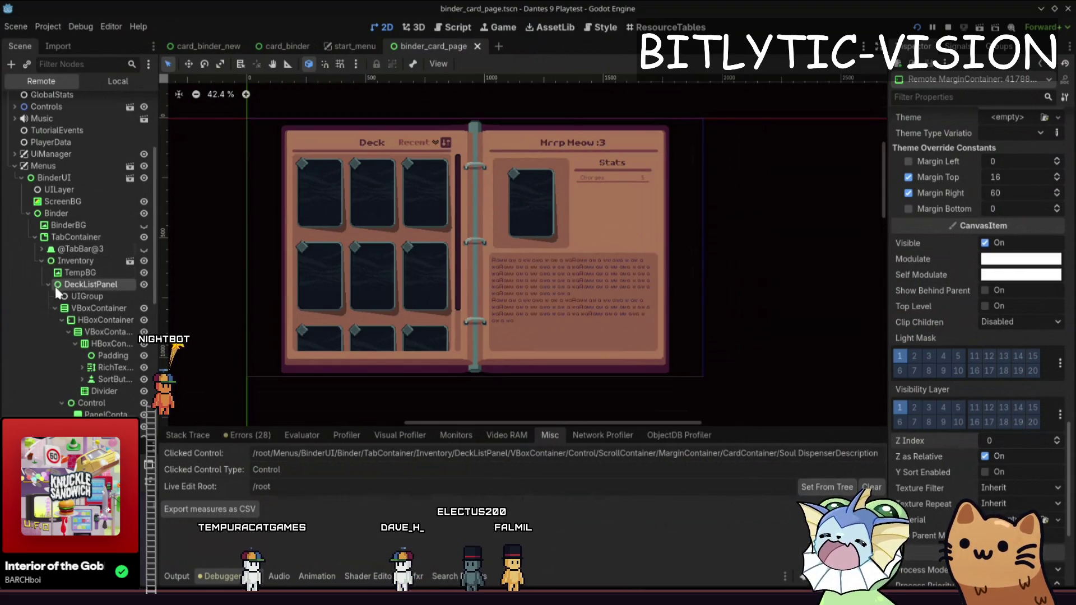
scroll(68, 292, down, 5)
scroll(79, 275, up, 6)
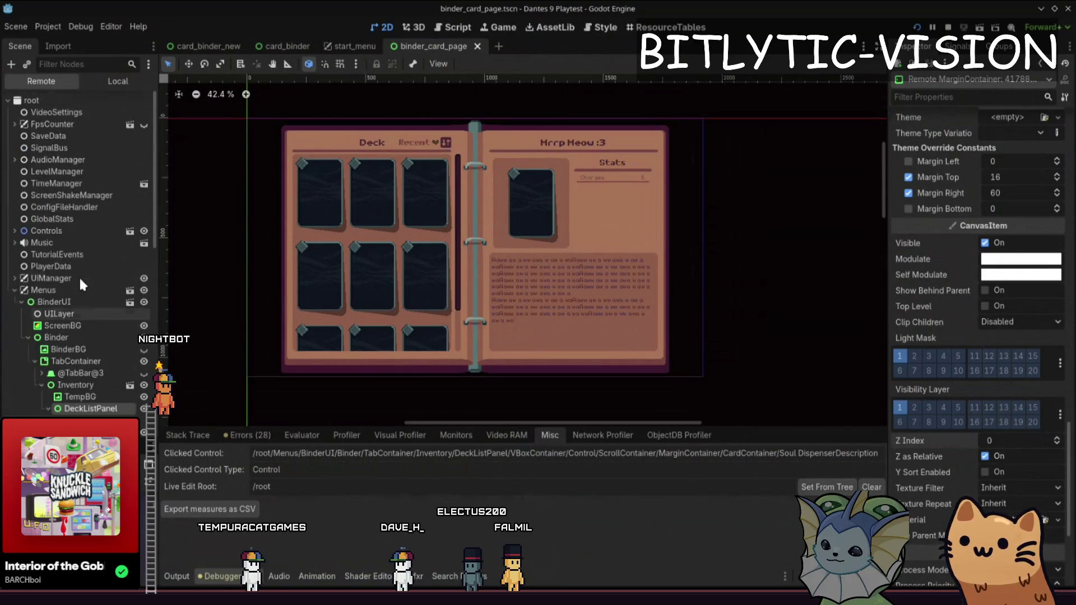
scroll(84, 274, down, 4)
- Close the card_binder_new, start_menu and binder_card_page scene tabs
middle_click(208, 46)
middle_click(257, 46)
middle_click(257, 46)
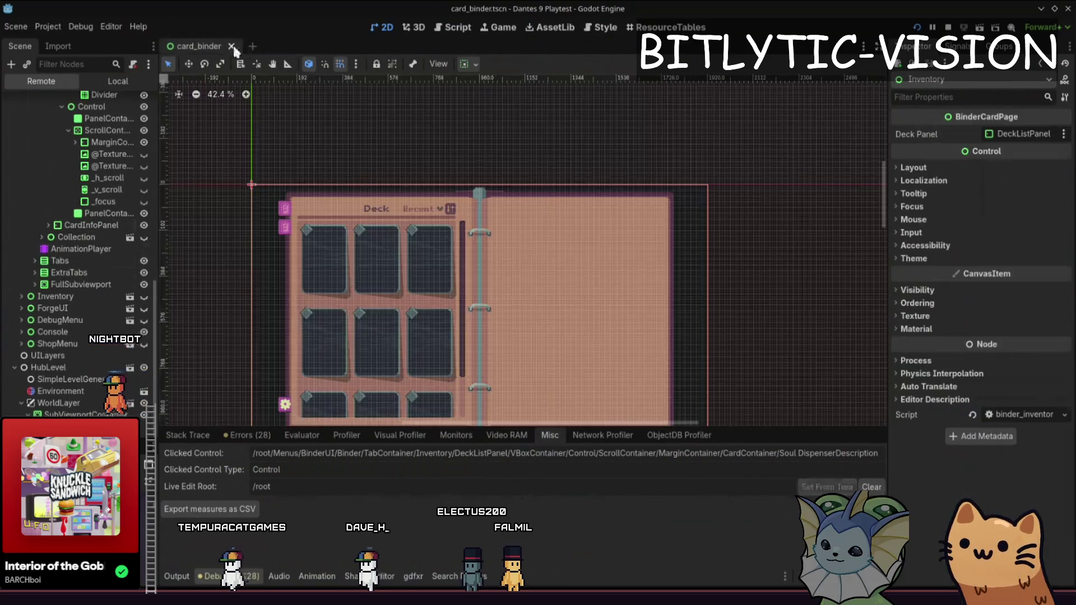
- Reopen binder_card_page and inspect the sort button's container, SortLabel and SortDirection nodes
click(117, 81)
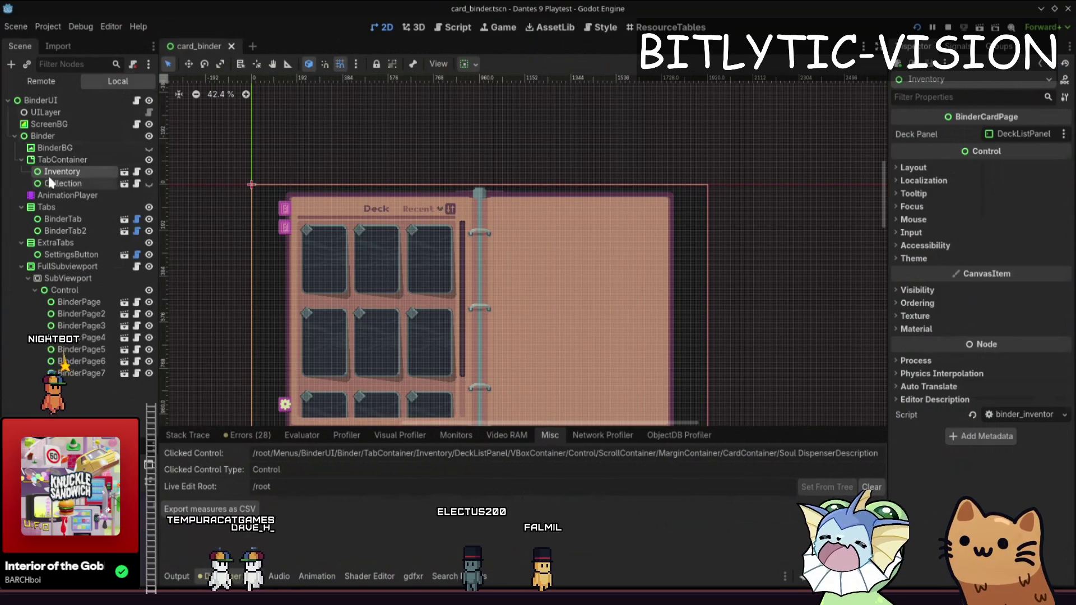
click(124, 172)
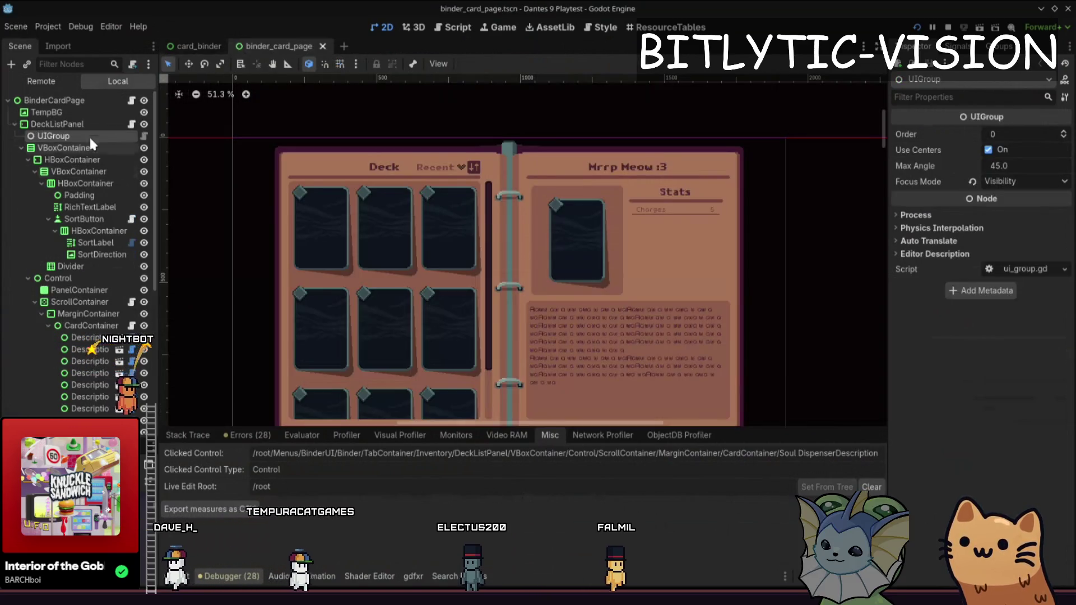
click(78, 250)
click(90, 231)
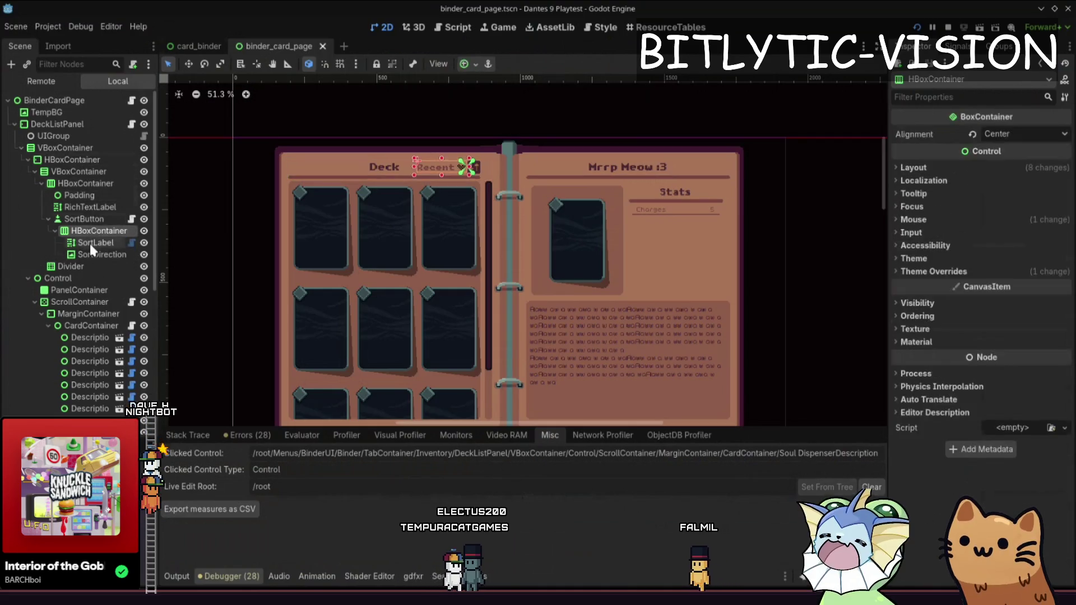
click(89, 243)
click(83, 254)
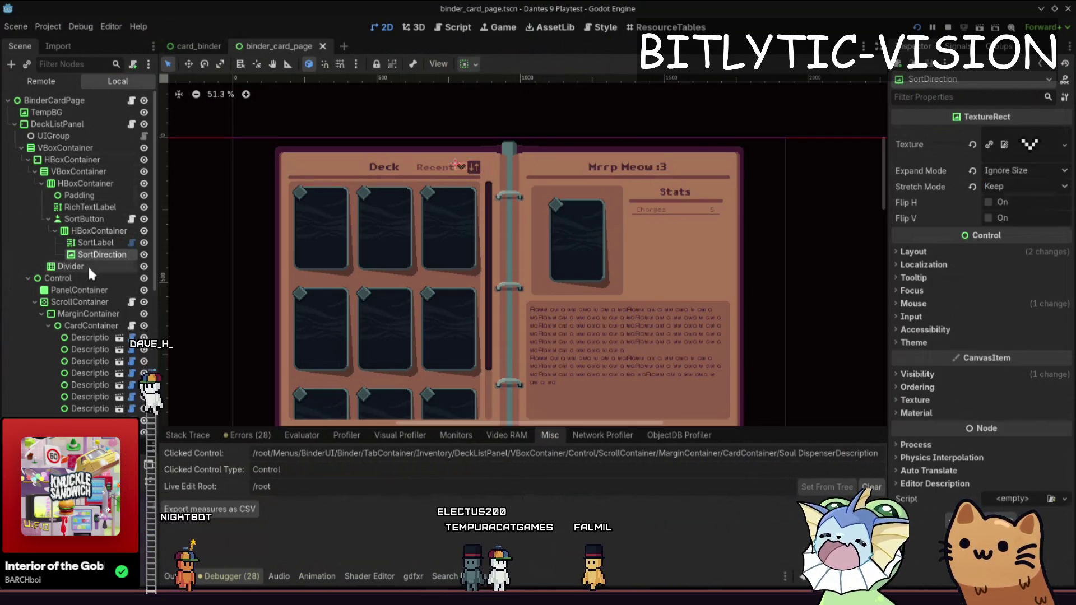
scroll(84, 263, down, 3)
- Collapse the card-list branches, select DeckListPanel and open its deck_list_panel.gd script
click(88, 231)
double_click(88, 231)
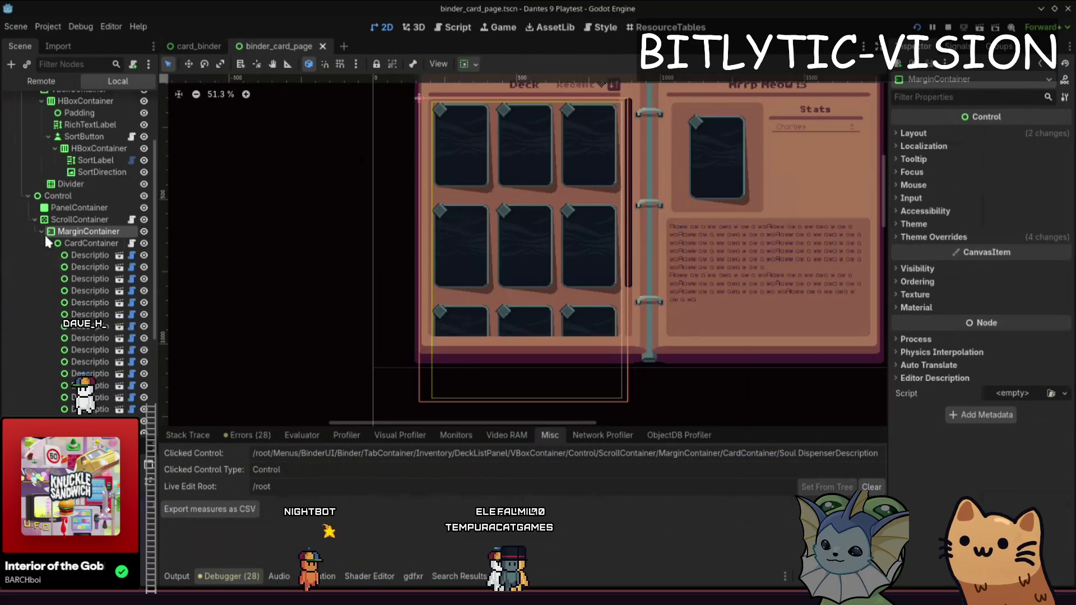
click(48, 243)
click(35, 302)
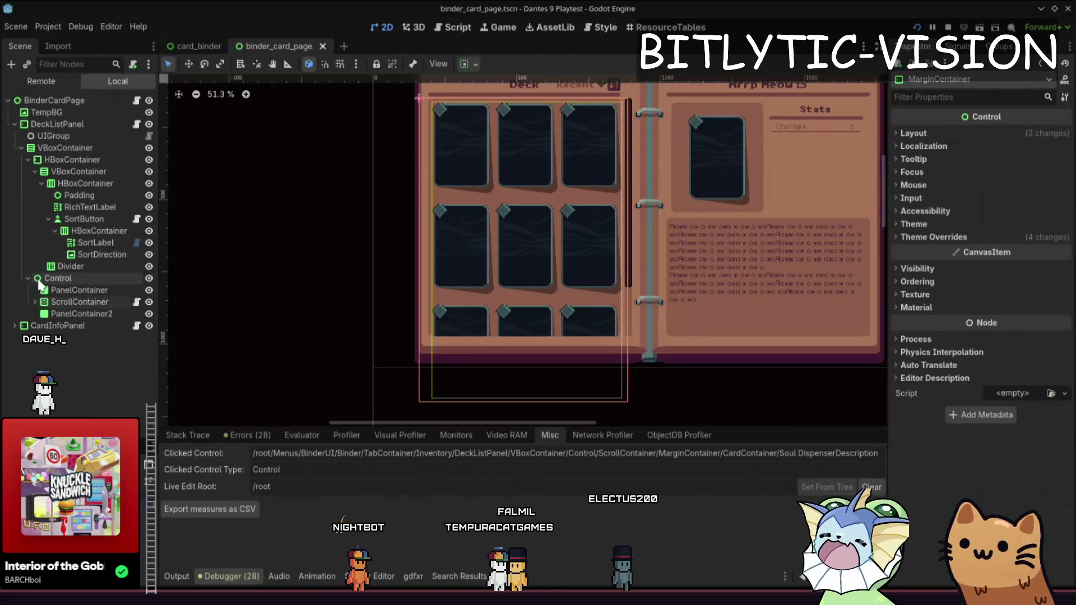
click(49, 279)
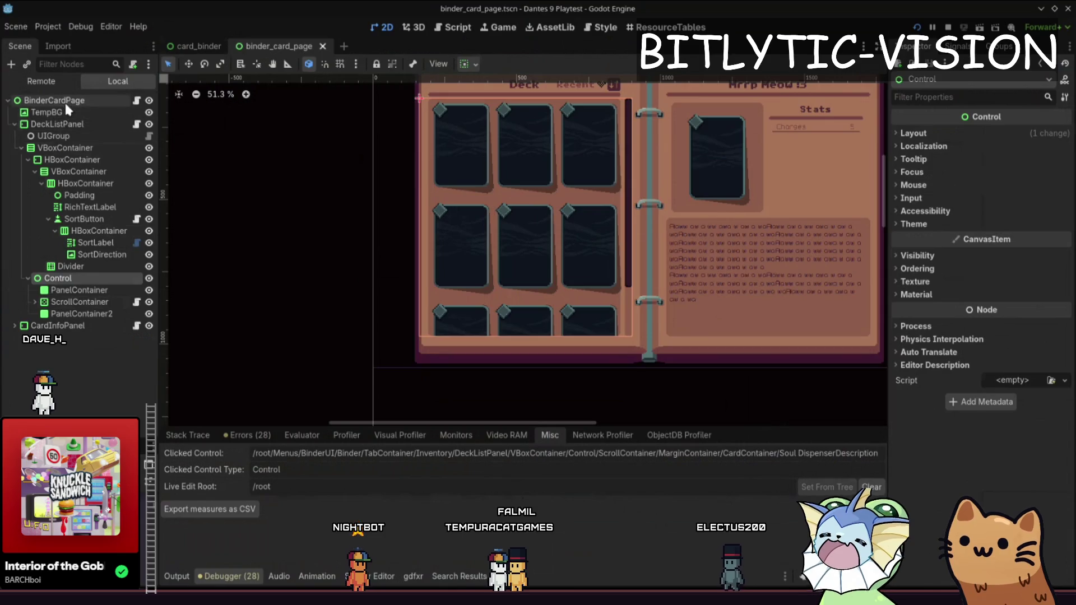
click(83, 124)
click(136, 124)
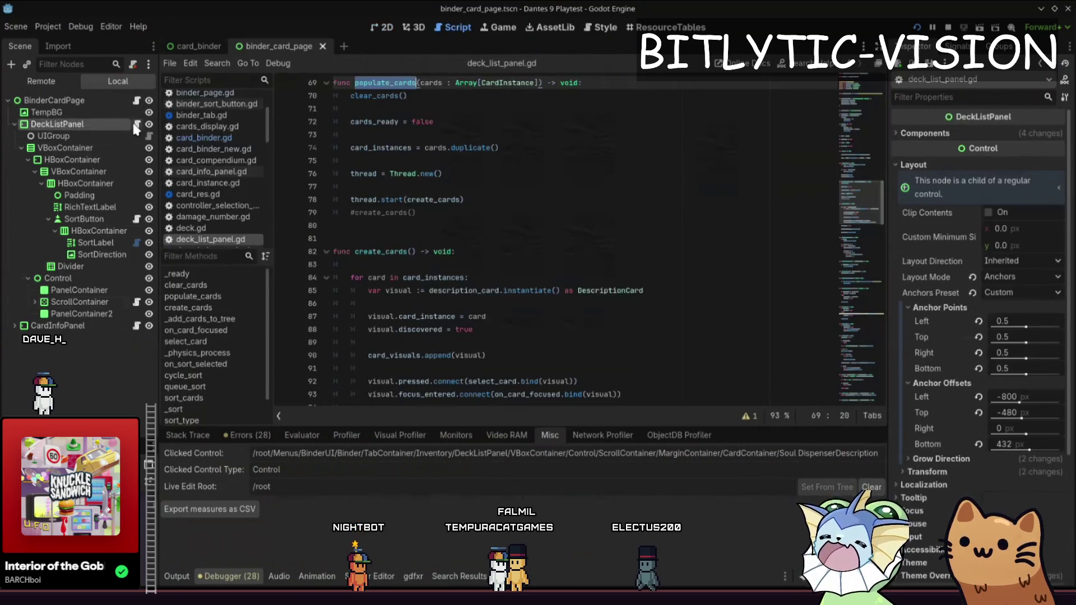
- Read through populate_cards down to the add_child line in deck_list_panel.gd
click(501, 215)
scroll(500, 215, down, 7)
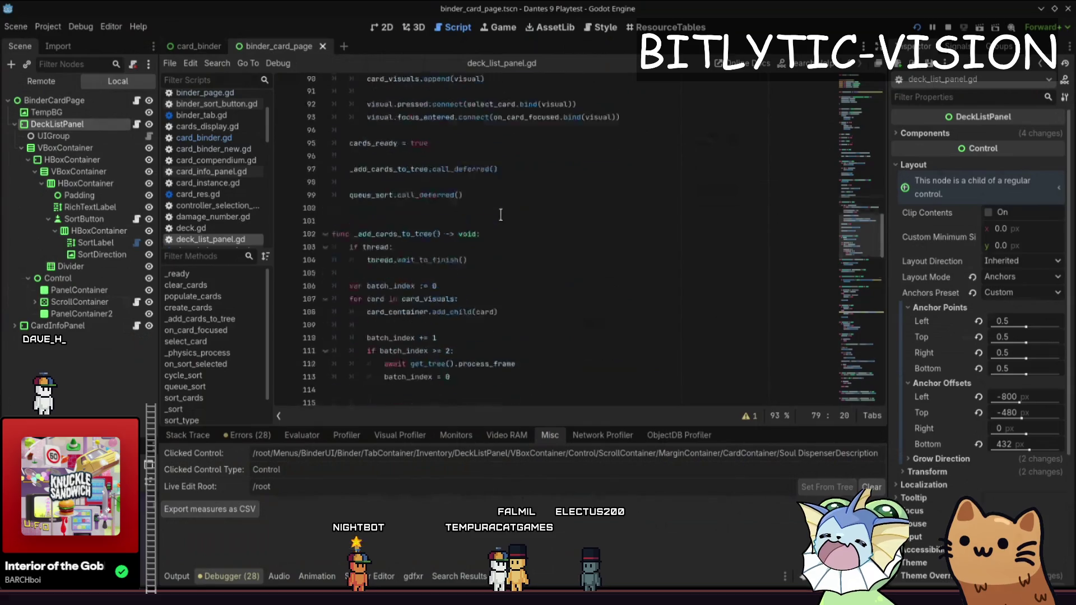
scroll(504, 208, down, 4)
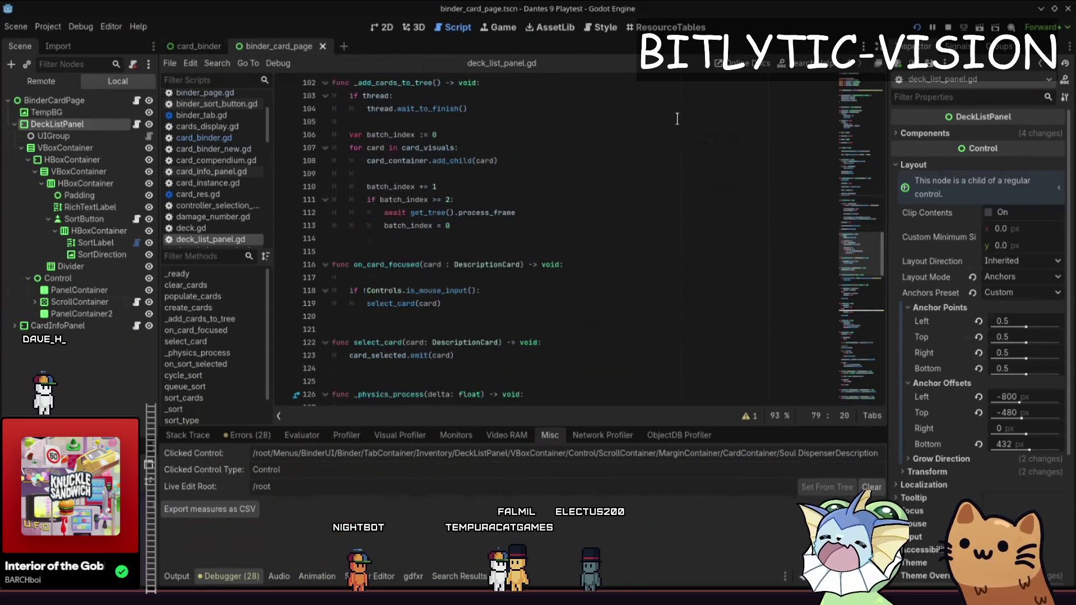
click(696, 160)
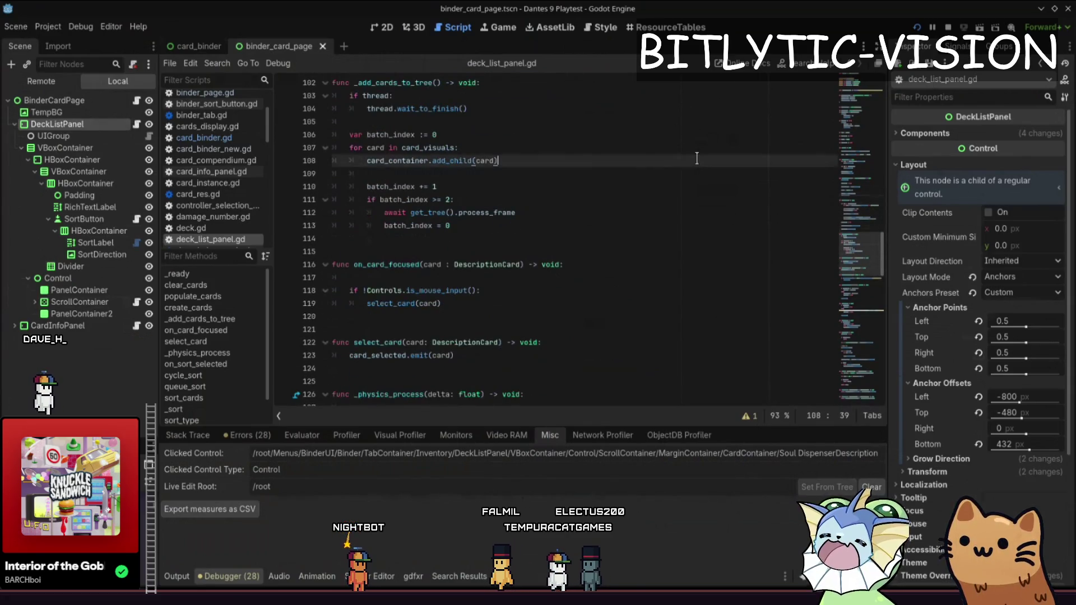
- Give the game a quick test run, then return to lines 118 and 123 of the script
key(alt+Tab)
key(Escape)
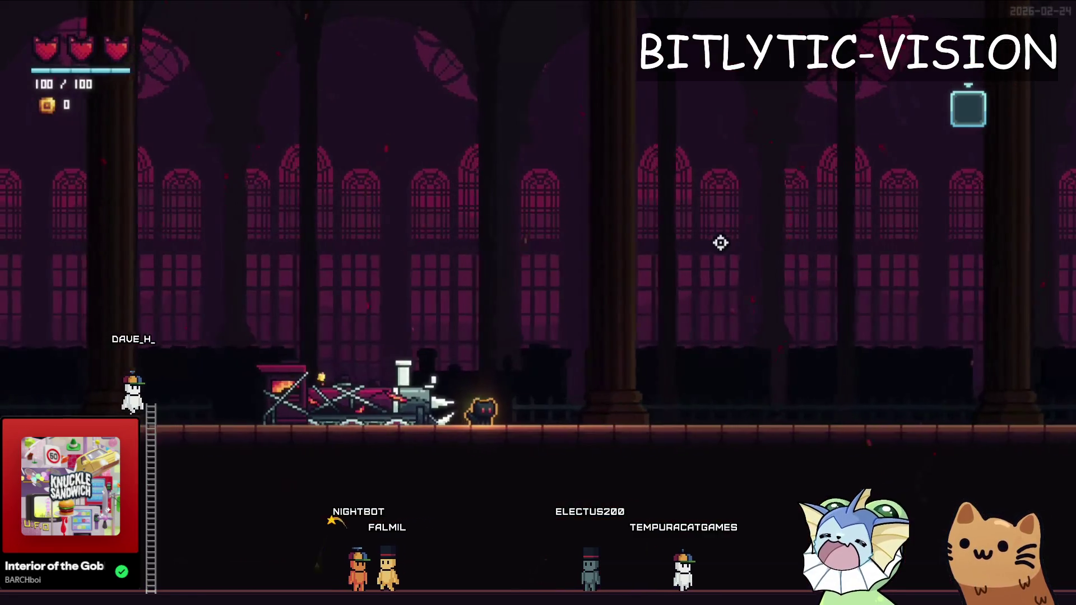
key(alt+Tab)
click(592, 287)
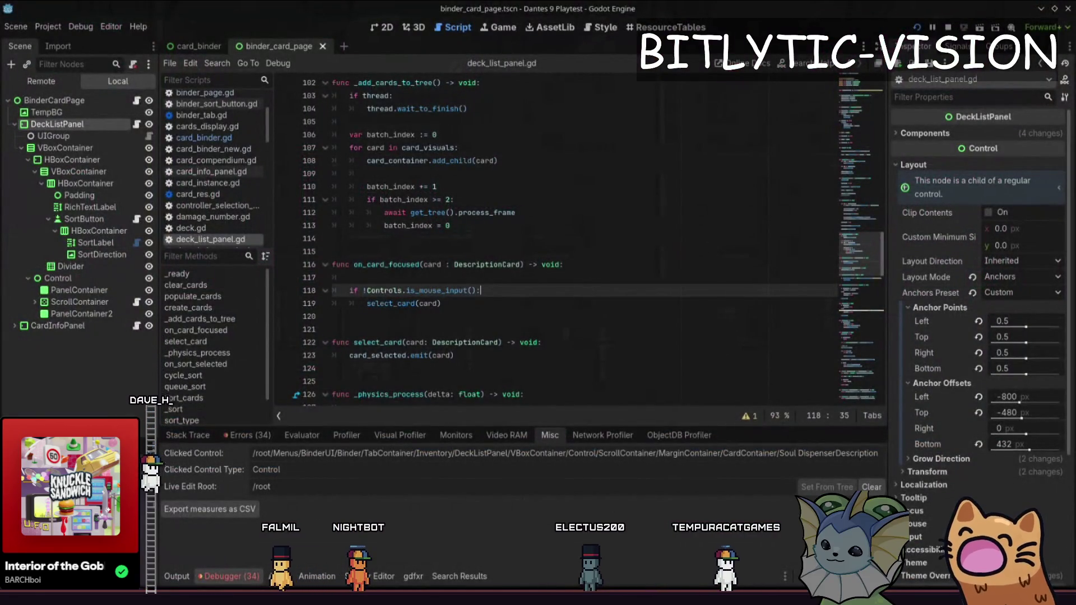
click(454, 356)
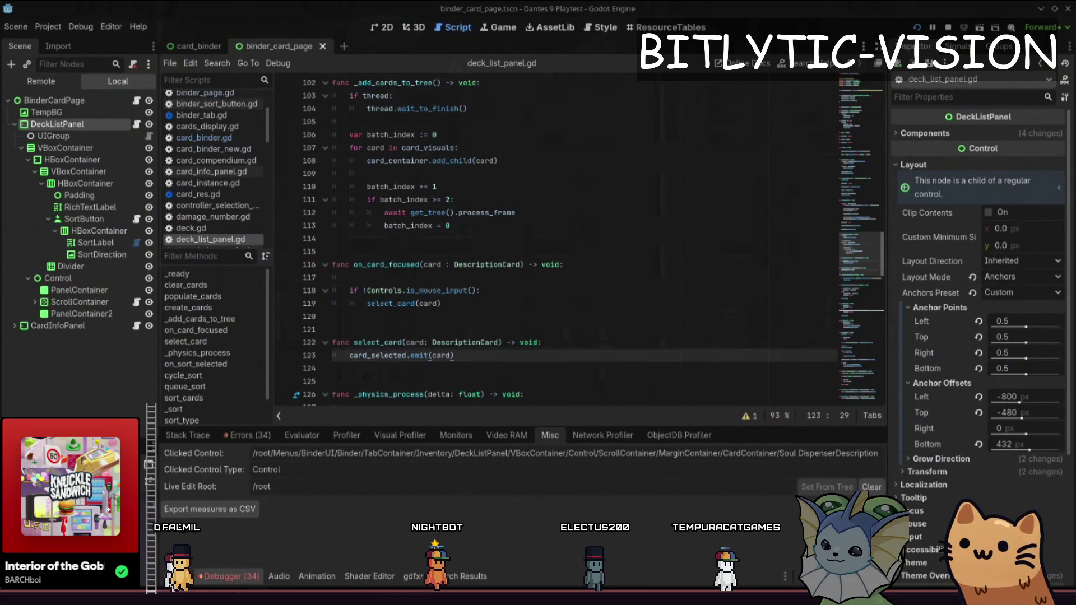
key(ctrl+alt+t)
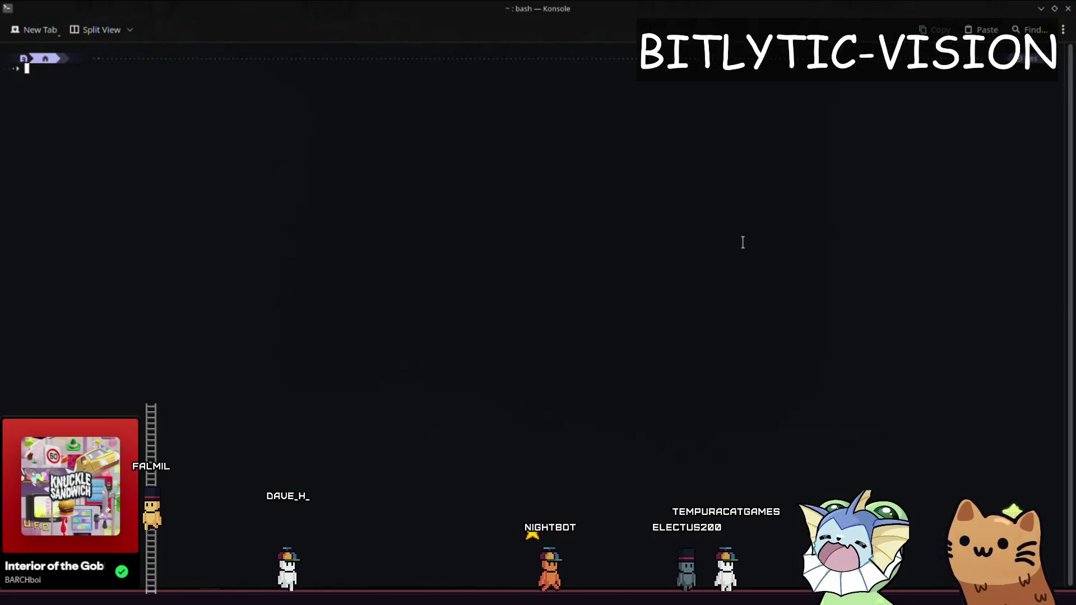
- cd into mount/d/godot/dantes-9-windows/, list its files, and launch VS Code with code
text(cd modnt/d/godot/dantes-9-windows/)
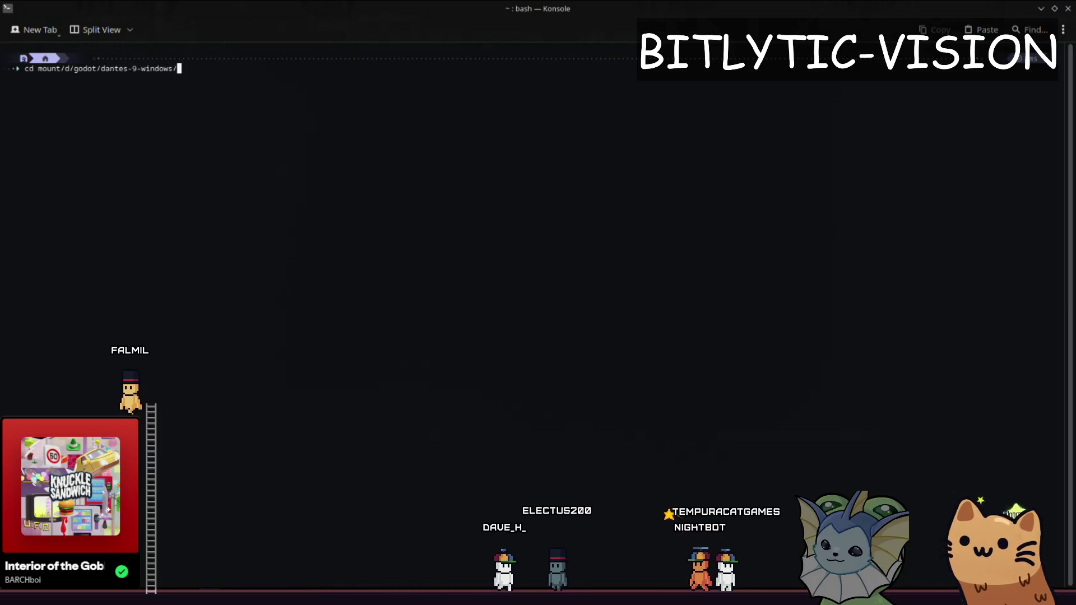
text(ls)
key(Return)
text(c)
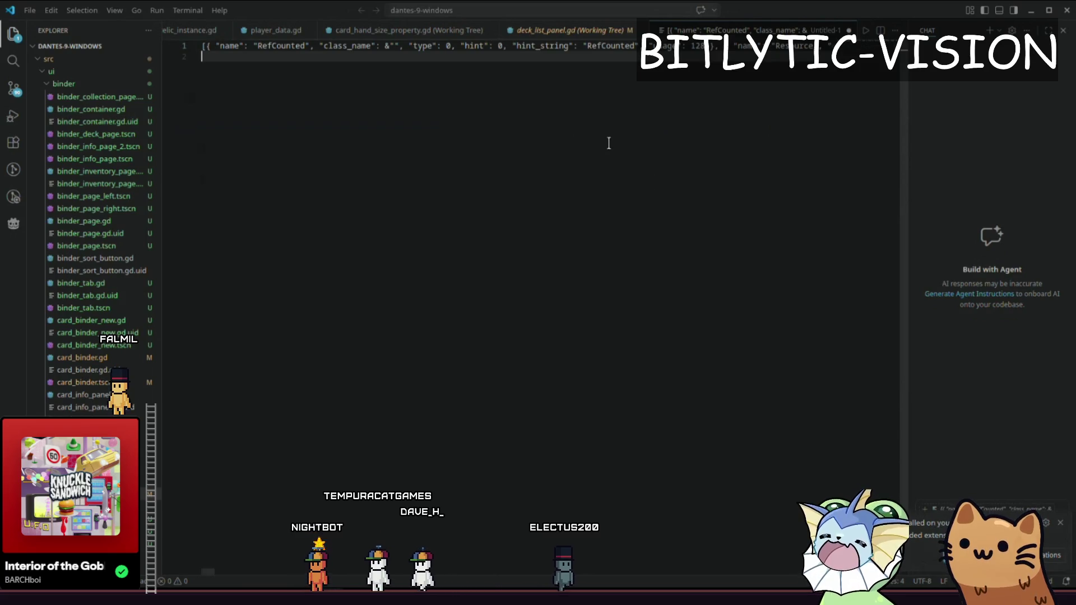
- Close Untitled-1 without saving and relic_instance.gd, then view Source Control changes and the Git output
middle_click(700, 34)
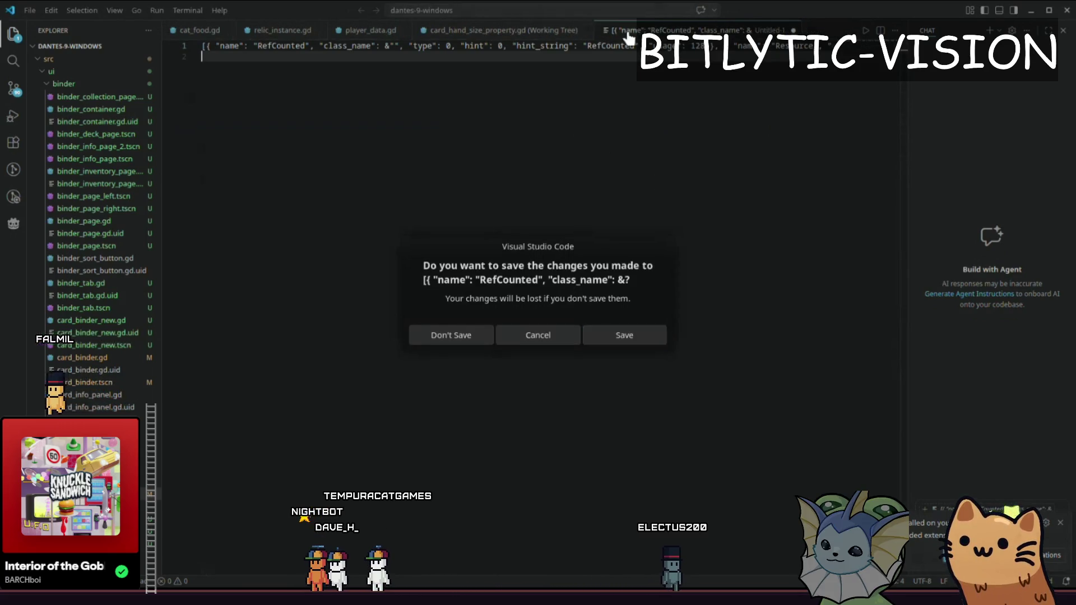
middle_click(302, 31)
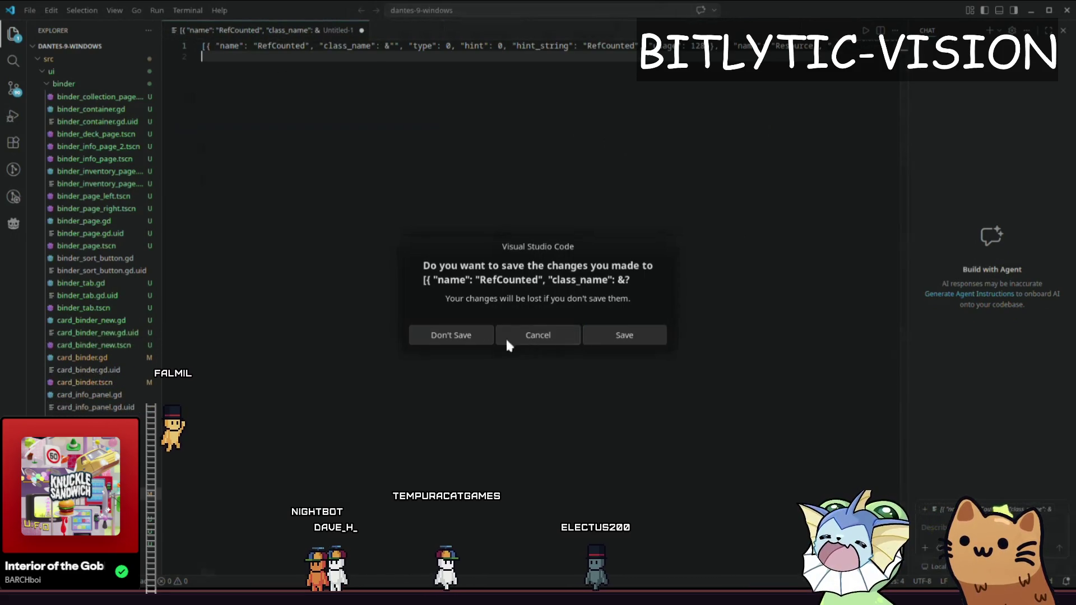
click(476, 335)
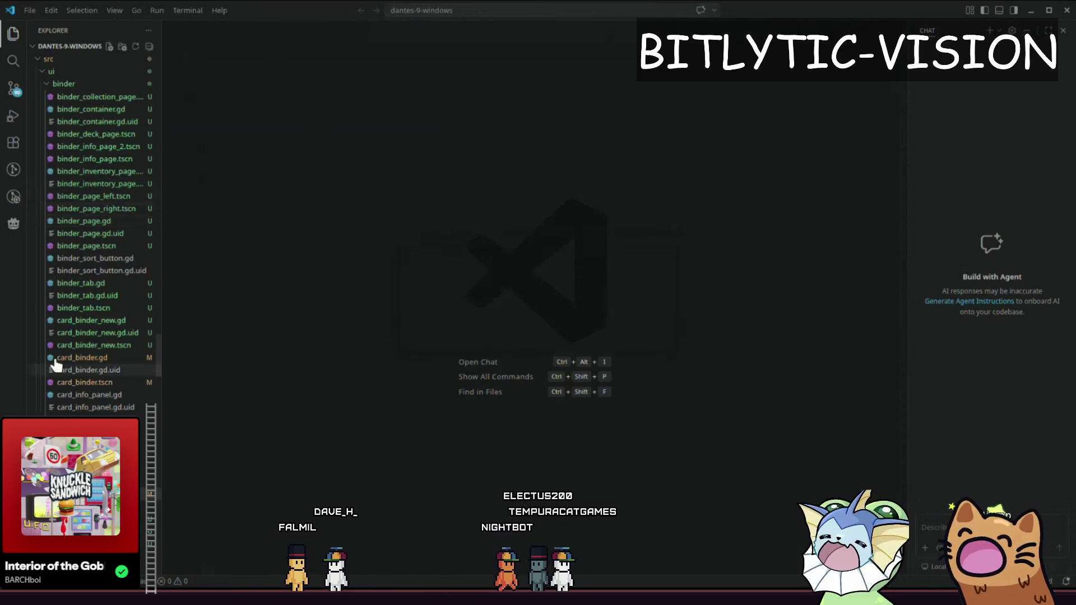
click(16, 91)
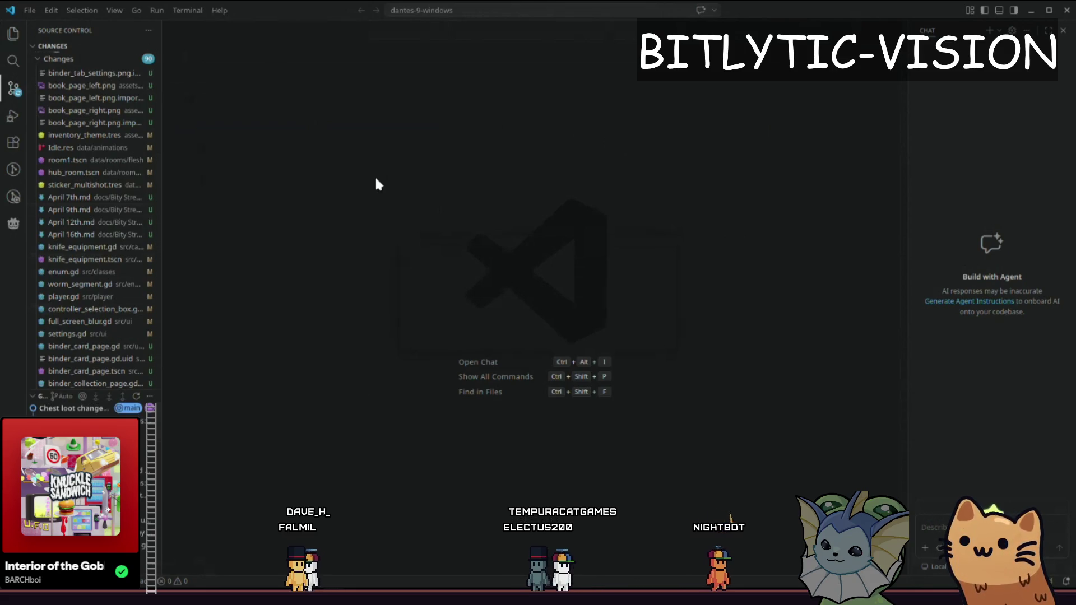
click(605, 317)
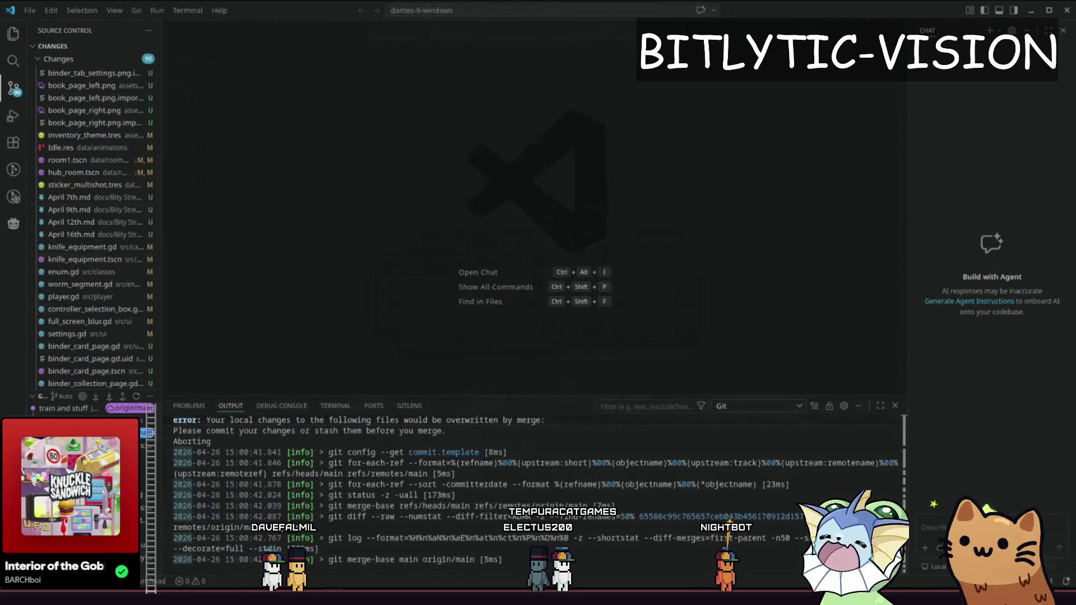
- Show the failed pull's output and review room1.tscn, hub_room.tscn, project.godot and damage_number.gd
click(420, 320)
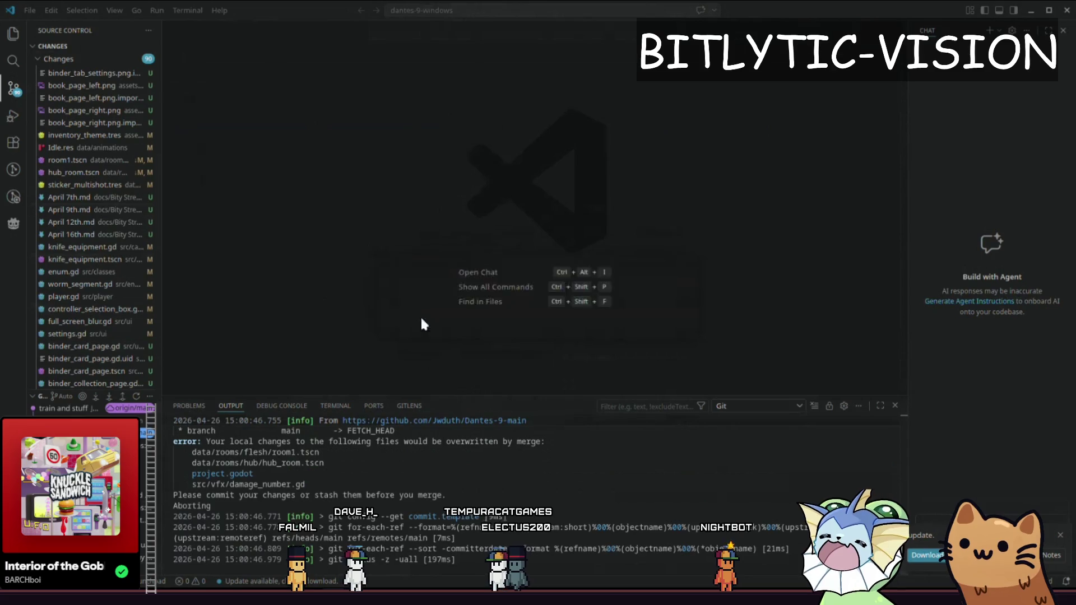
drag(352, 99, 211, 99)
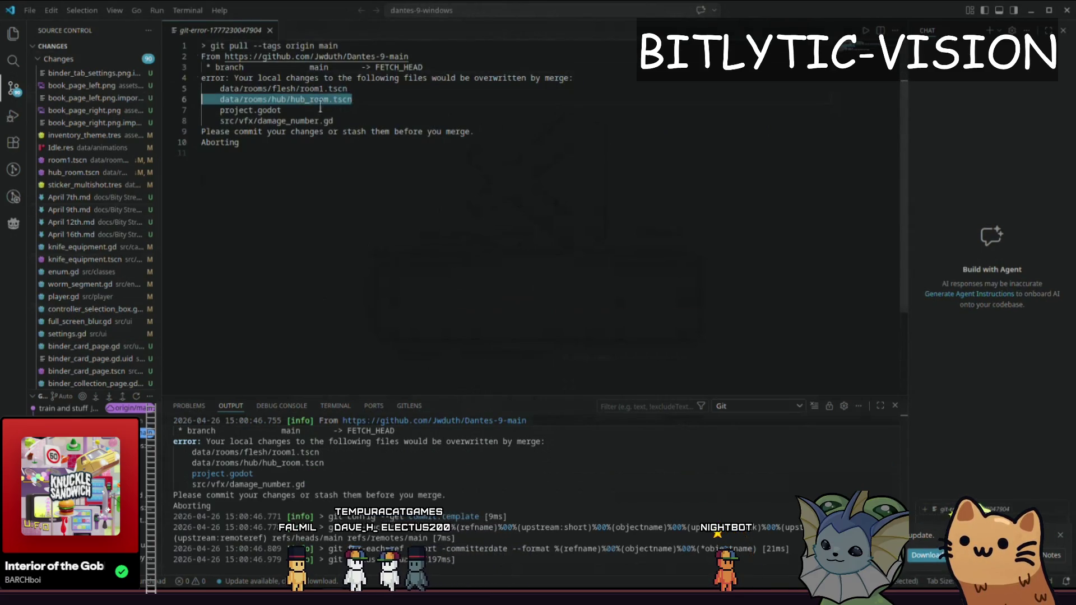
click(353, 89)
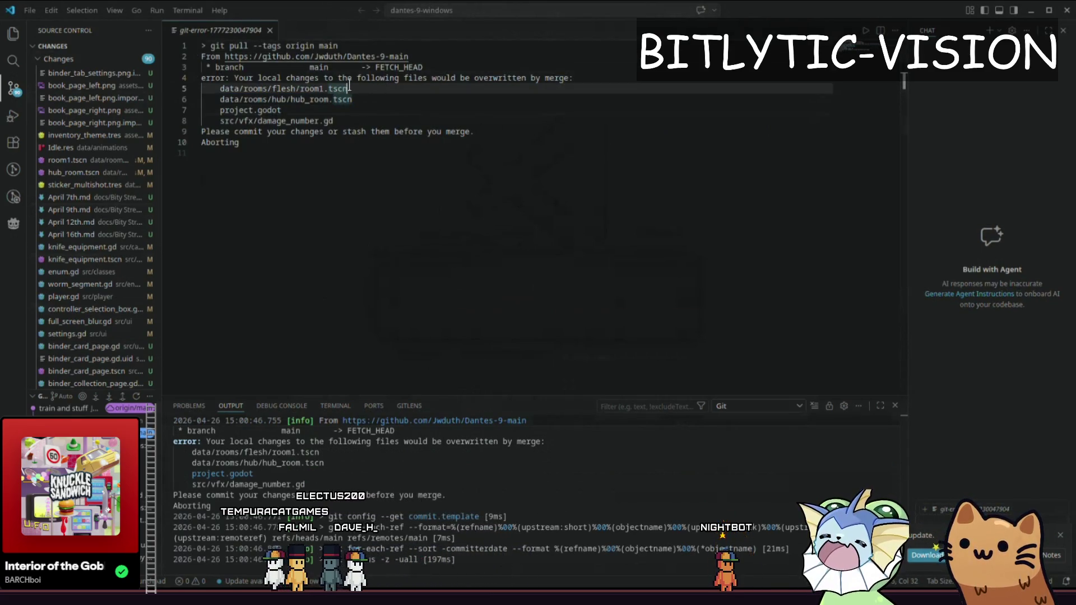
click(393, 104)
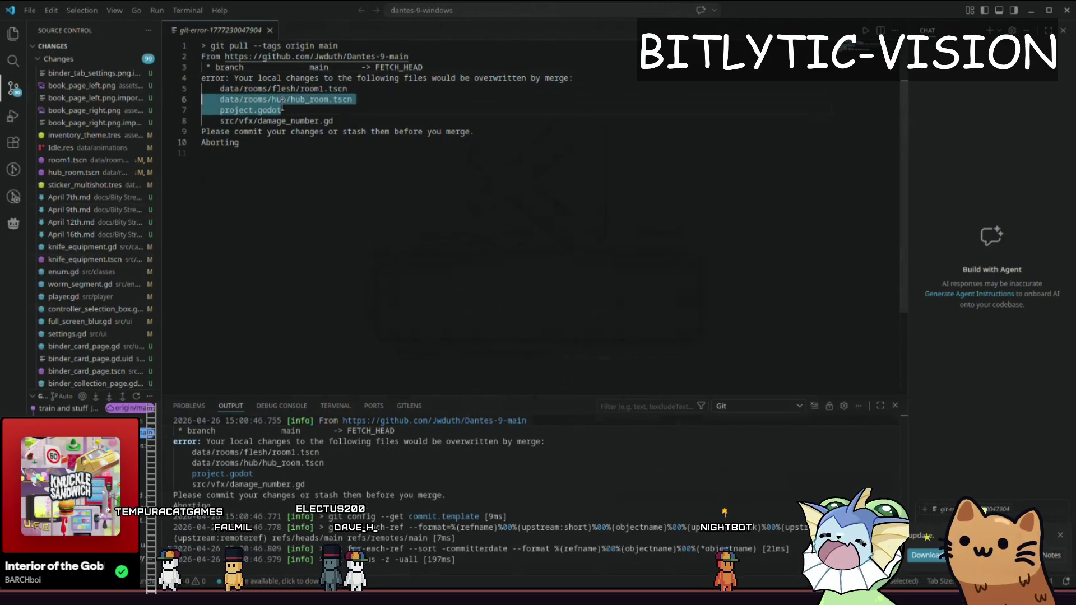
click(351, 122)
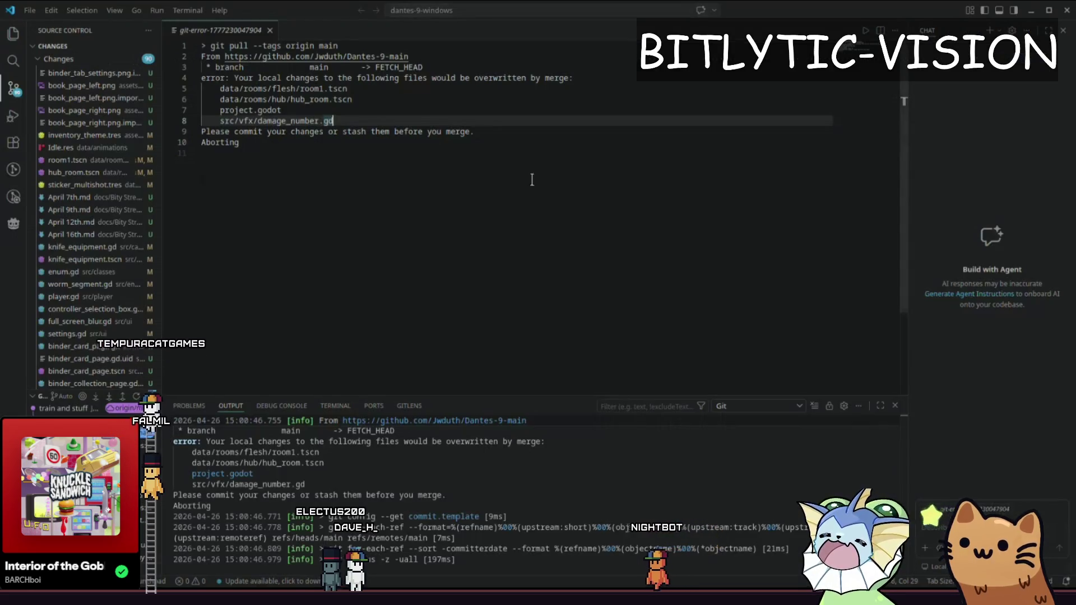
click(531, 168)
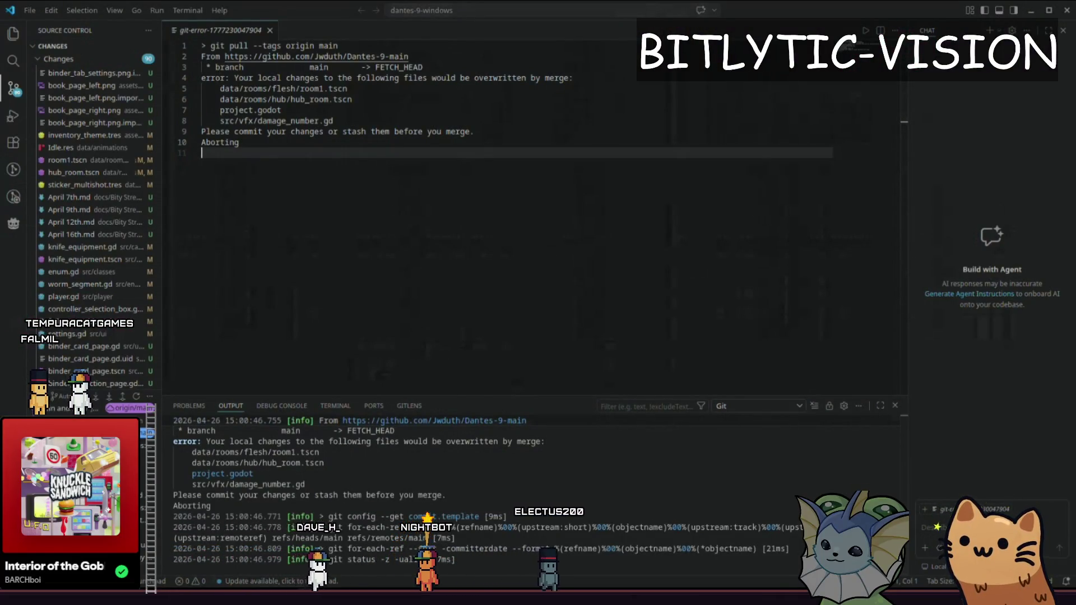
- In Godot, close the binder_card_page and card_binder scene tabs
key(alt+Tab)
key(ctrl+F1)
scroll(502, 215, down, 3)
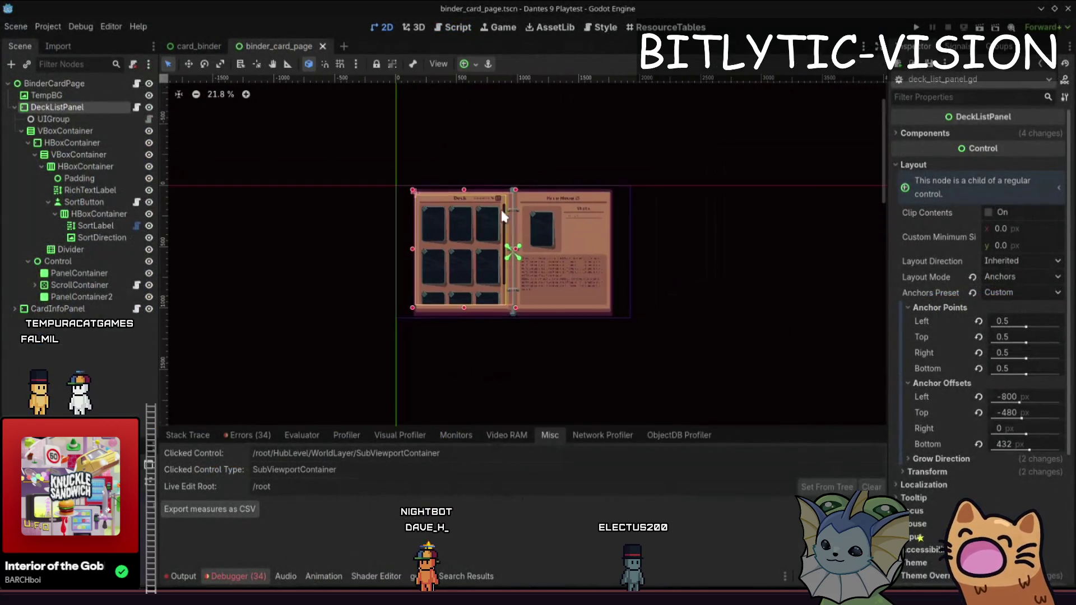
click(180, 45)
click(323, 46)
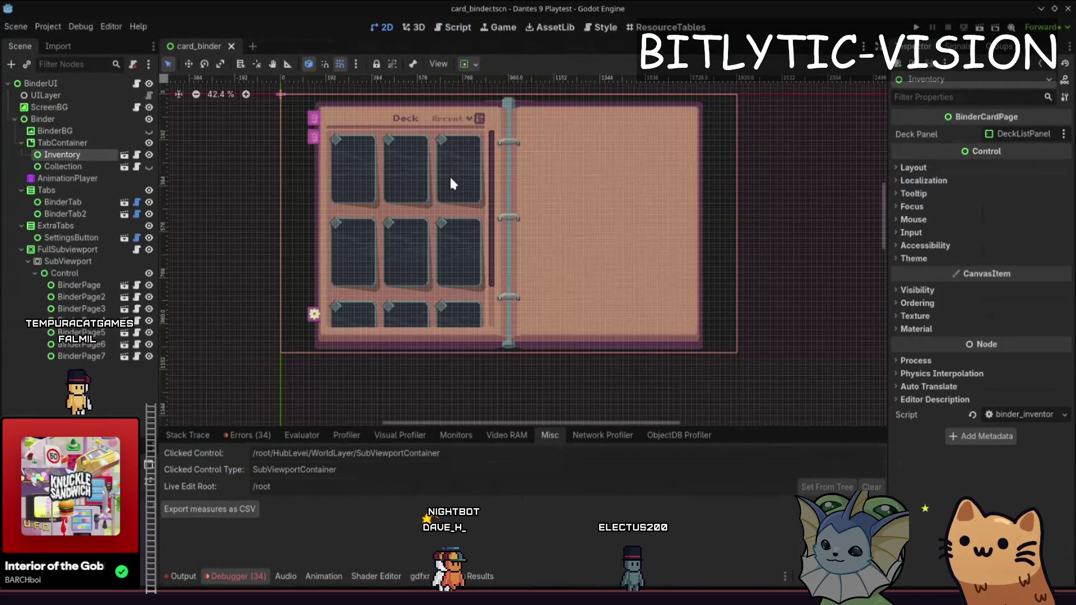
click(231, 46)
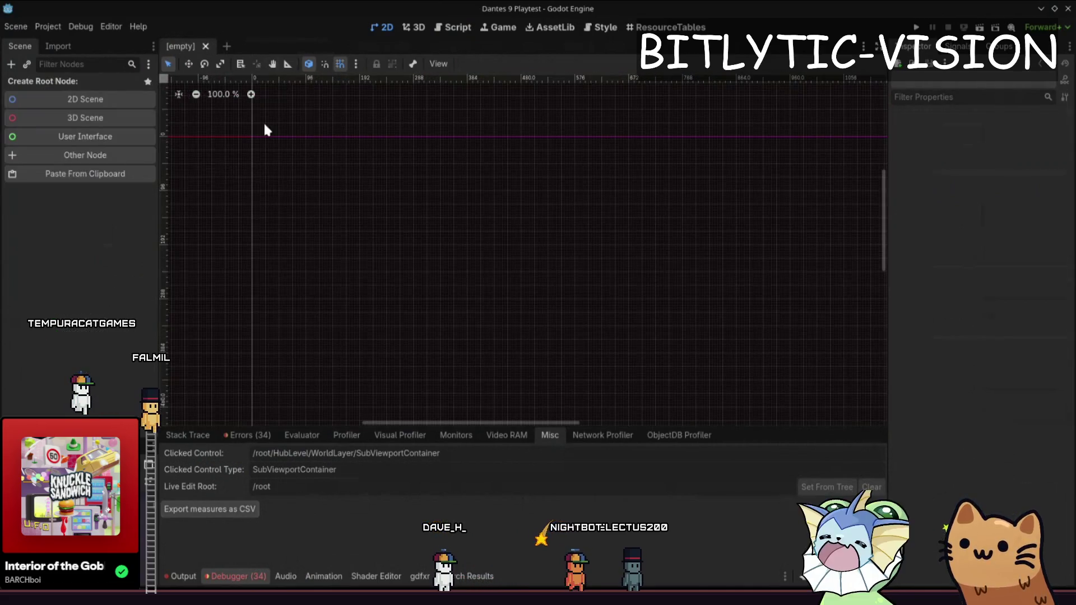
key(shift+alt+o)
key(Escape)
key(alt+Tab)
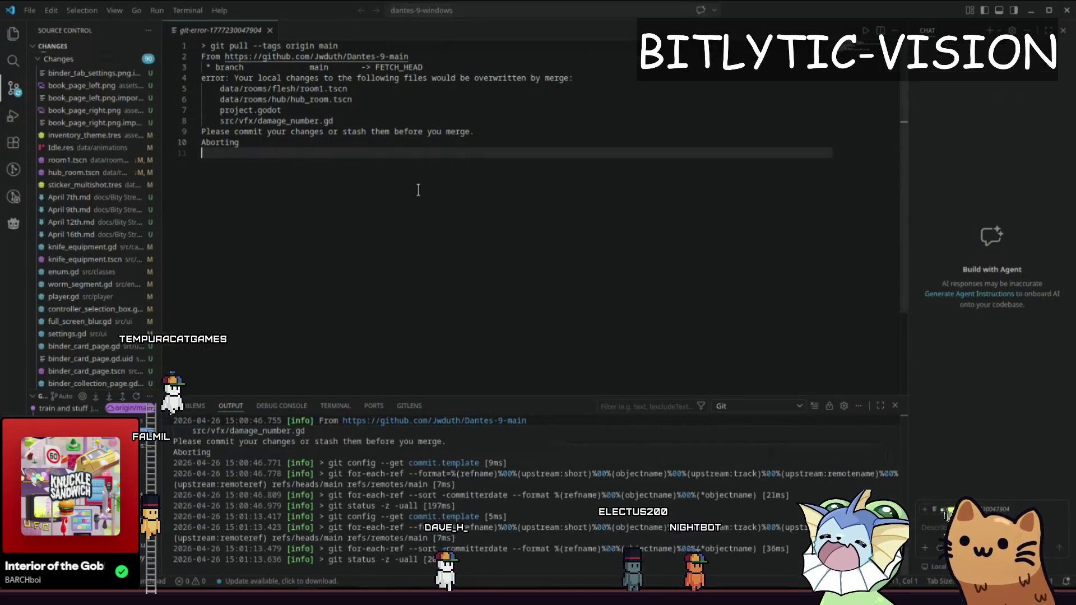
- Open room1.tscn and discard the local changes to room1.tscn and hub_room.tscn
key(ctrl+p)
text(room1.tscn)
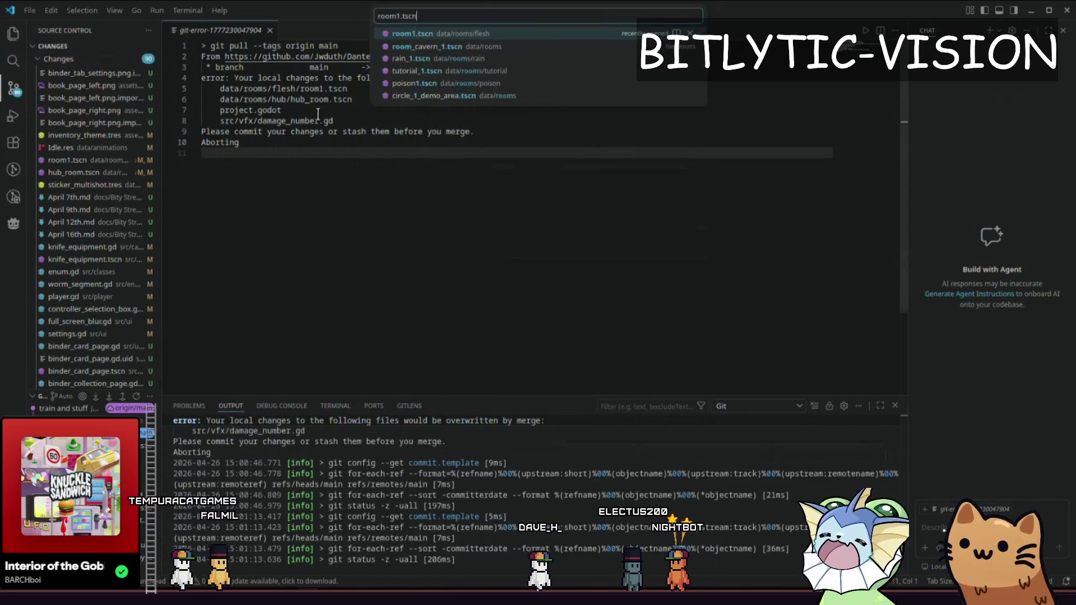
key(Return)
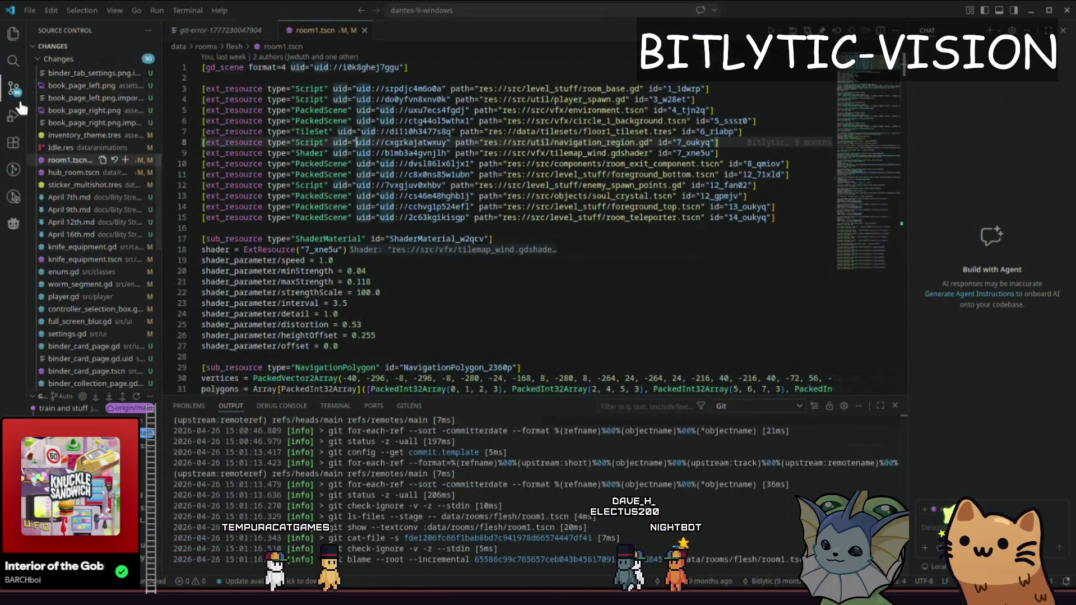
click(114, 160)
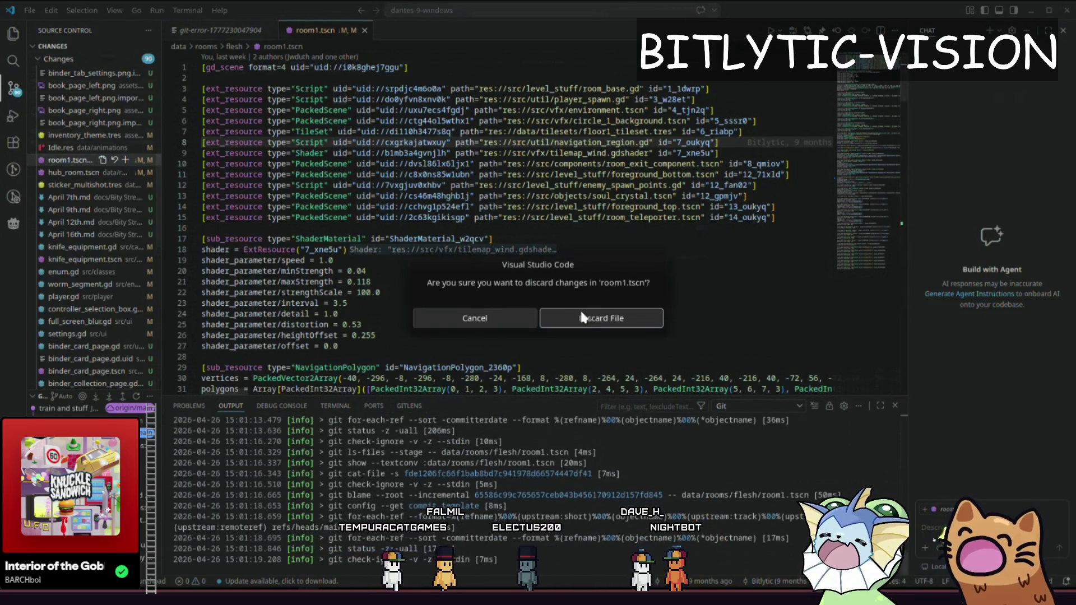
click(570, 315)
click(114, 159)
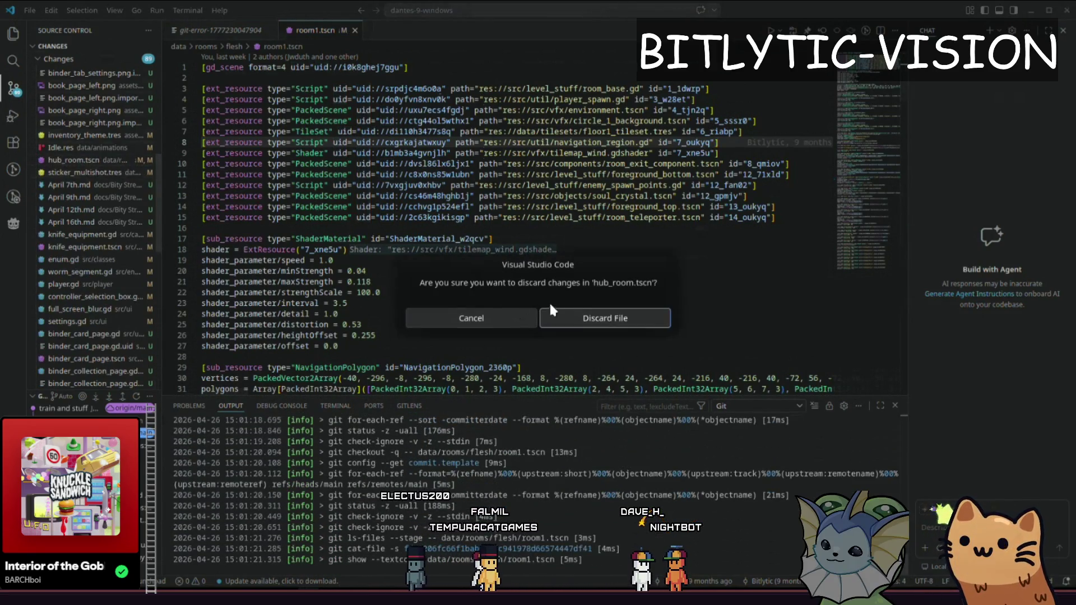
click(552, 313)
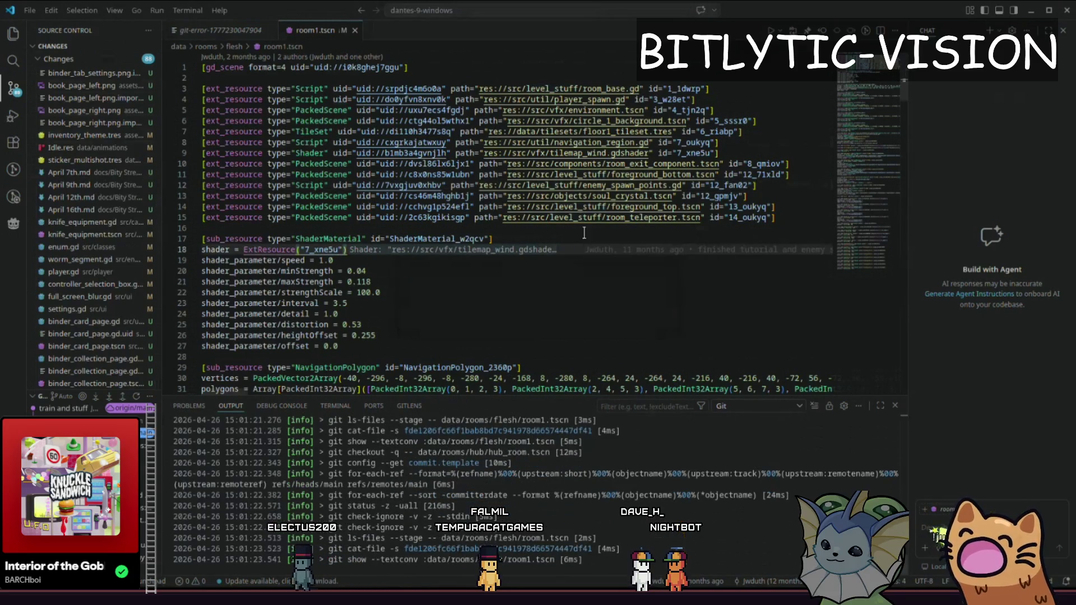
- Check who last changed the speed line
key(alt+Tab)
key(alt+Tab)
click(637, 266)
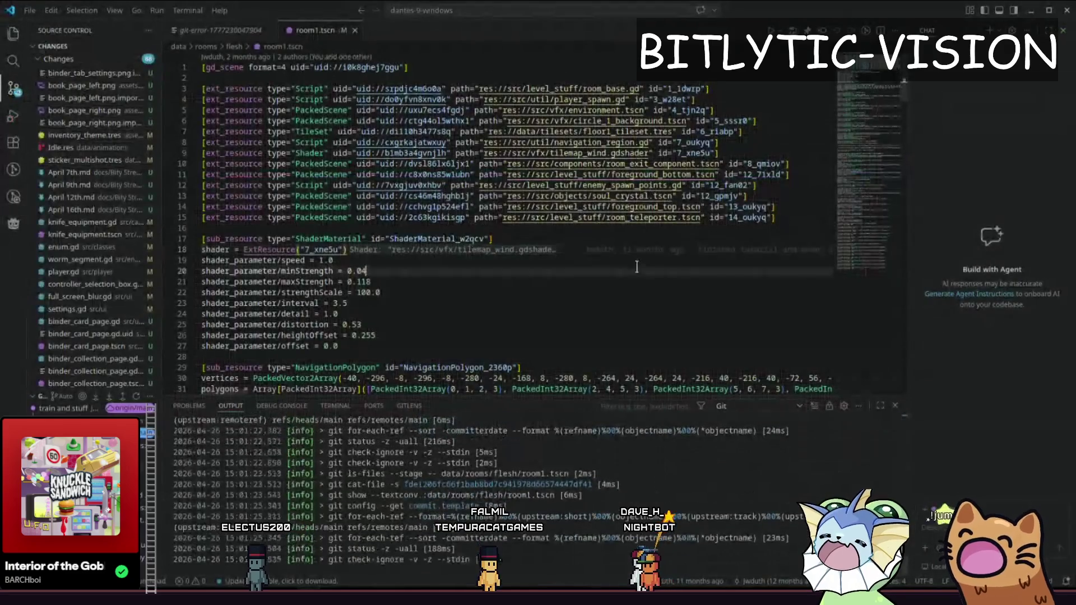
click(606, 263)
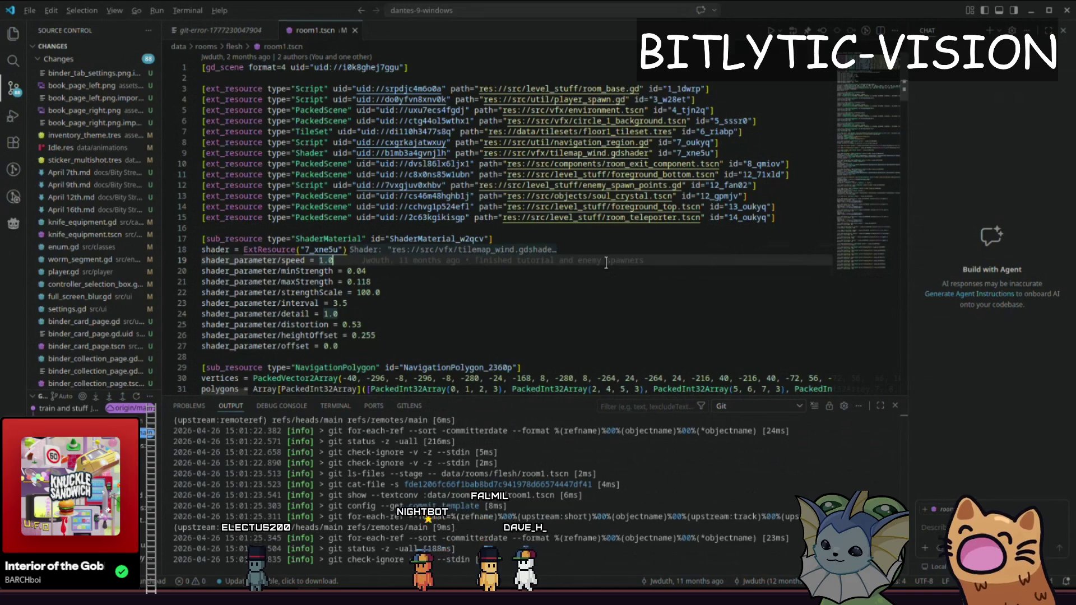
- Stop the game running from Godot and return to VS Code
key(alt+Tab)
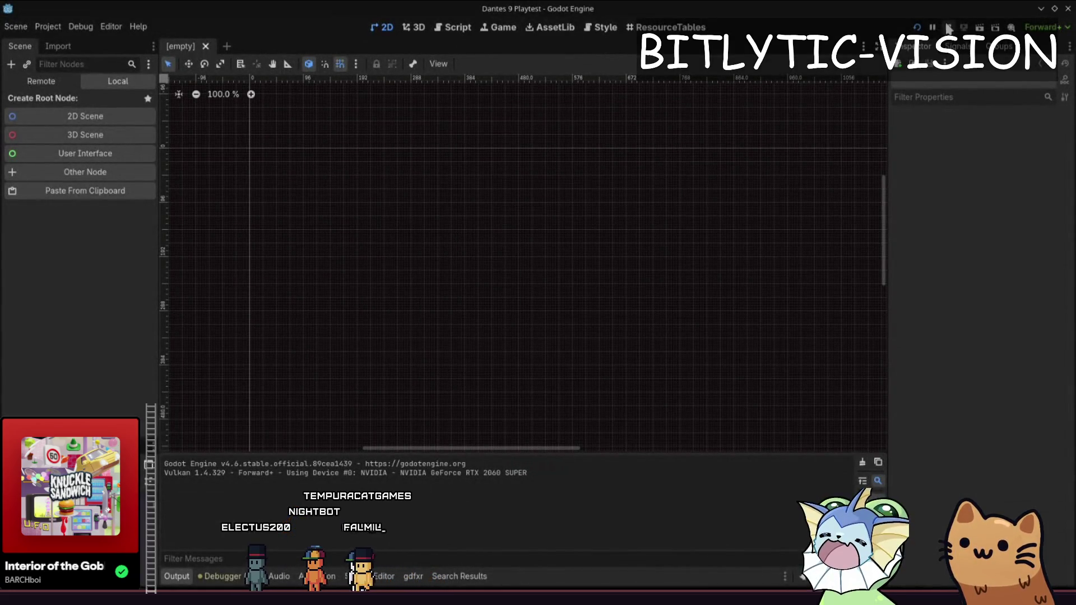
click(949, 27)
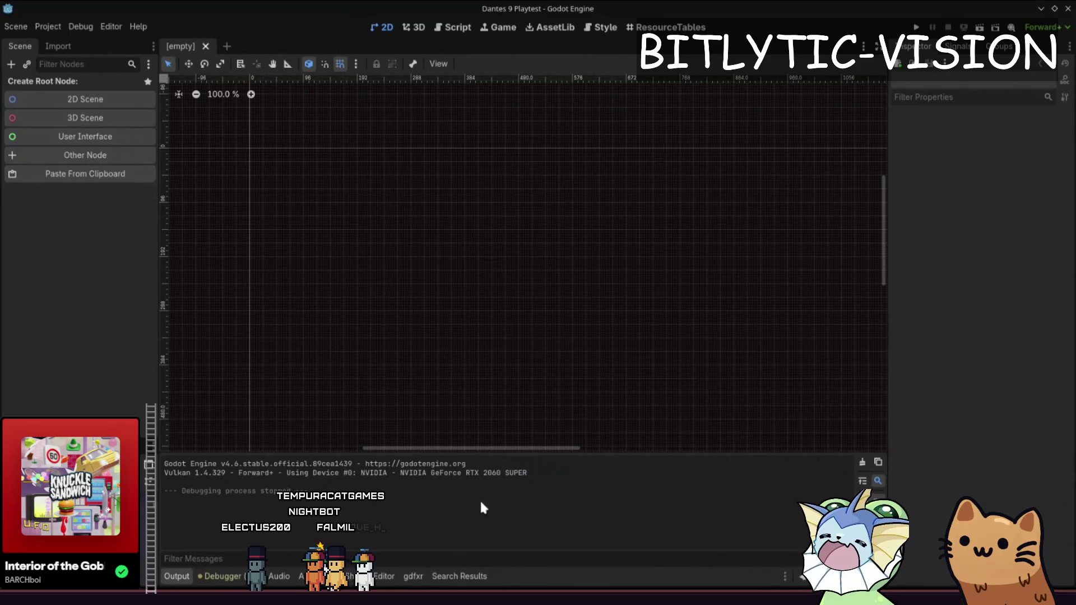
key(alt+Tab)
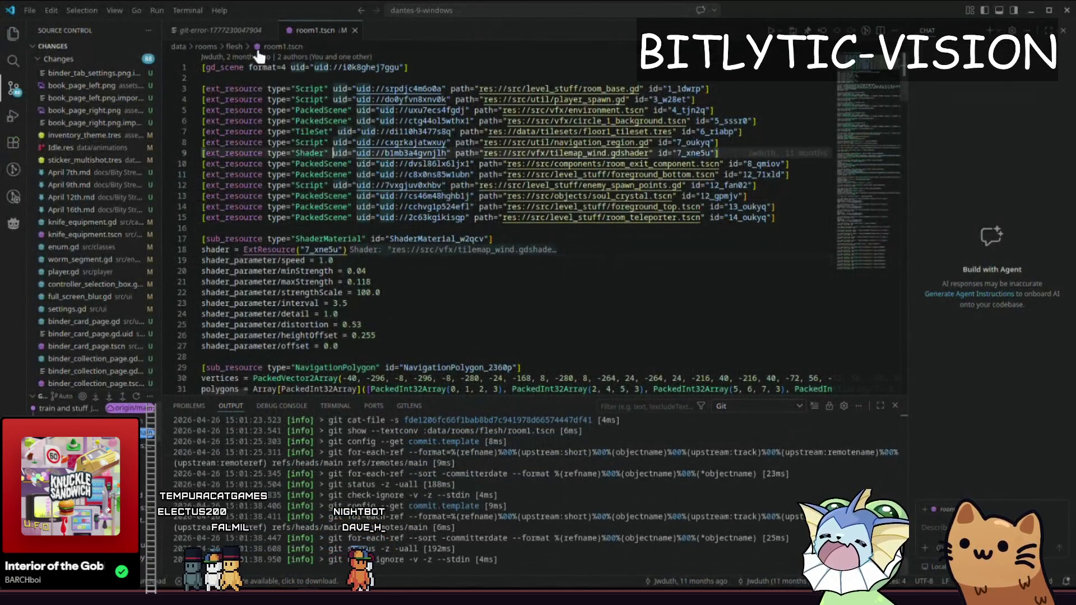
- Pick out project.godot among the conflicting files in the pull error output
click(246, 31)
drag(318, 95, 336, 120)
double_click(269, 109)
scroll(66, 154, up, 5)
scroll(66, 154, up, 3)
click(336, 168)
- Open project.godot and inspect the uncommitted dante_export folder colour line
key(ctrl+p)
text(proje)
key(Return)
scroll(631, 140, down, 10)
scroll(632, 140, down, 13)
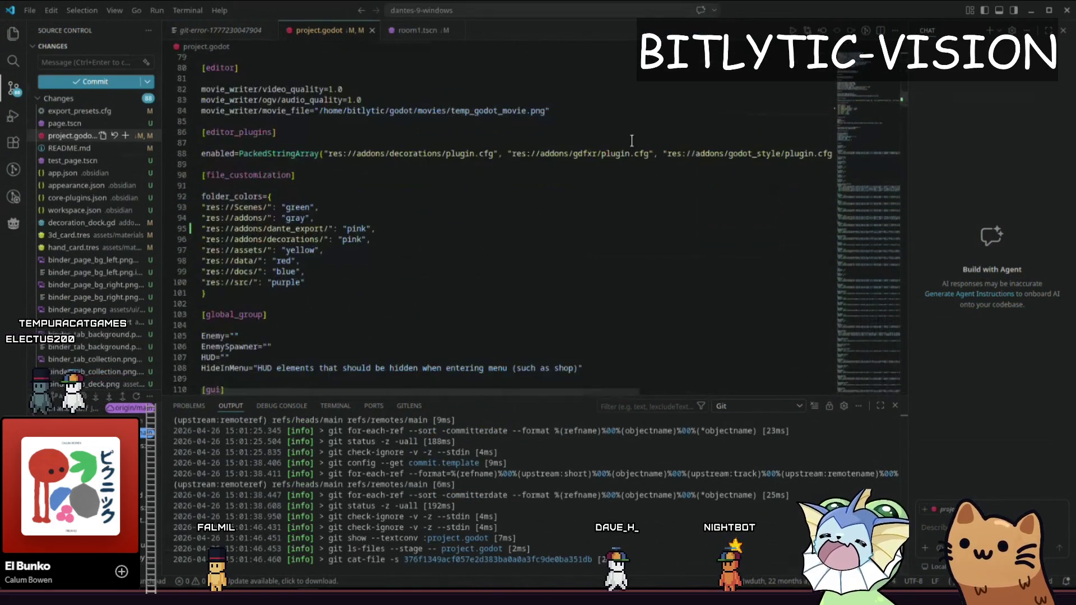
click(417, 230)
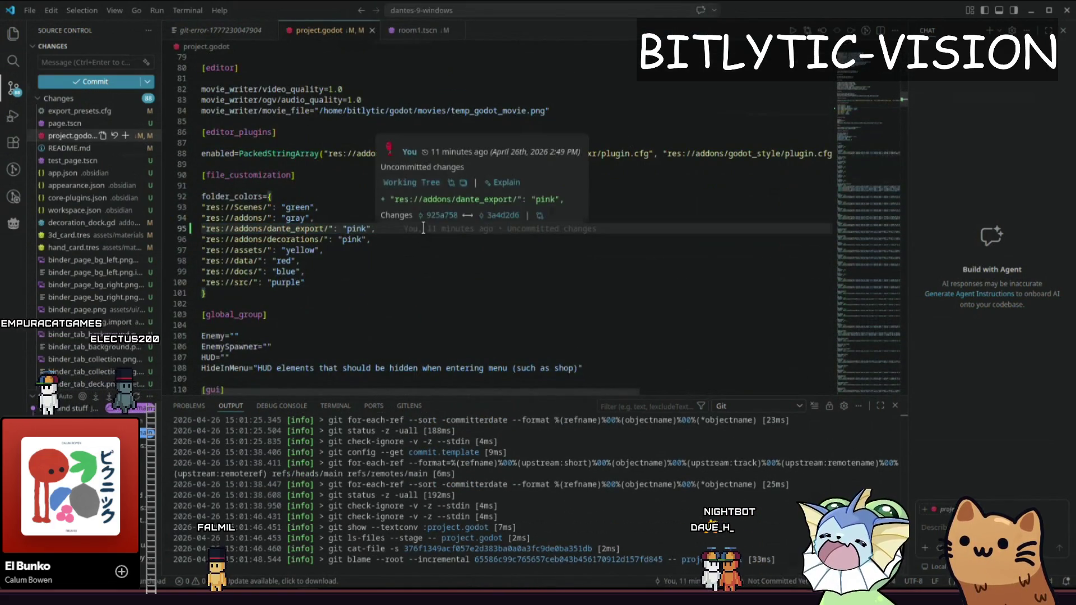
scroll(412, 224, up, 3)
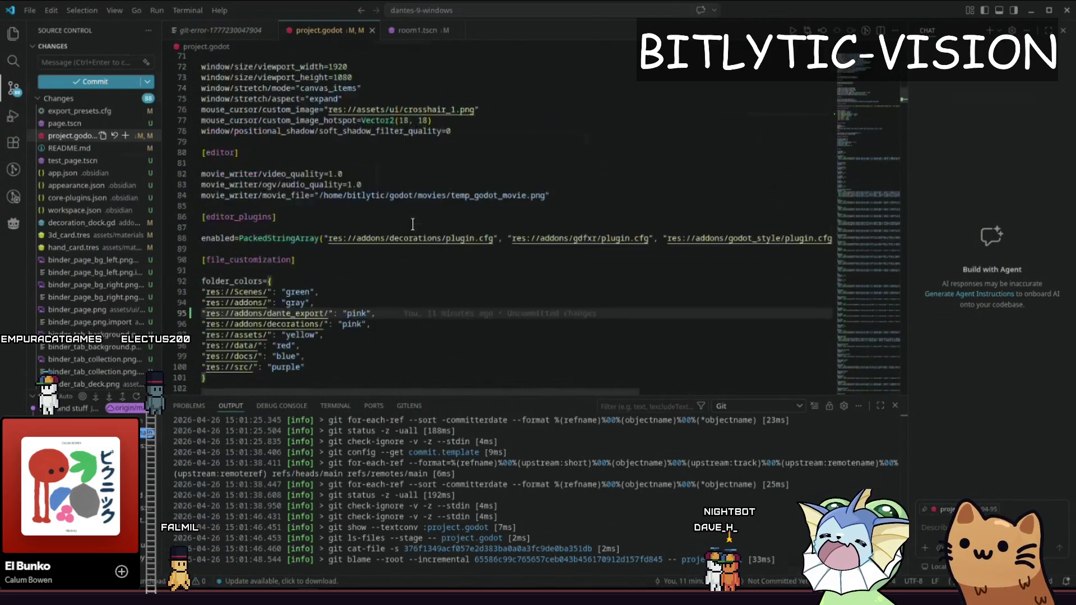
scroll(409, 223, down, 10)
scroll(401, 220, up, 9)
scroll(389, 215, down, 3)
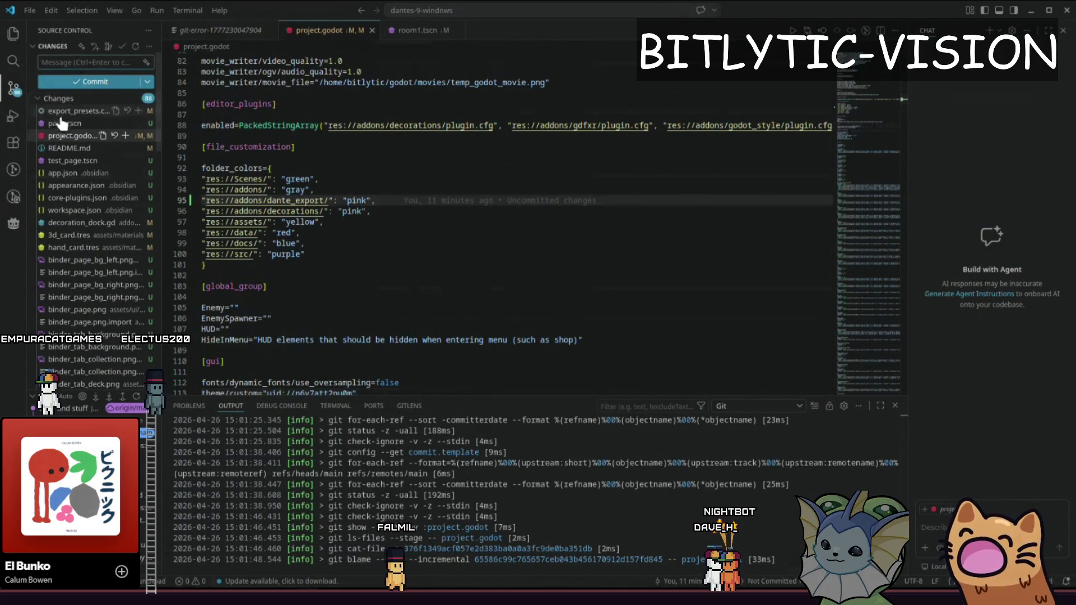
- Stage and commit the project.godot change with the message 'Dan'
click(125, 136)
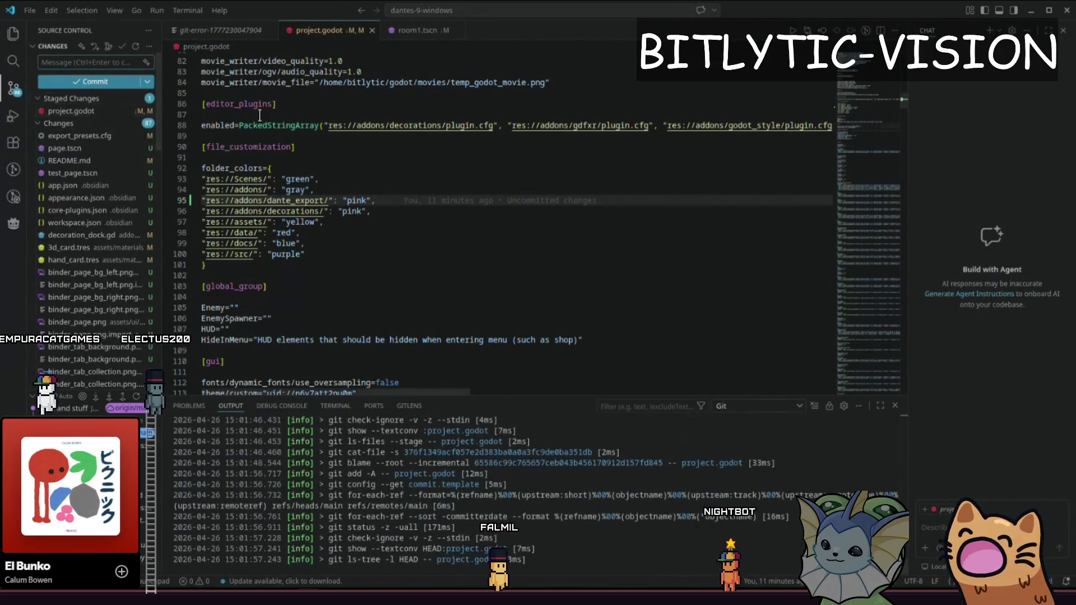
text(Dante ad)
key(ctrl+Return)
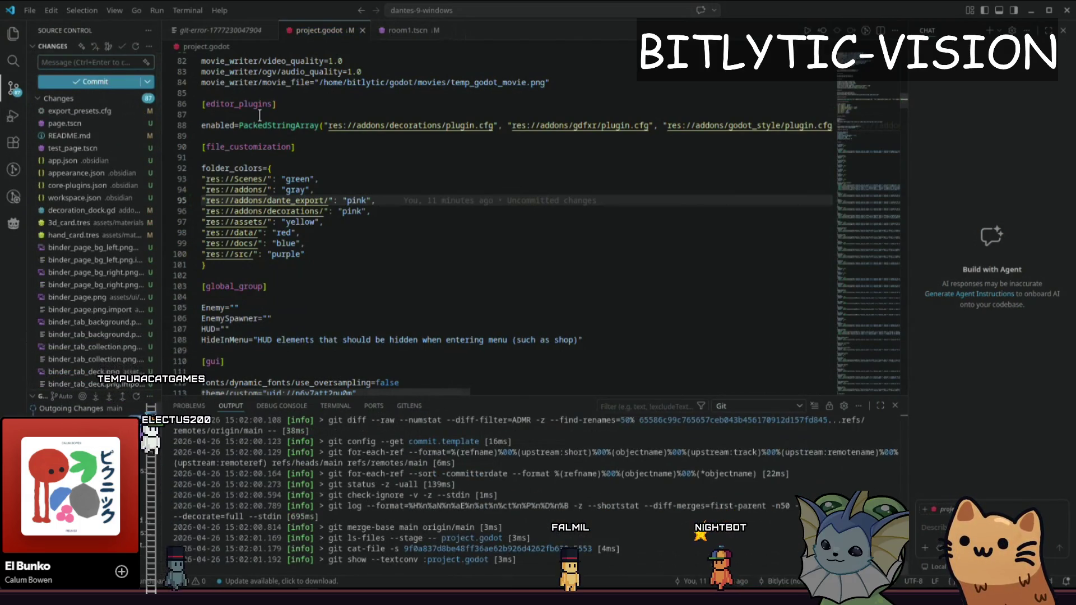
click(302, 168)
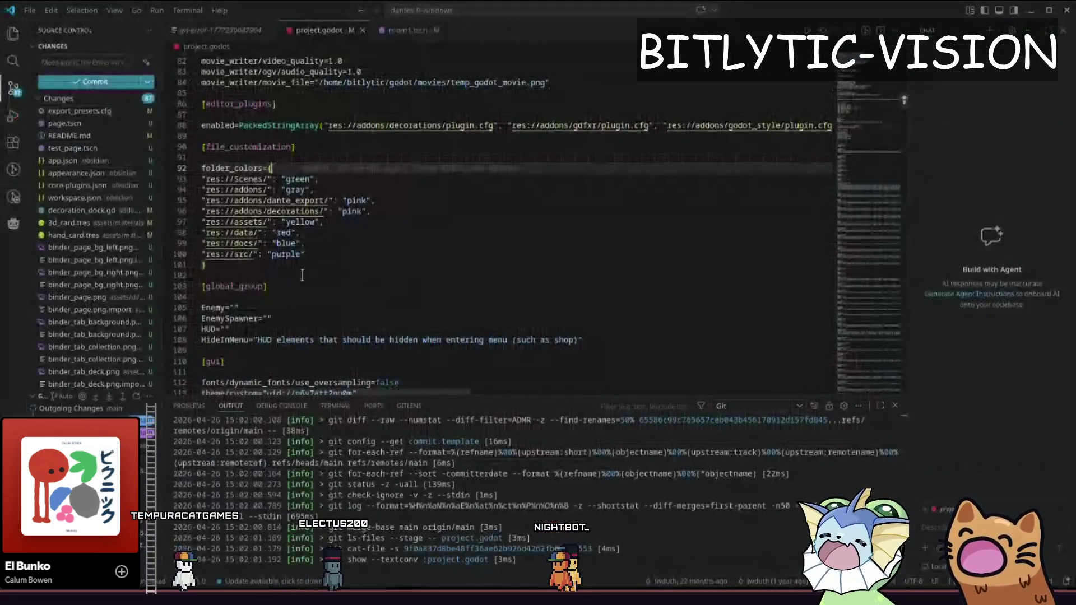
click(302, 276)
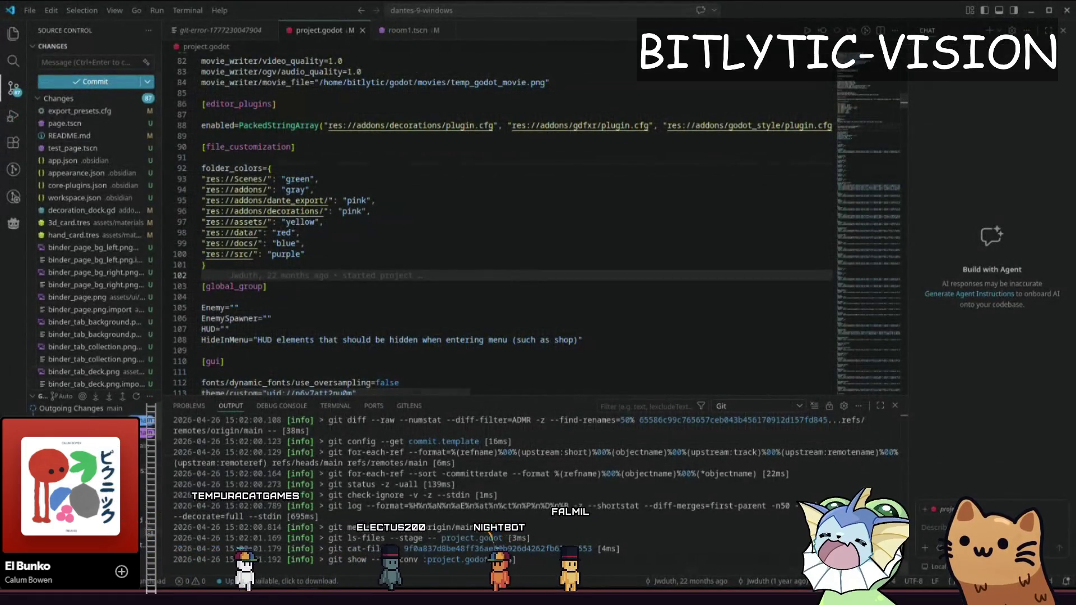
- Verify the dante_export line is committed and return to the pull error listing
click(374, 200)
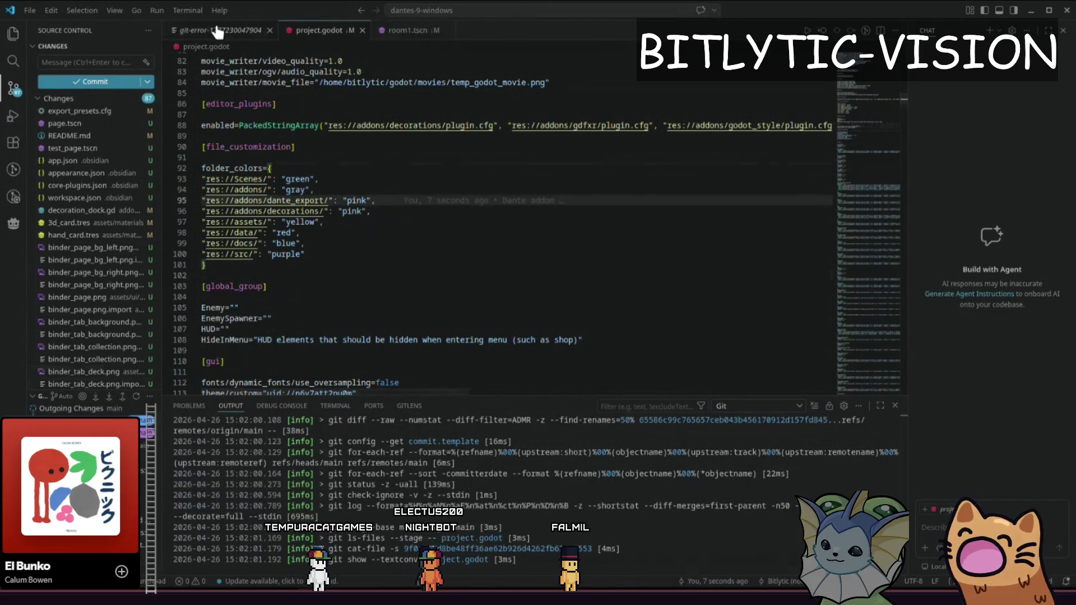
click(217, 32)
click(357, 119)
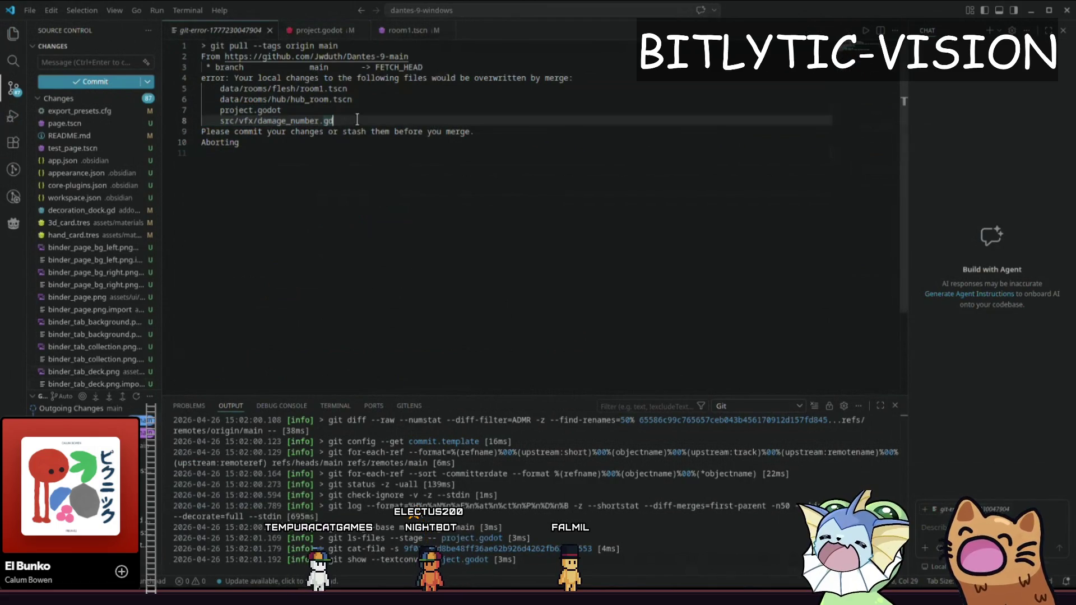
- Open damage_number.gd and select its locally changed lines 44–55
key(ctrl+p)
text(damage_number)
key(Return)
scroll(357, 119, down, 12)
scroll(357, 119, up, 4)
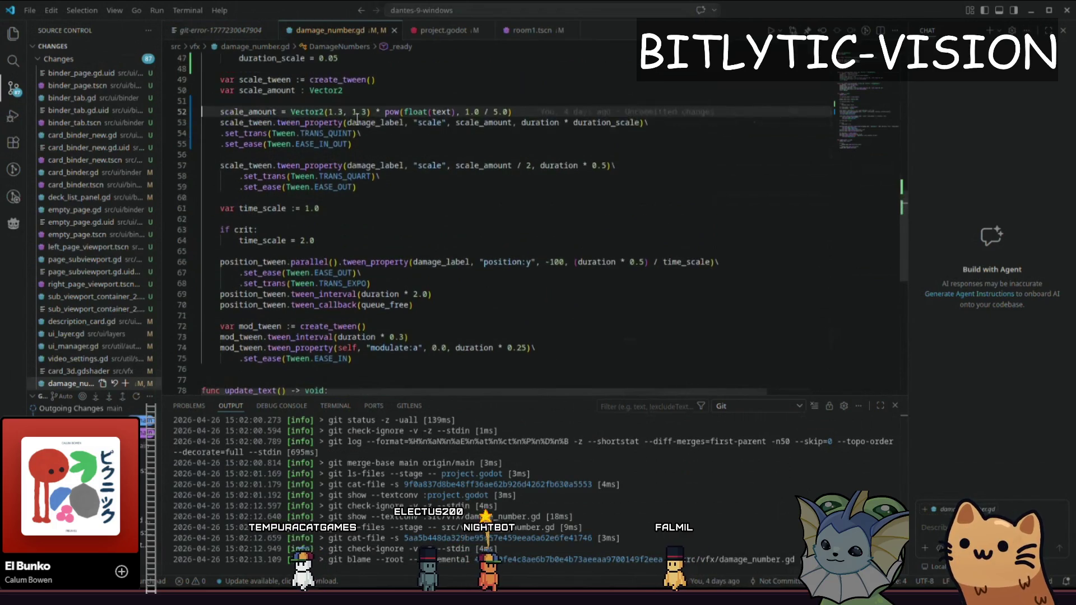
key(Up)
key(Up)
key(Up)
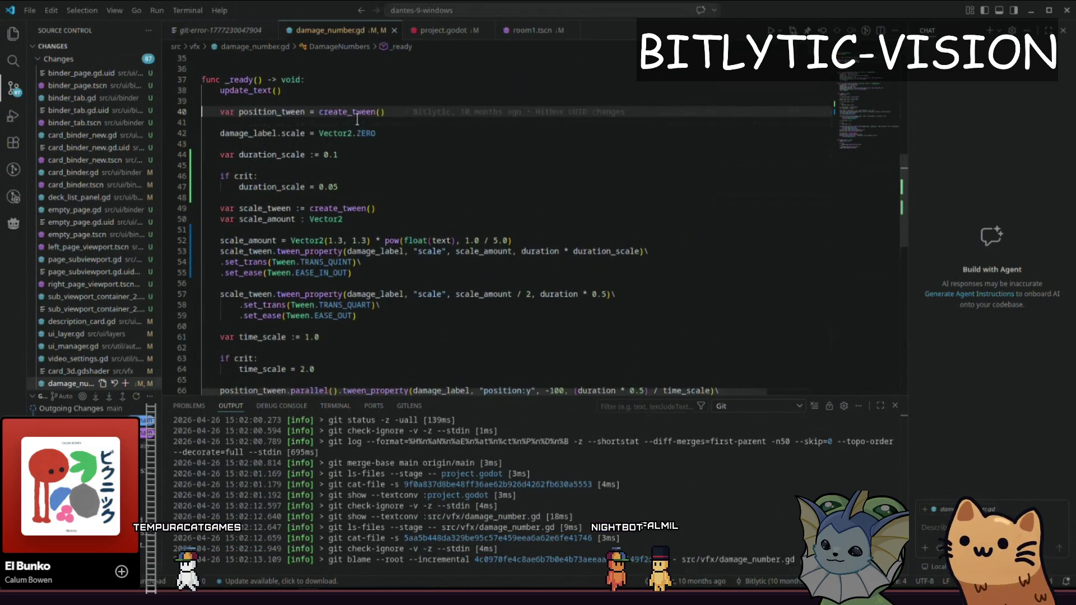
key(Up)
key(Up)
key(Up)
key(Down)
key(Down)
key(Down)
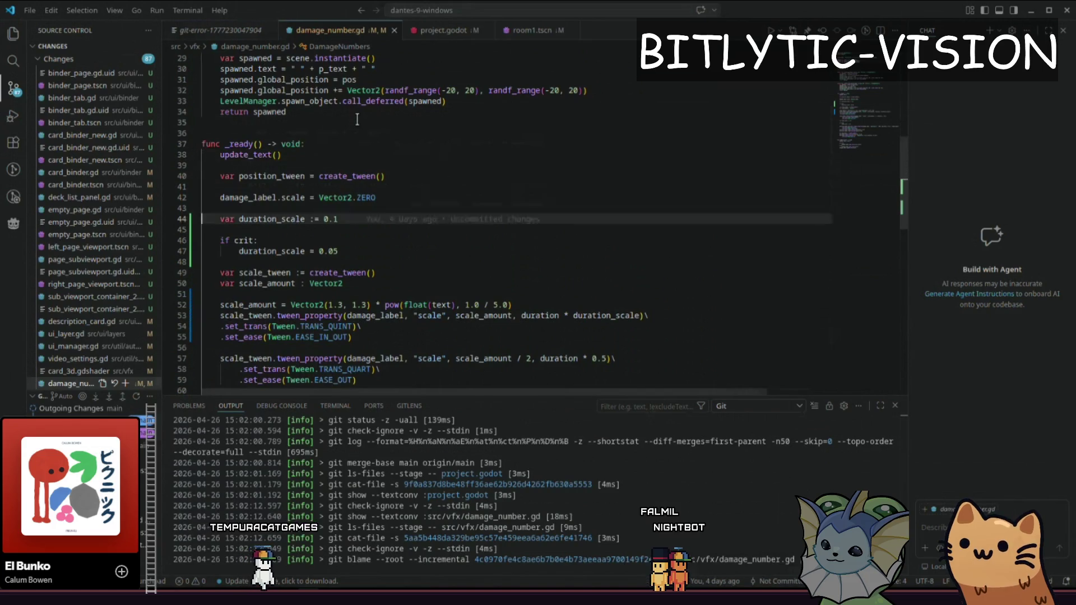
key(Down)
key(Down)
key(Down)
key(End)
key(shift+Up)
key(shift+Up)
key(shift+Up)
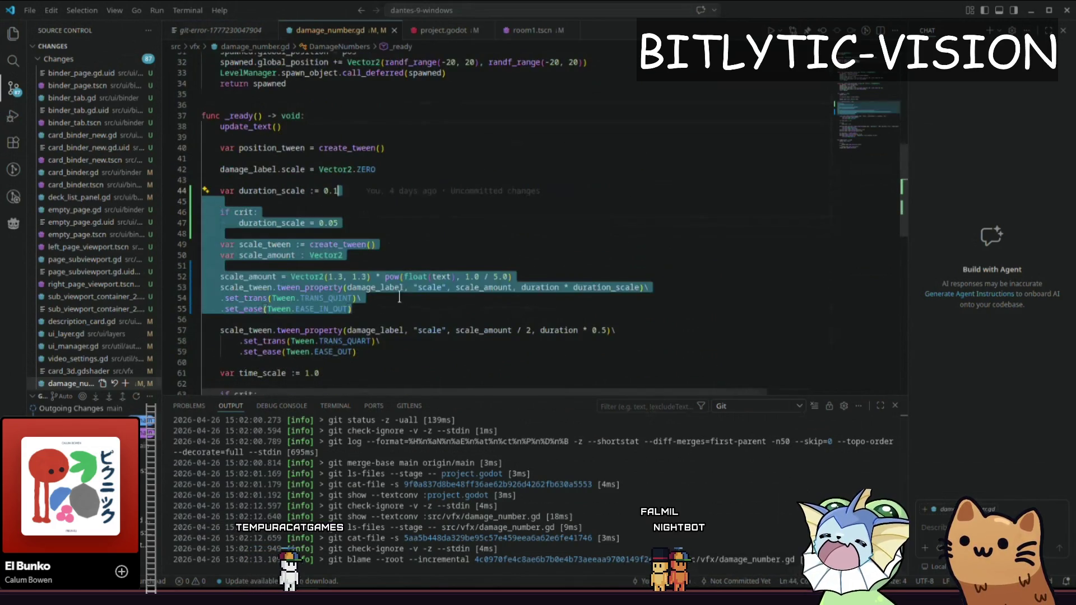
- Discard damage_number.gd's local changes and confirm
click(400, 297)
click(115, 385)
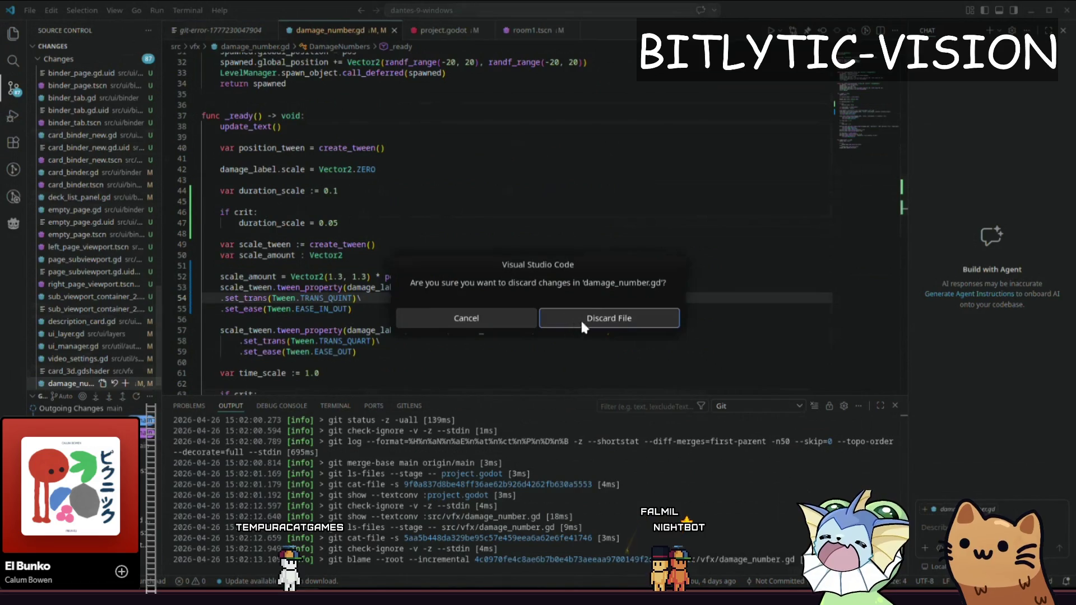
click(573, 321)
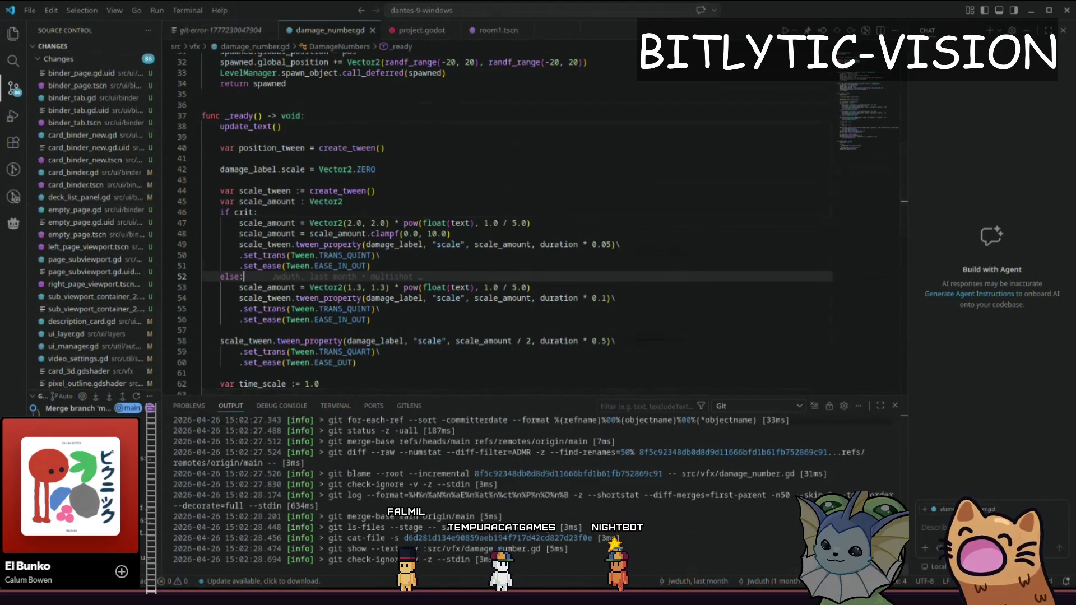
- Reload the externally modified files from disk in Godot and run Dante's 9 with F5
key(alt+Tab)
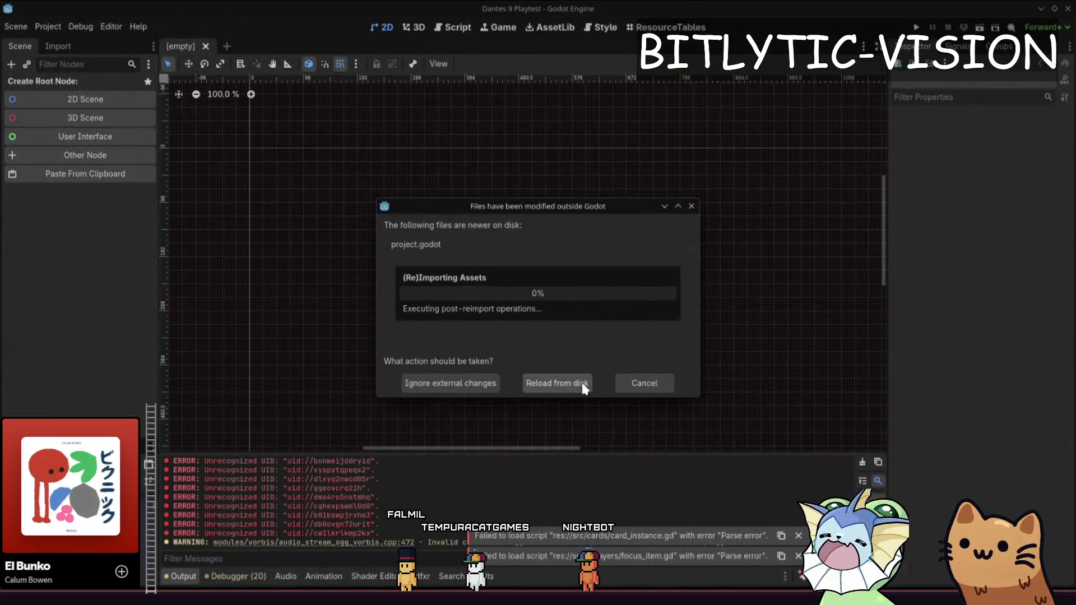
click(573, 386)
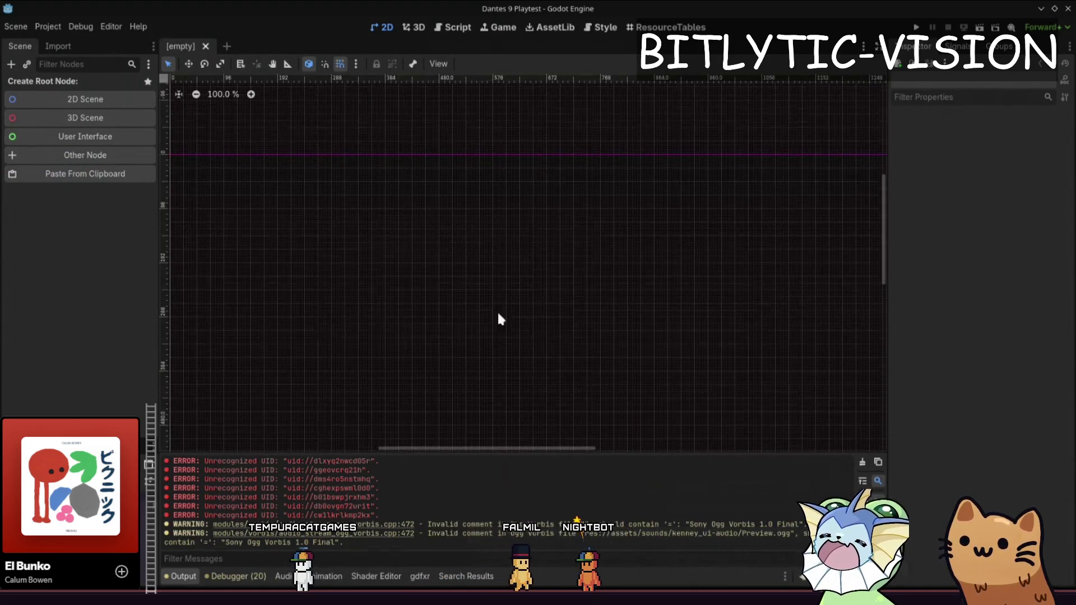
key(F5)
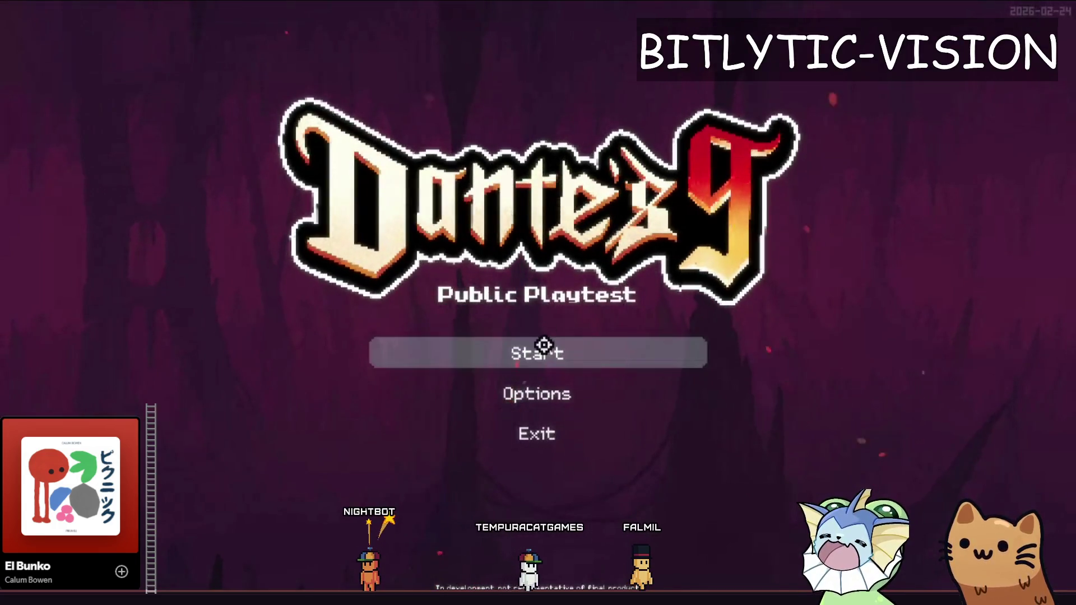
- Open the Options screen from the title menu
key(Down)
key(Up)
key(Down)
key(Up)
key(Down)
key(Down)
key(Return)
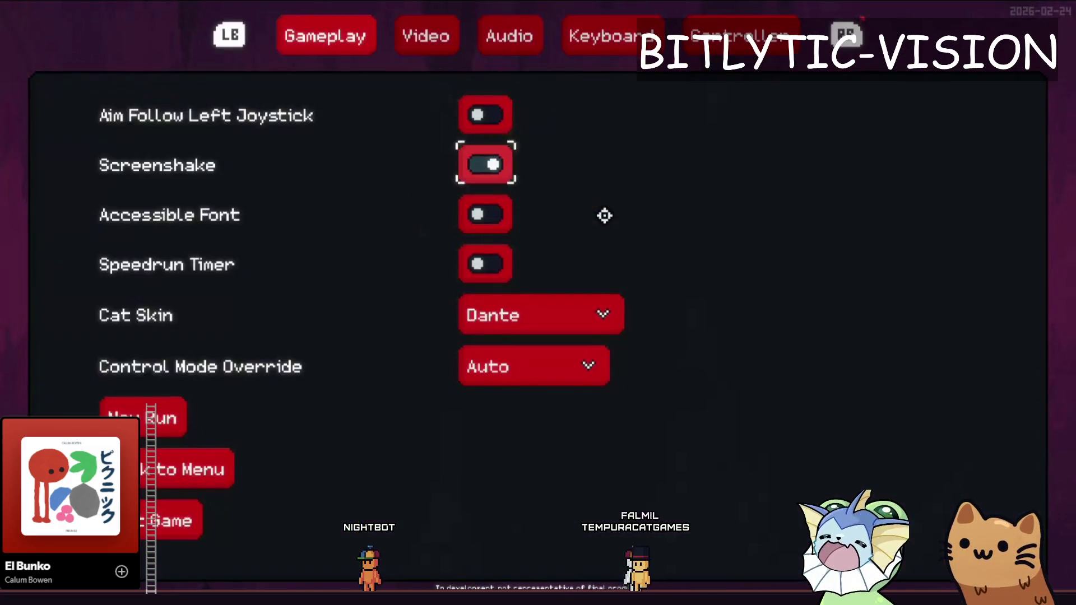
- Check the audio settings, then switch the video mode from Fullscreen to Windowed
click(525, 20)
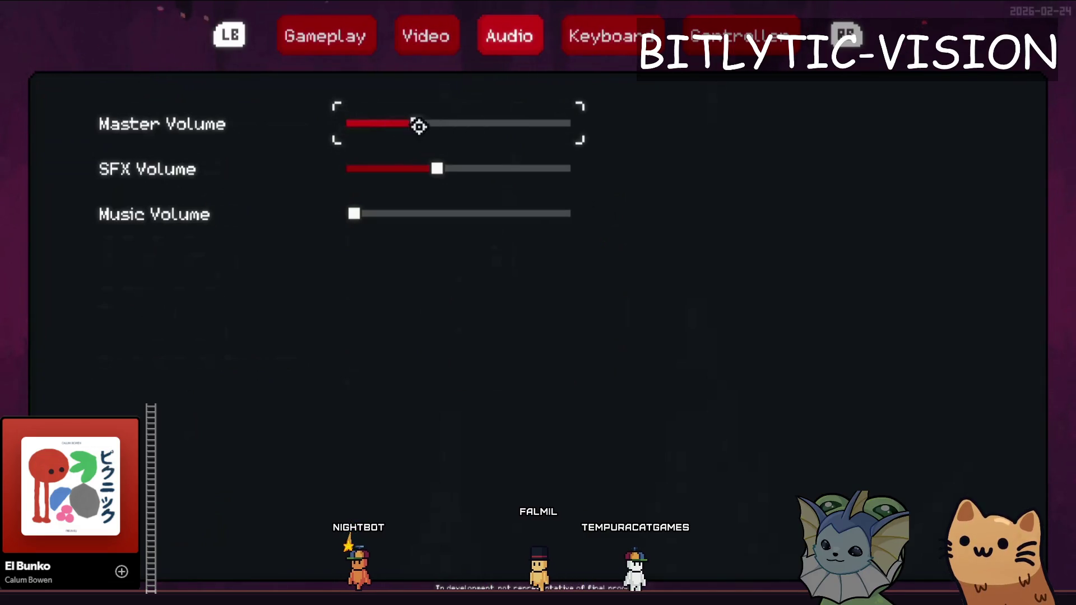
key(Down)
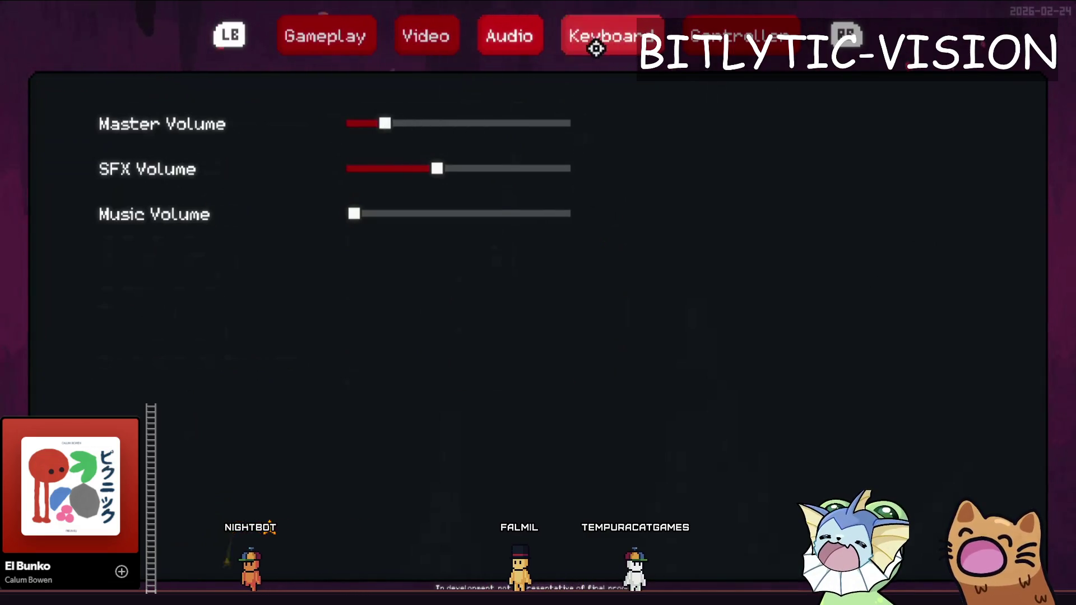
click(424, 33)
click(410, 229)
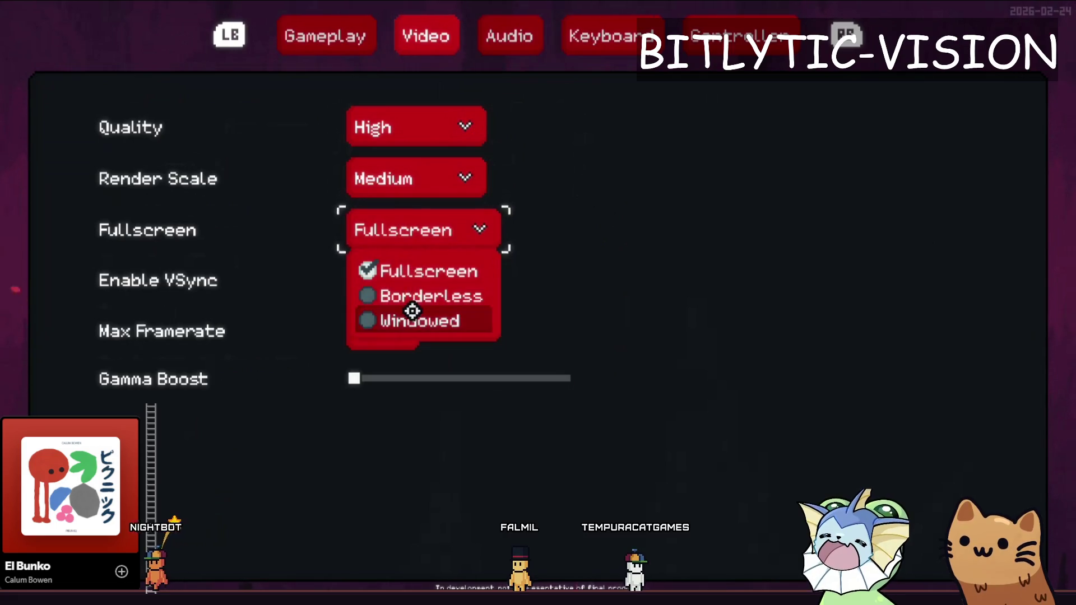
click(414, 320)
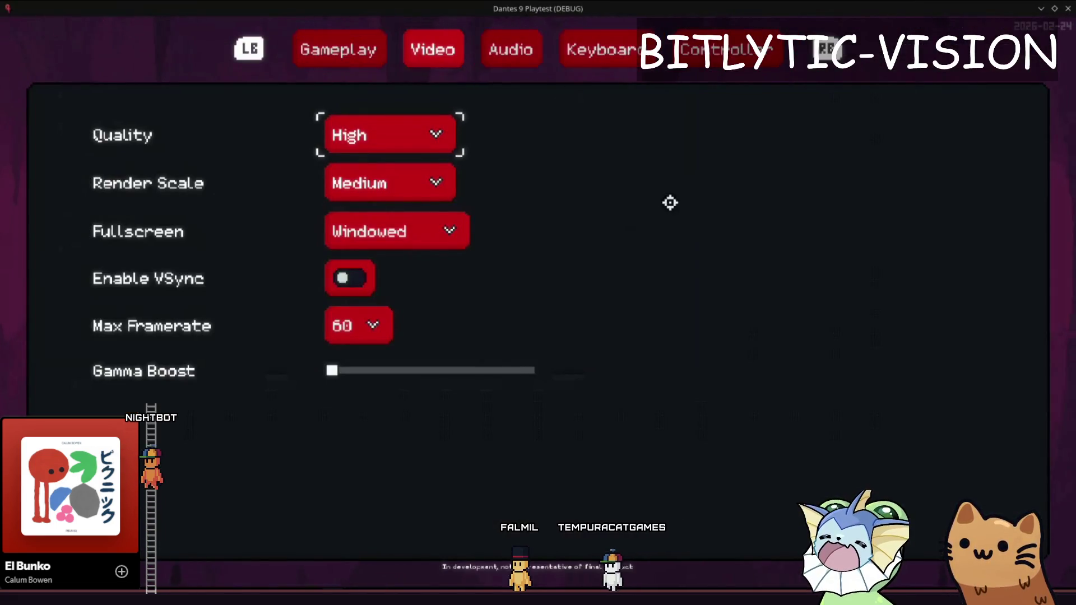
- Review the Music Volume and Gameplay settings, then return to the title menu
key(e)
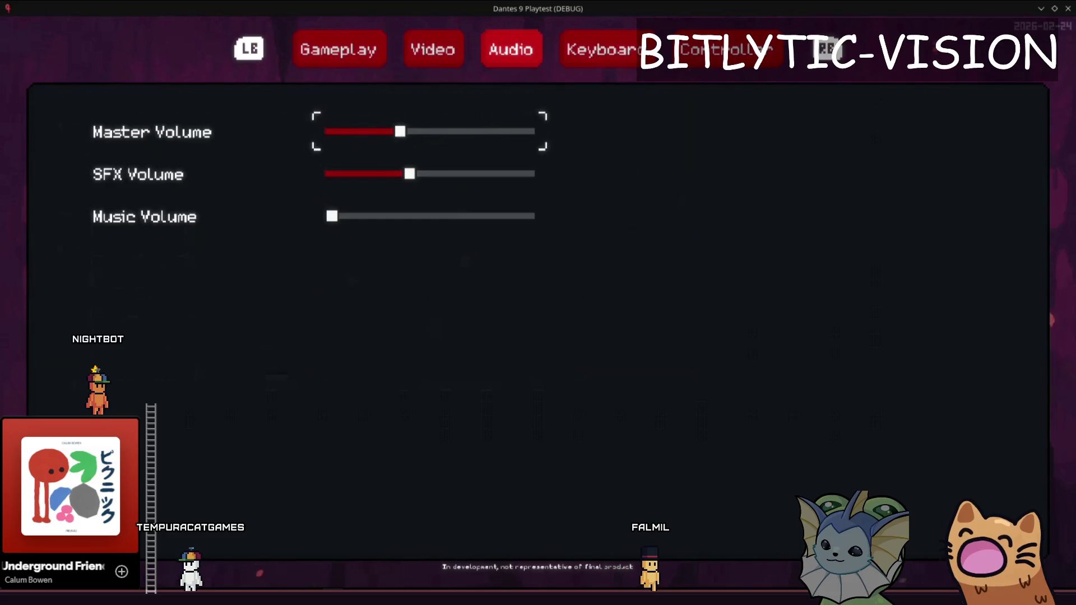
key(Down)
key(Down)
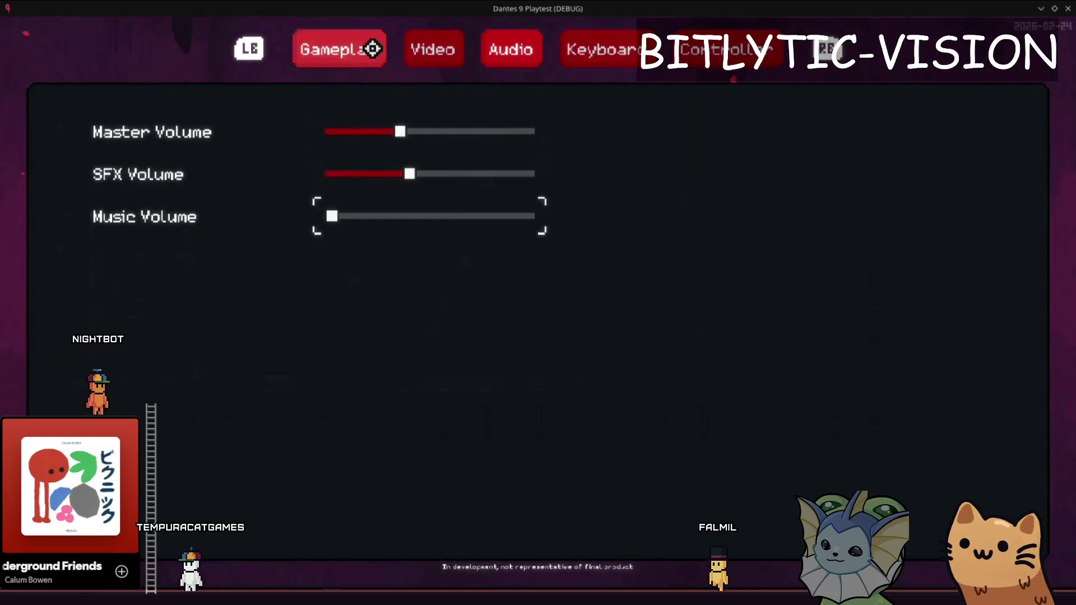
key(q)
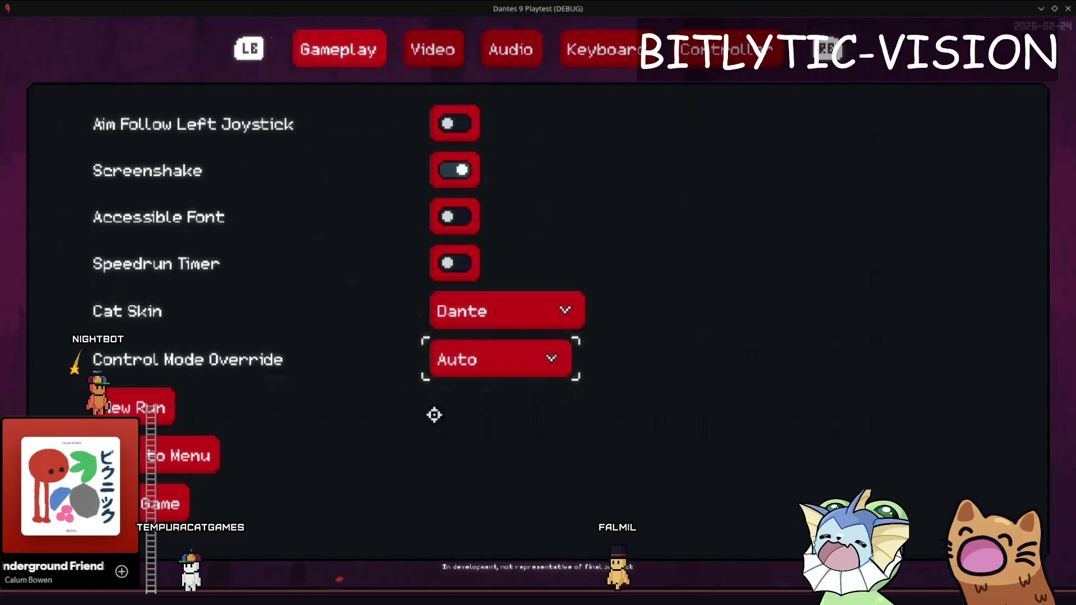
key(Escape)
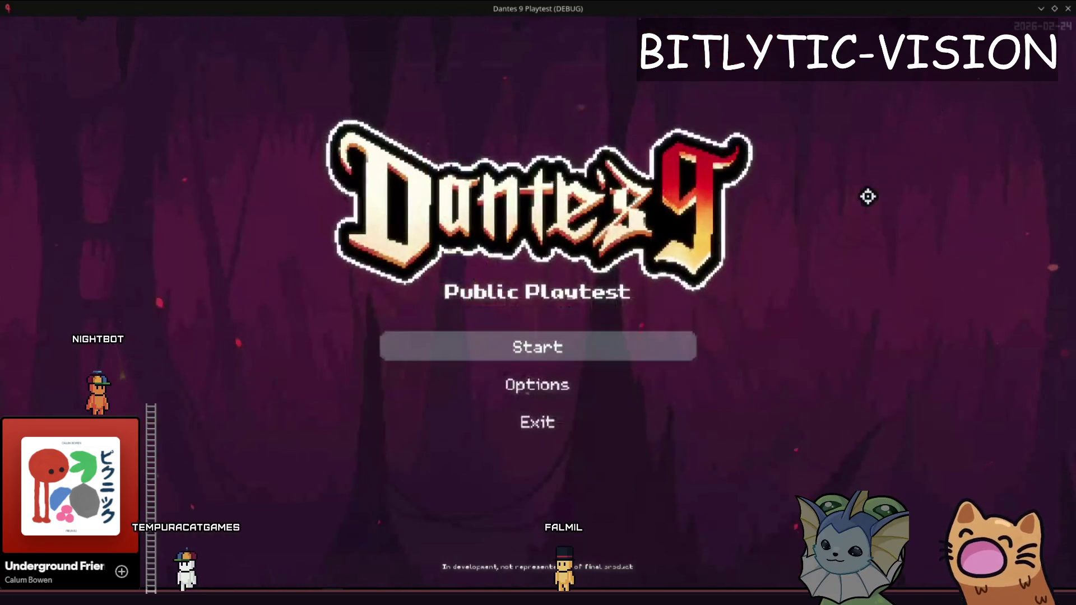
- Start the game and walk the cat toward the train, up the staircase and back
key(Return)
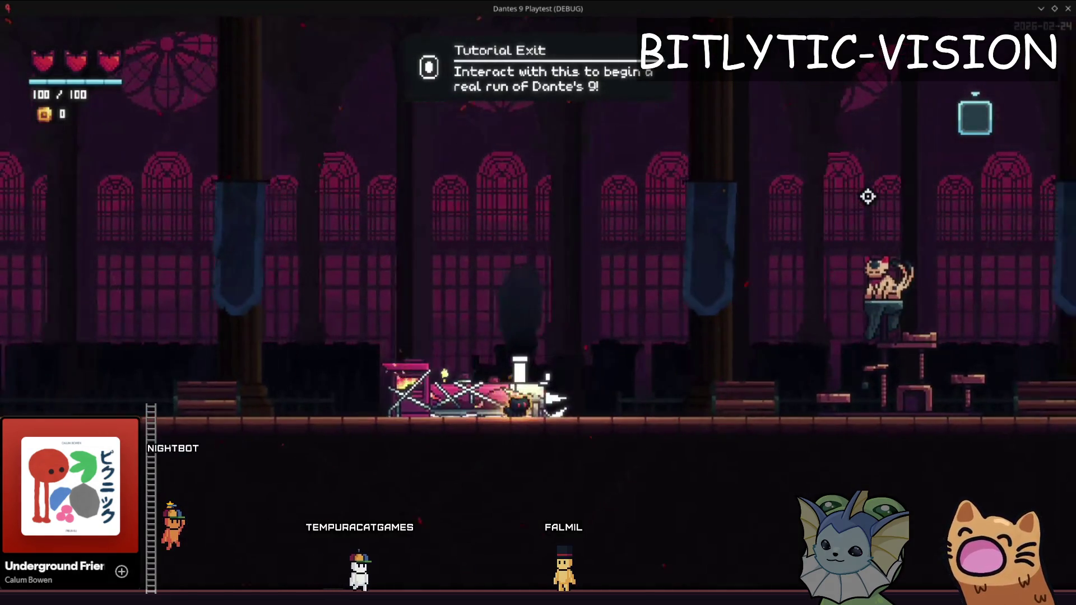
key(a)
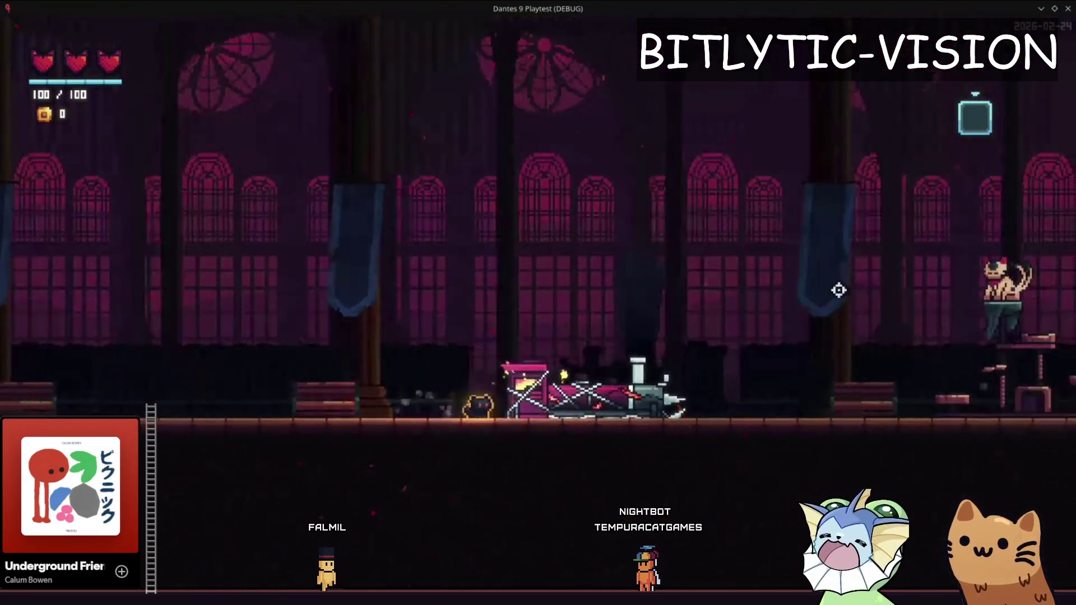
key(d)
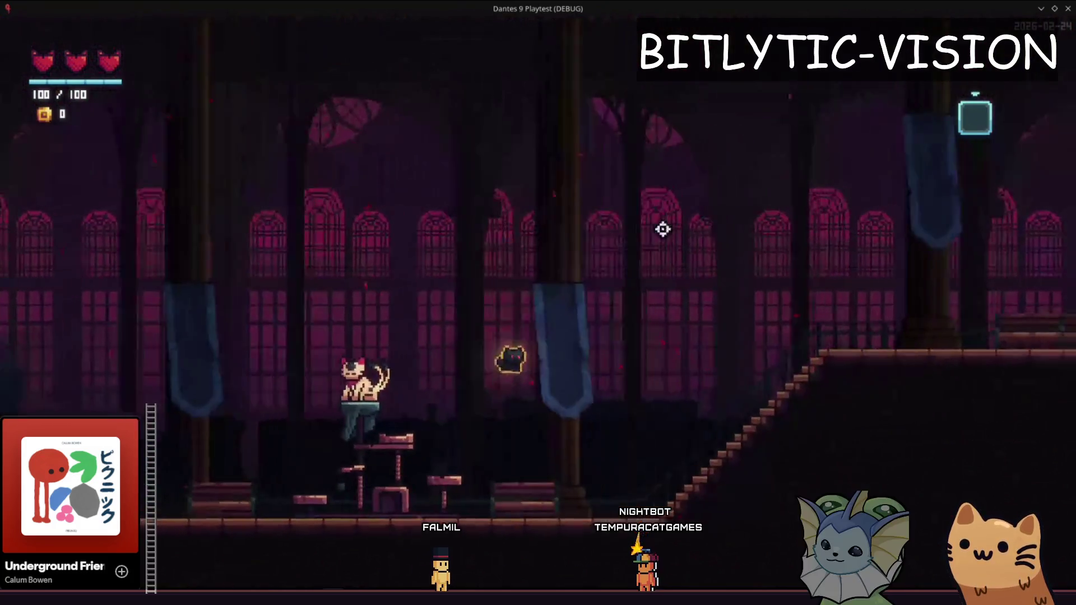
key(d)
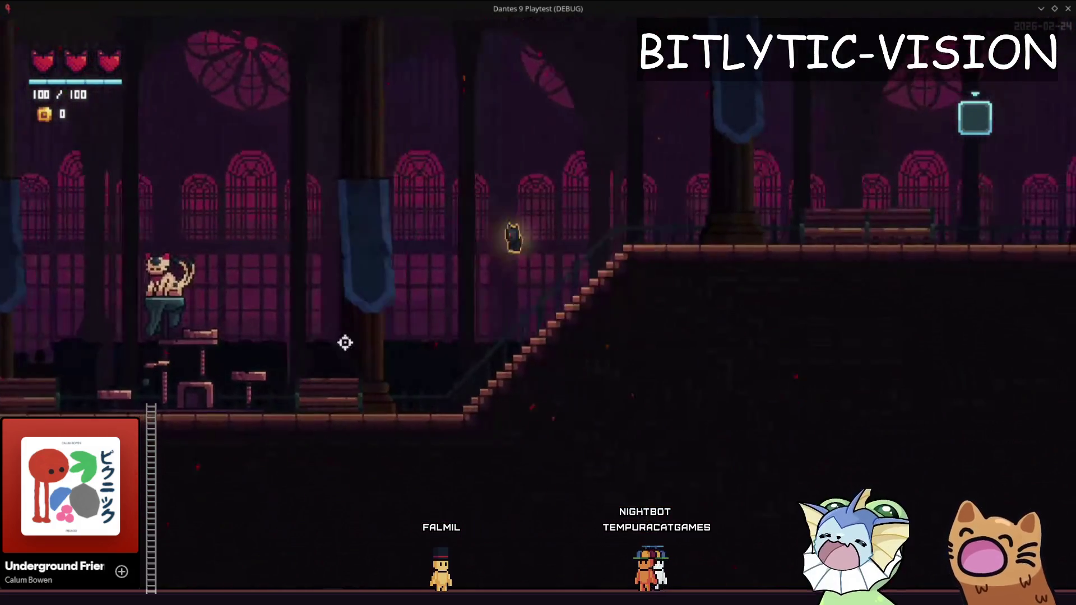
key(a)
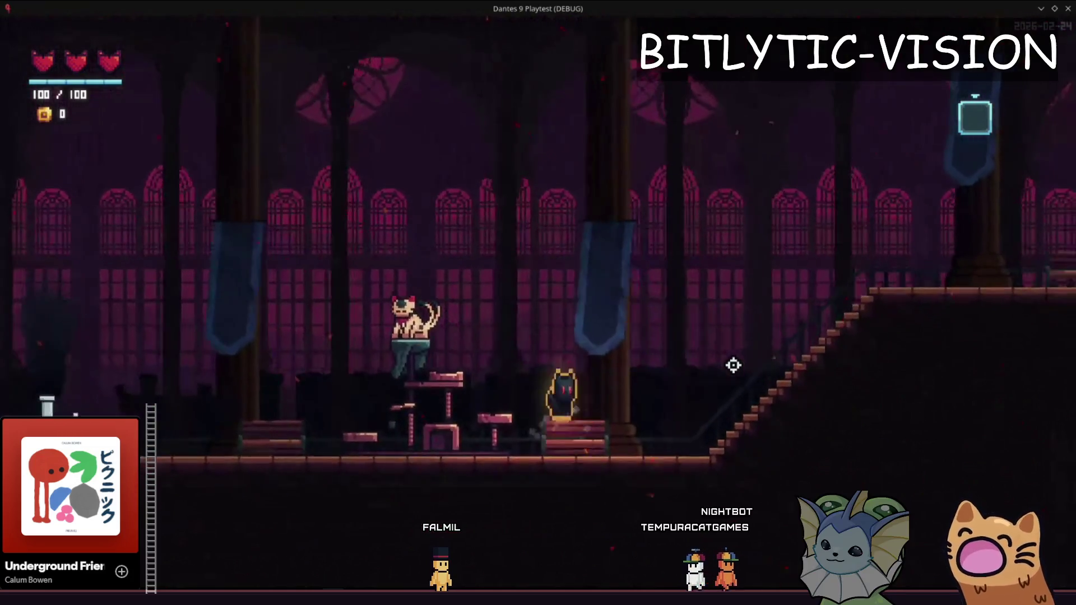
key(a)
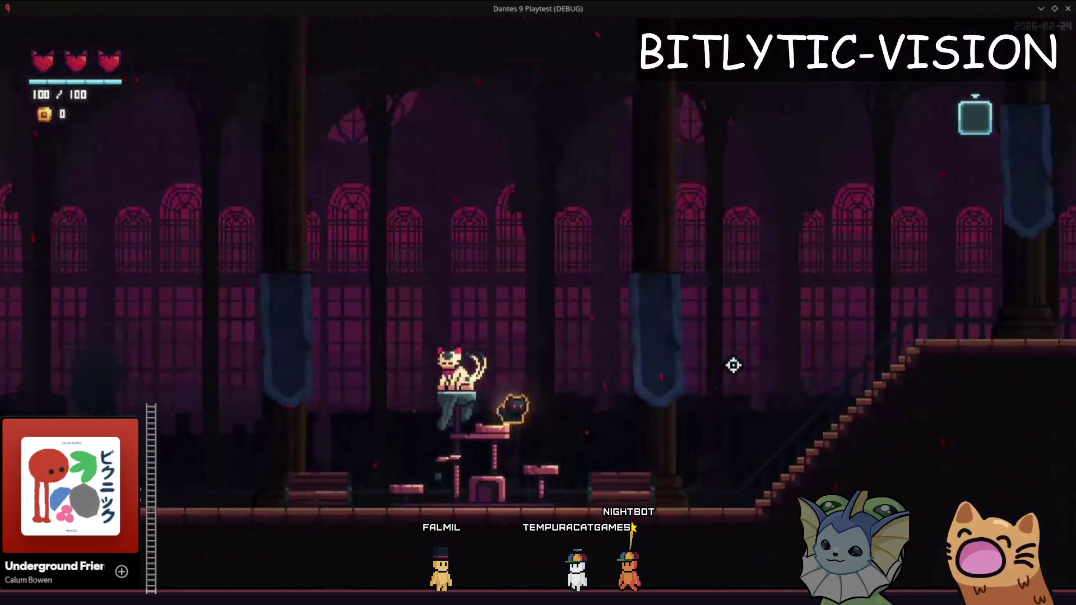
- Jump the cat around the cat tree and across the hall, then stop the playtest
key(space)
key(a)
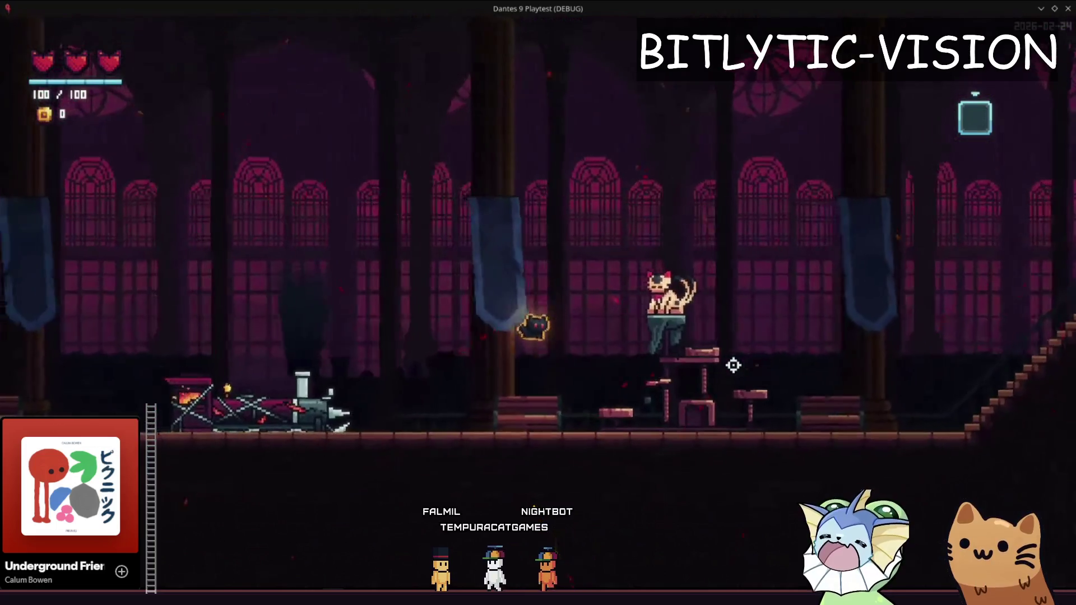
key(space)
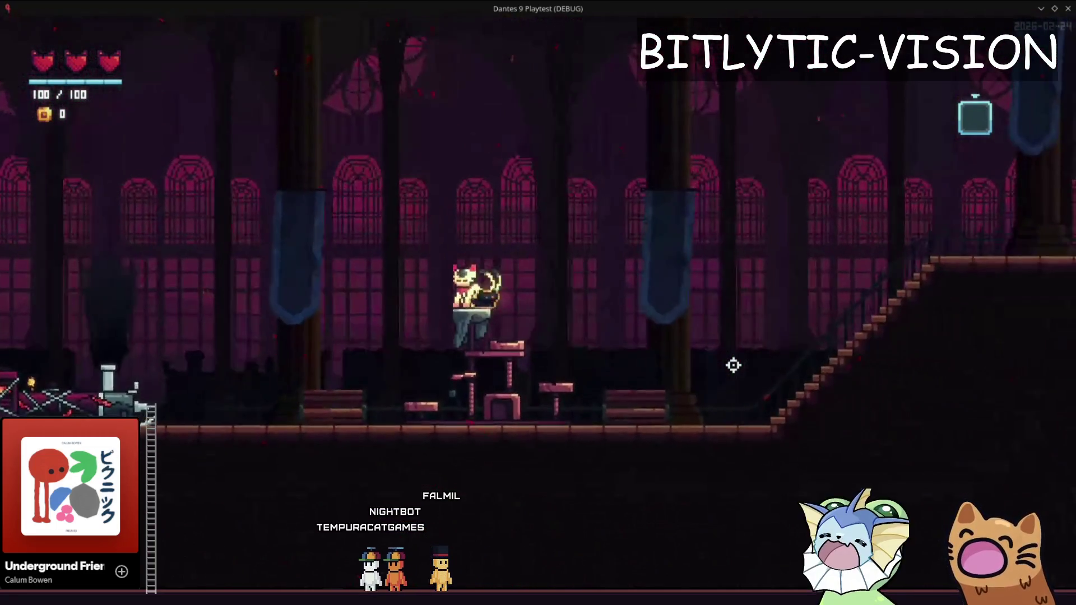
key(space)
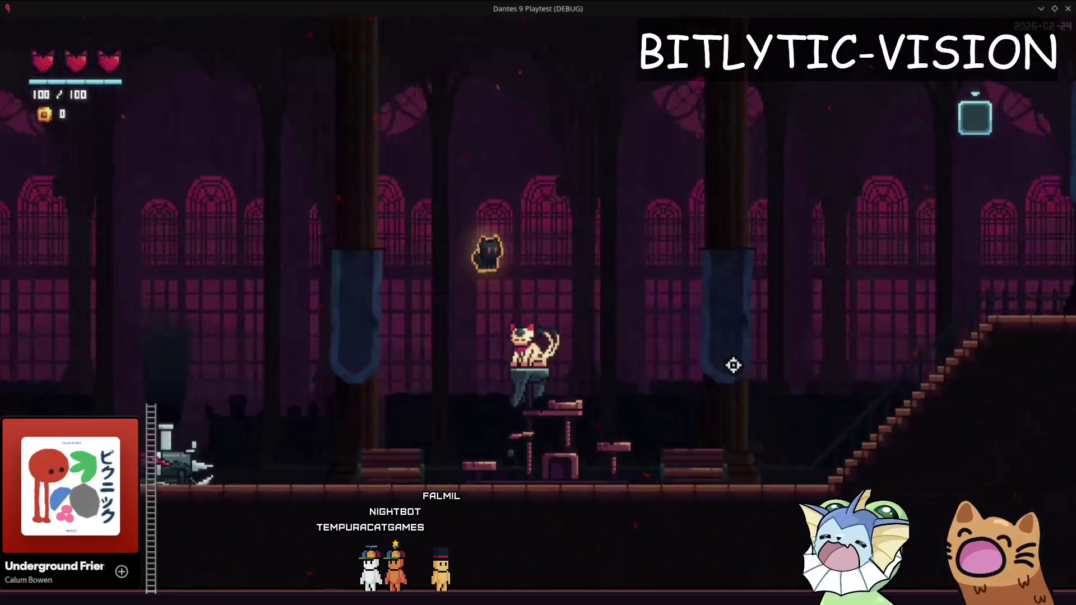
key(a)
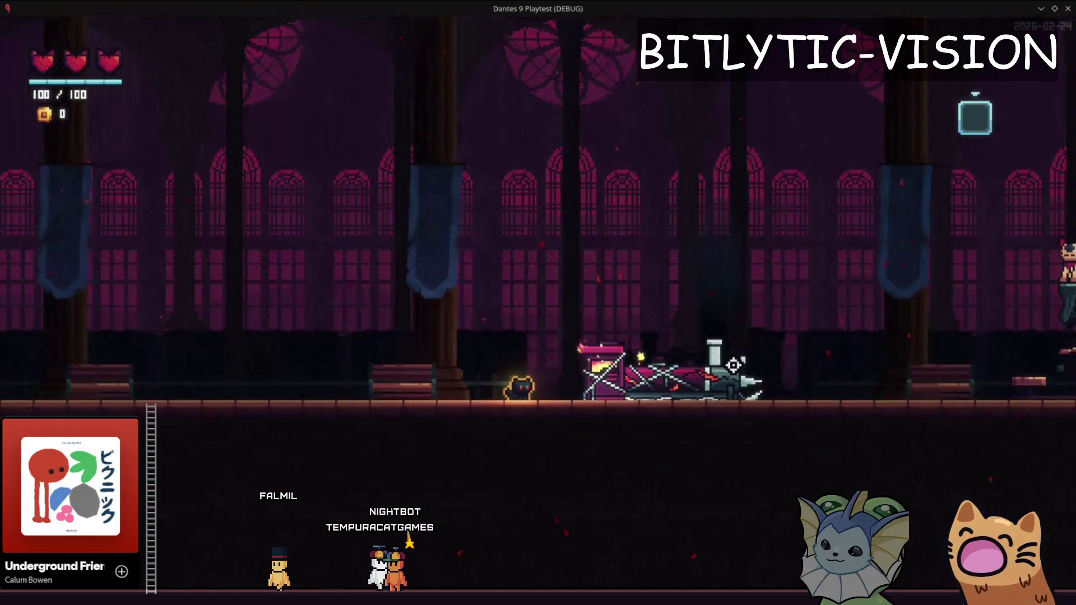
key(a)
key(space)
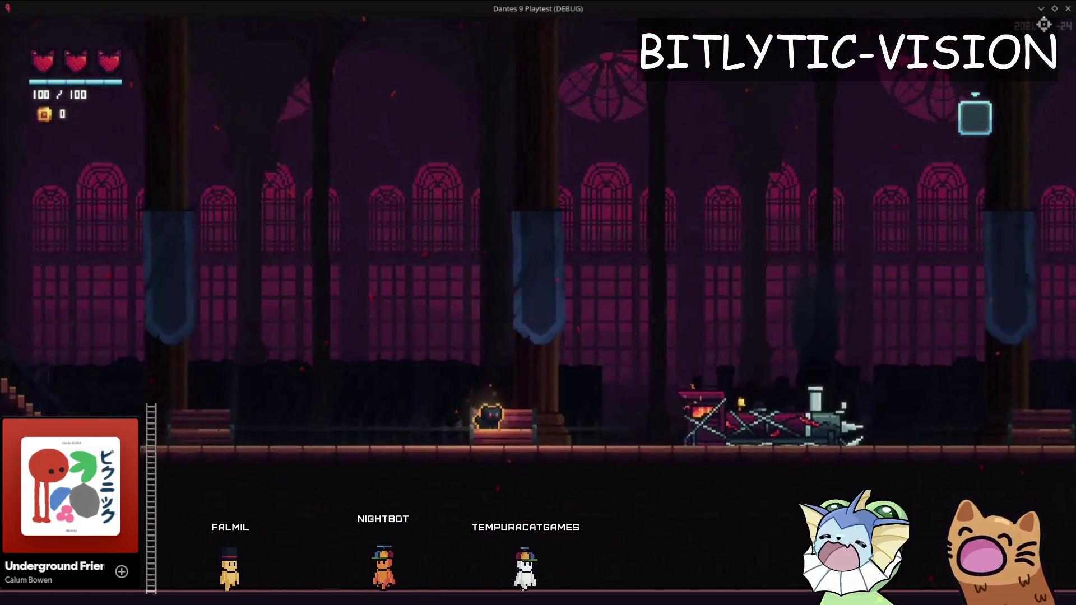
key(F8)
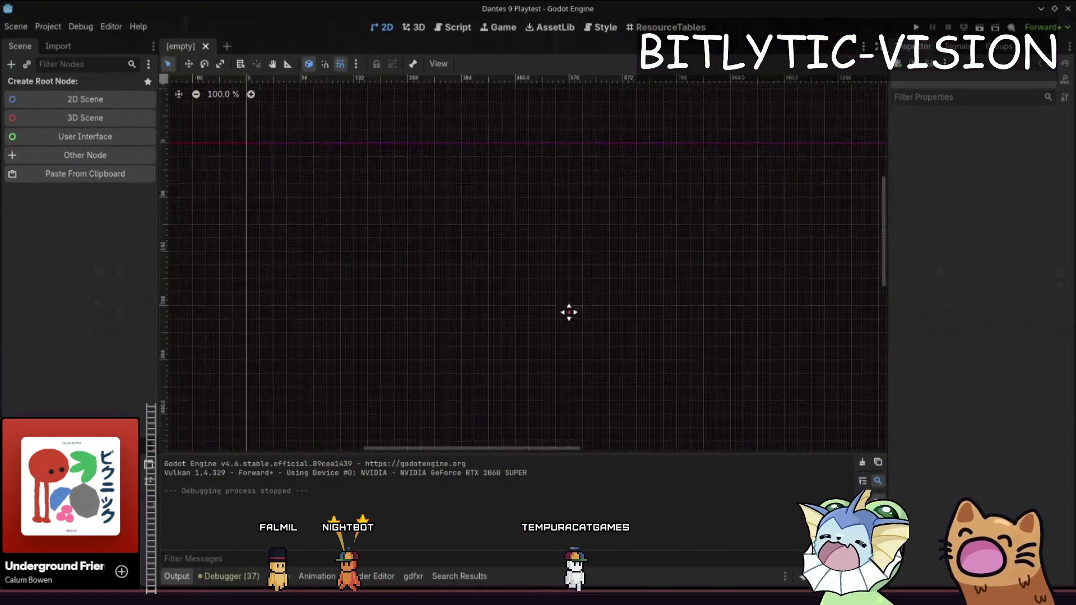
- Relaunch the playtest, start a new game, leave via the Tutorial Exit and check the map
key(shift+alt+o)
key(Escape)
key(F5)
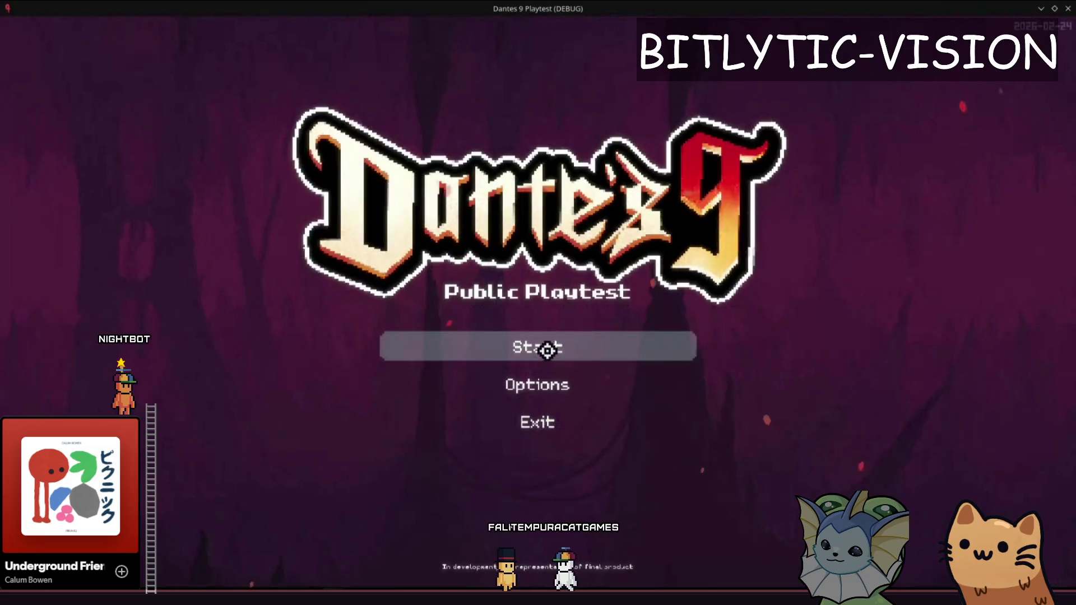
click(547, 346)
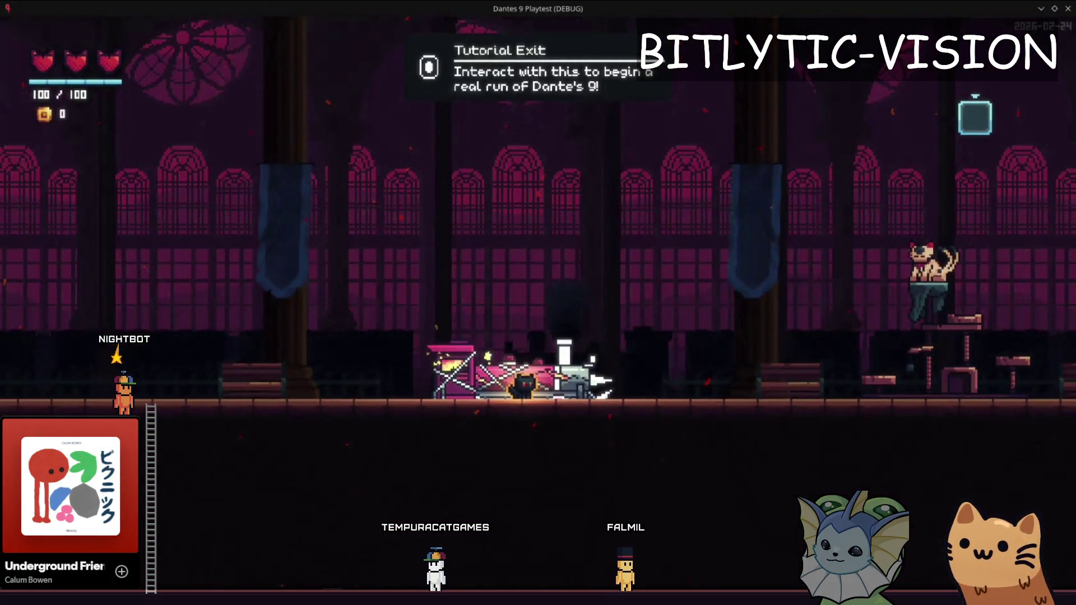
key(e)
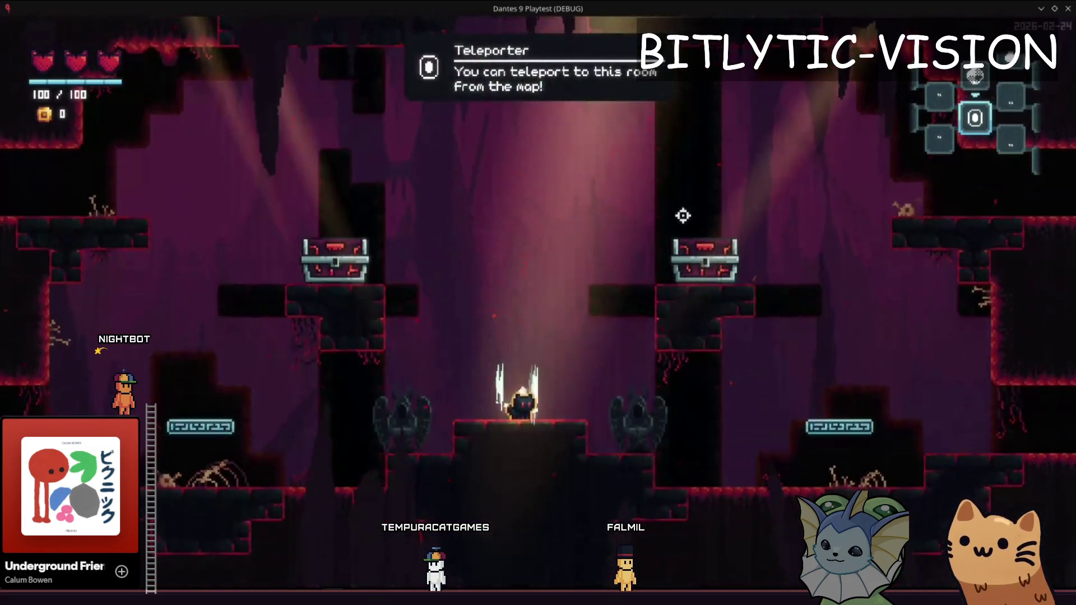
key(e)
key(Escape)
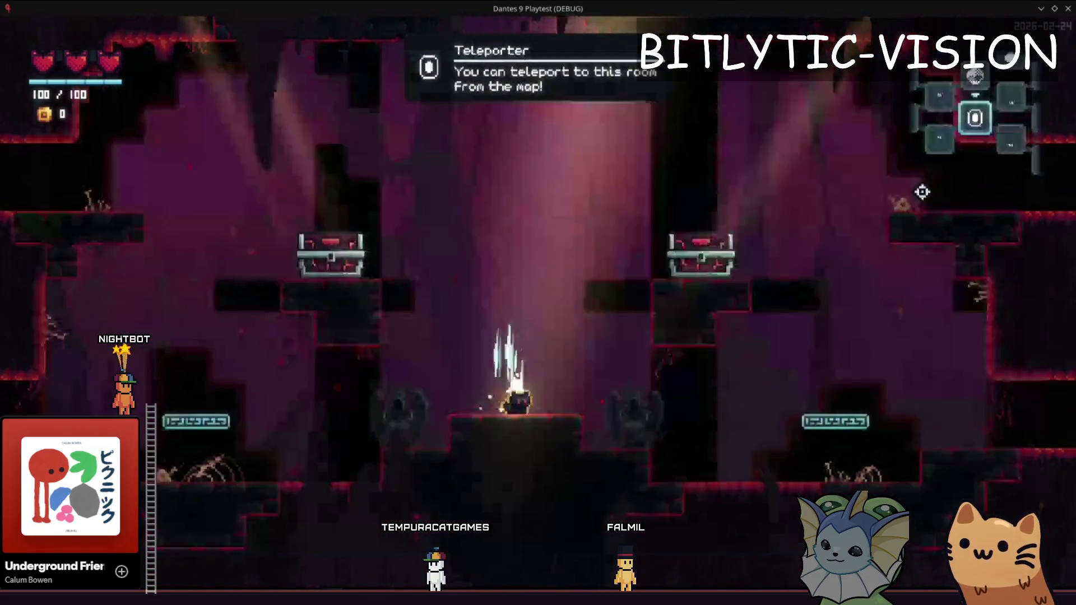
- Teleport to two rooms from the debug TP To Room list and check the floor map
key(F1)
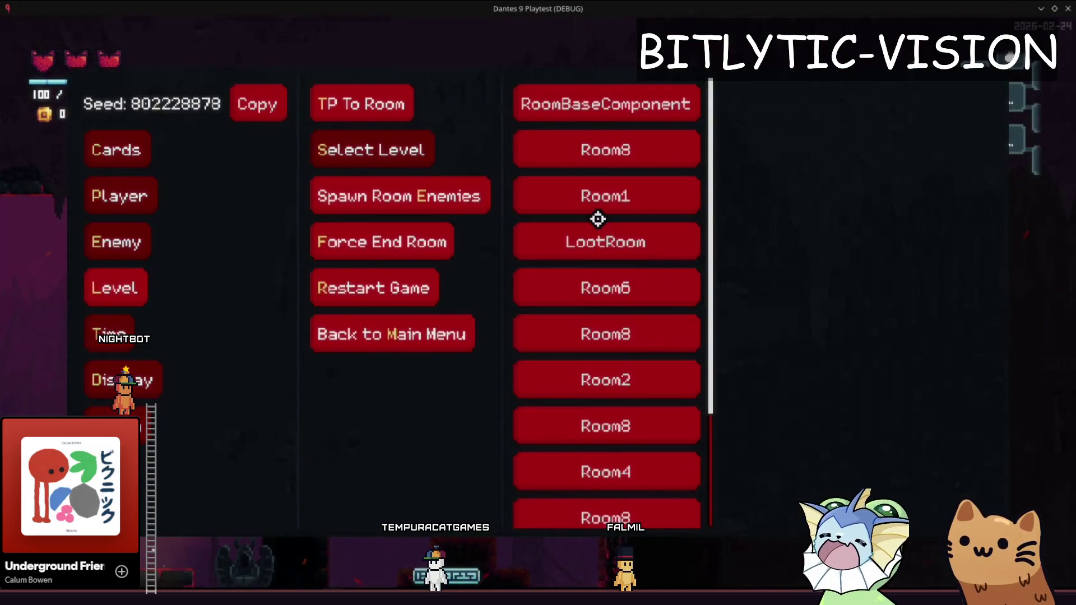
scroll(597, 219, down, 1)
click(617, 193)
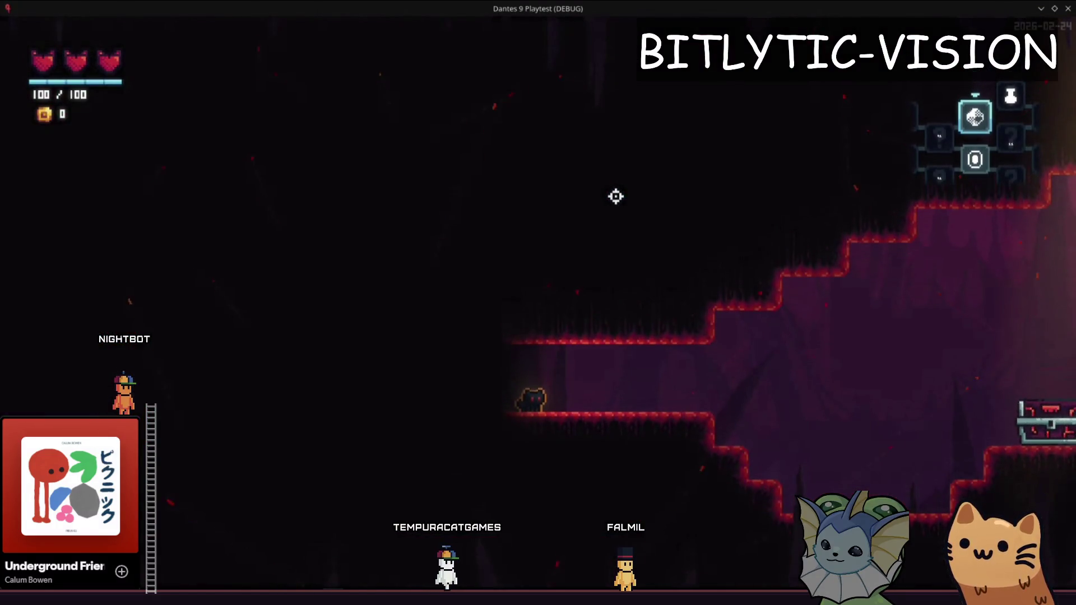
key(F1)
scroll(601, 410, down, 2)
click(600, 411)
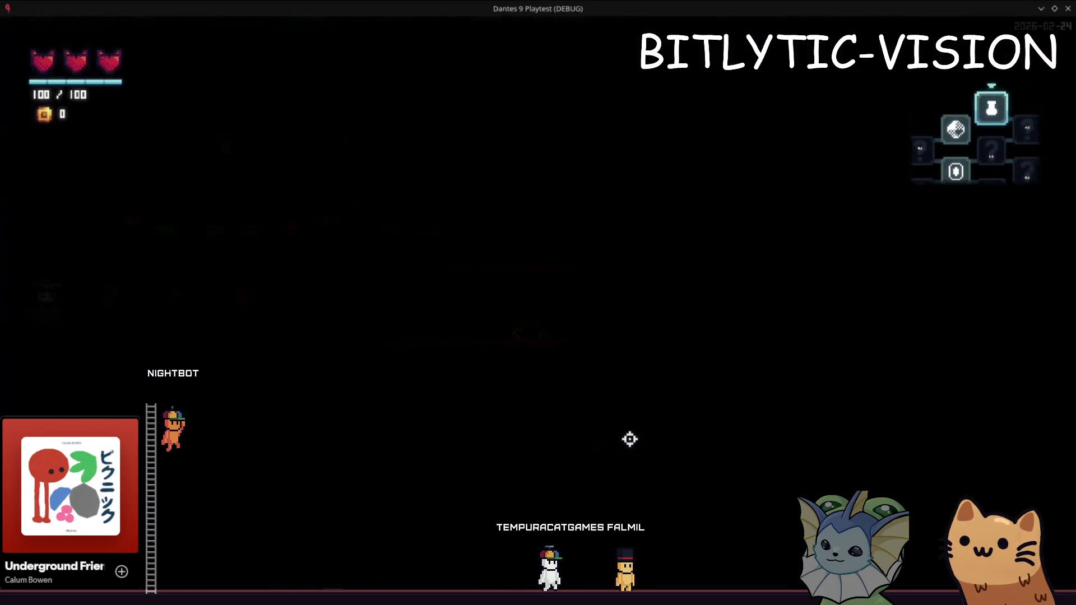
key(m)
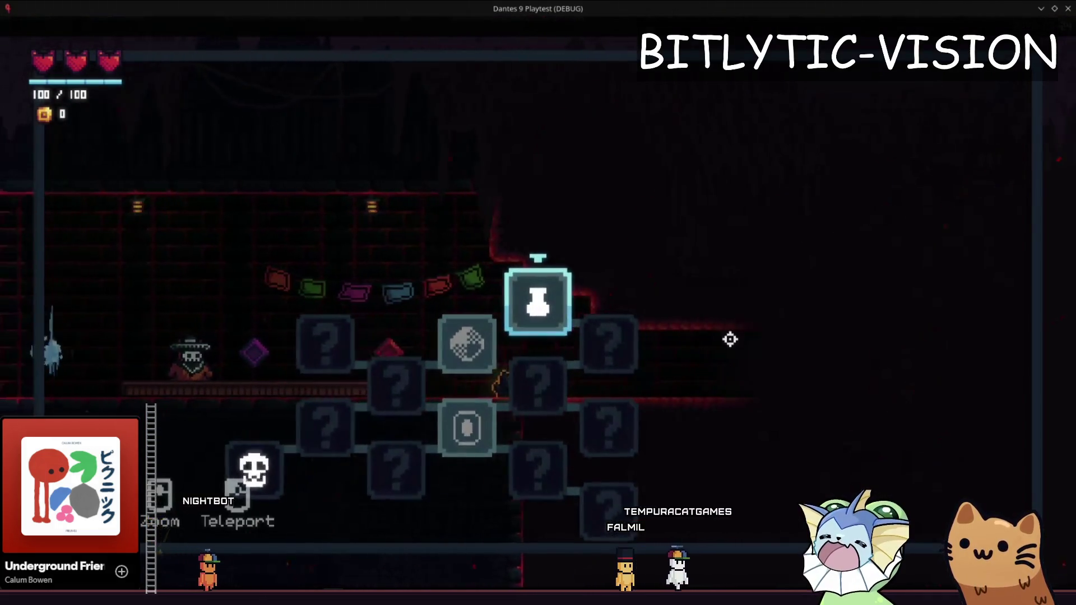
key(m)
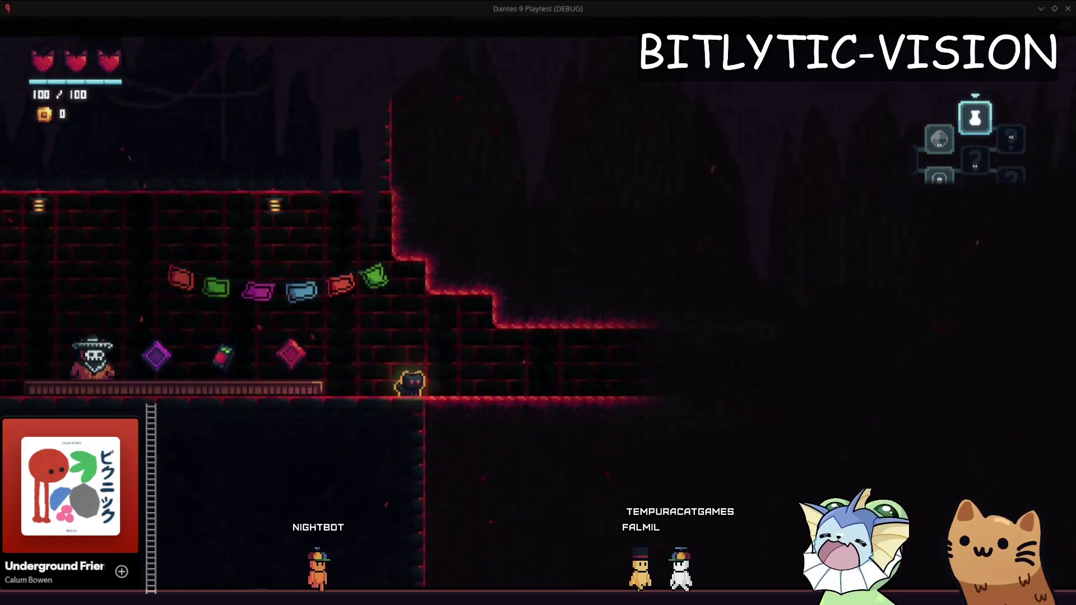
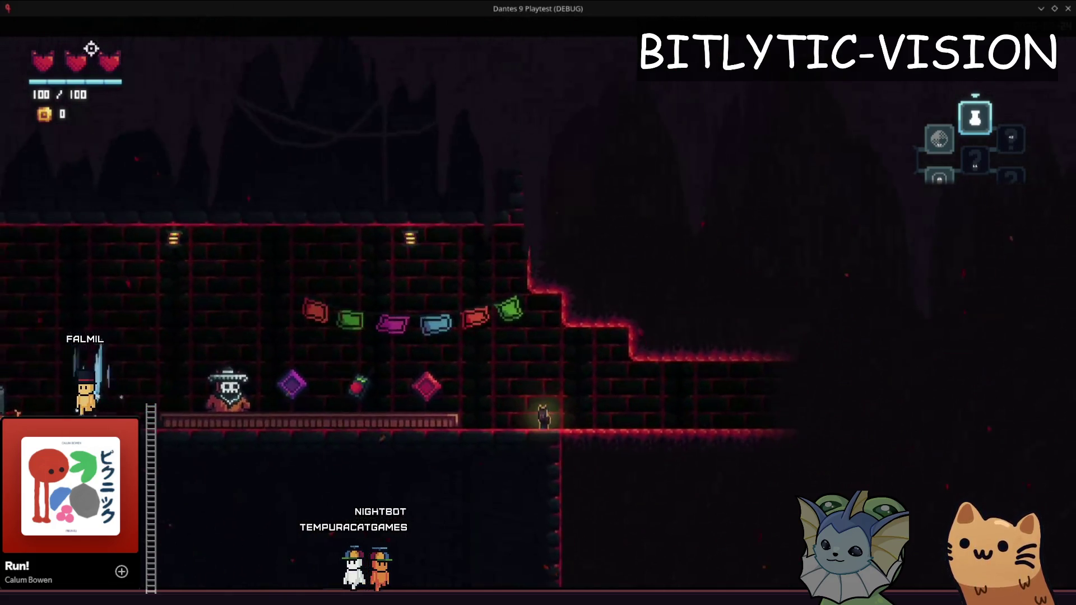
- Walk the cat left onto the shop counter and open its 'Mrrp Meow :3' stats book
key(a)
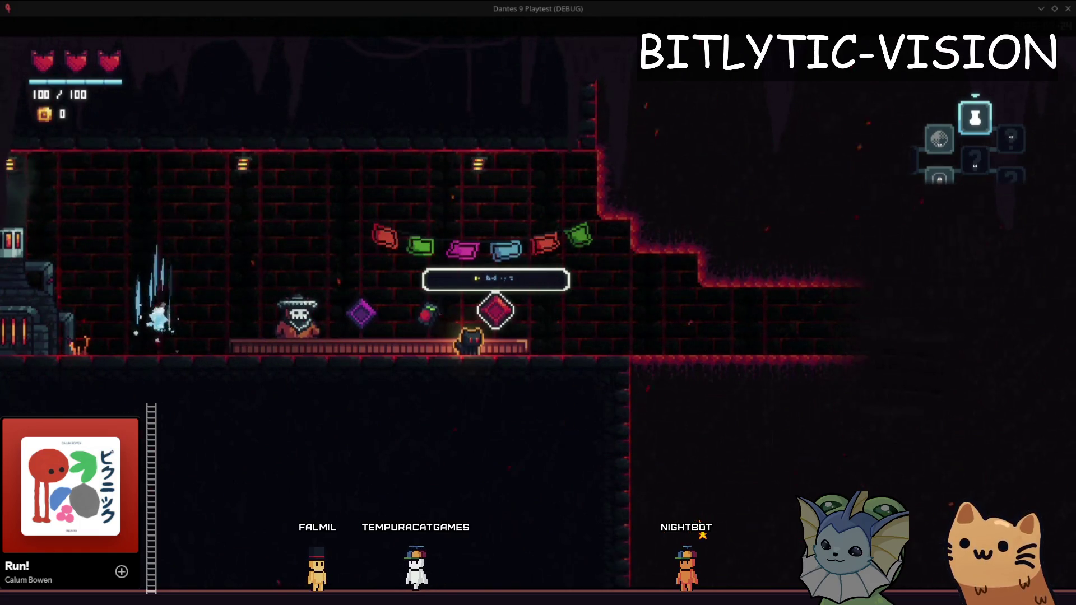
key(Tab)
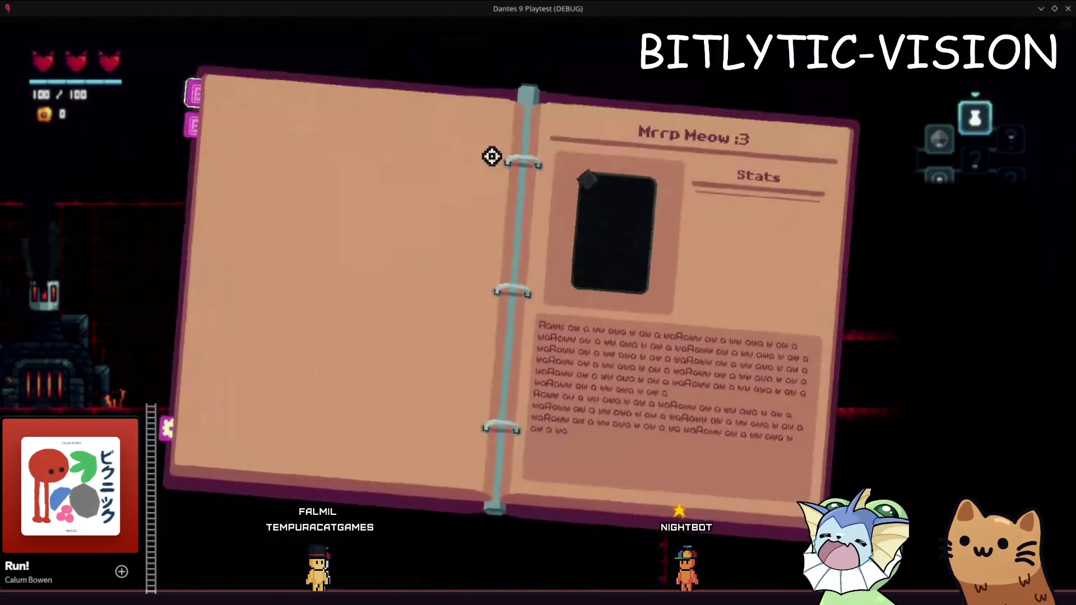
- Return to the main menu through the debug menu and enable VSync in the Video options
key(Escape)
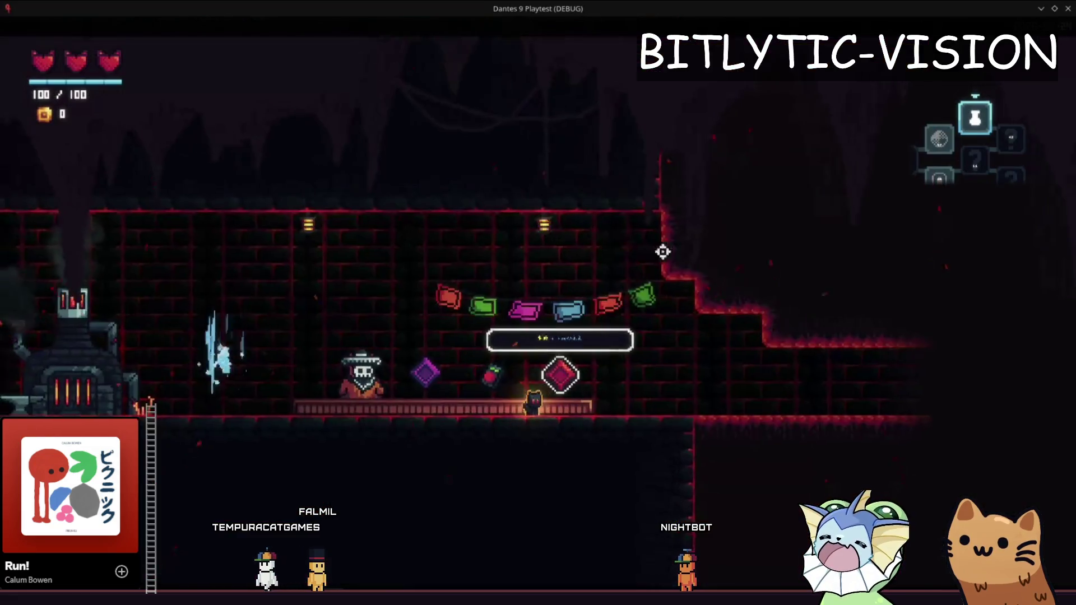
key(F1)
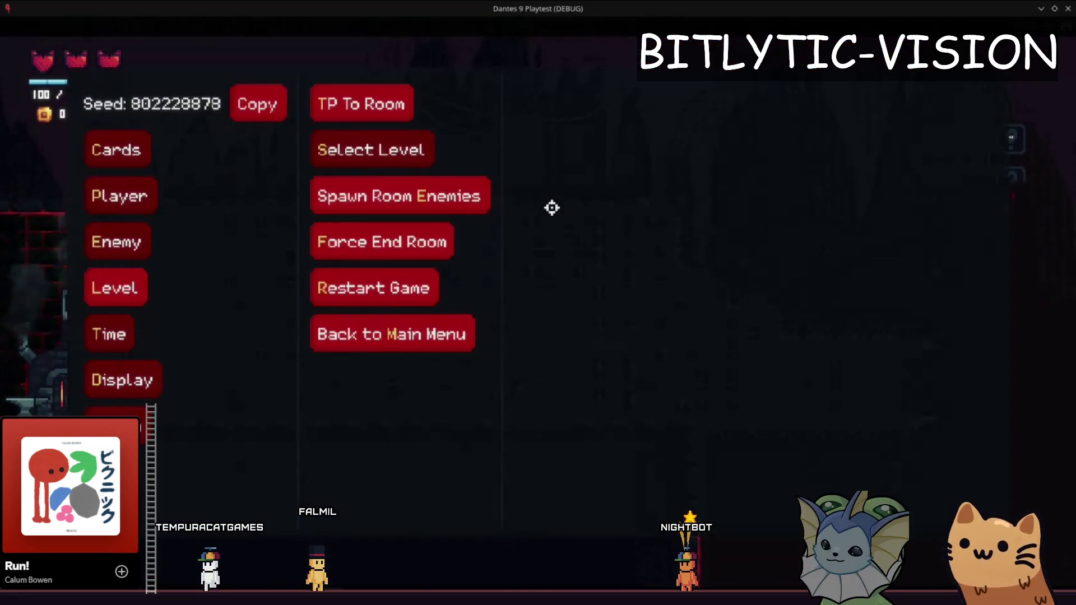
click(392, 334)
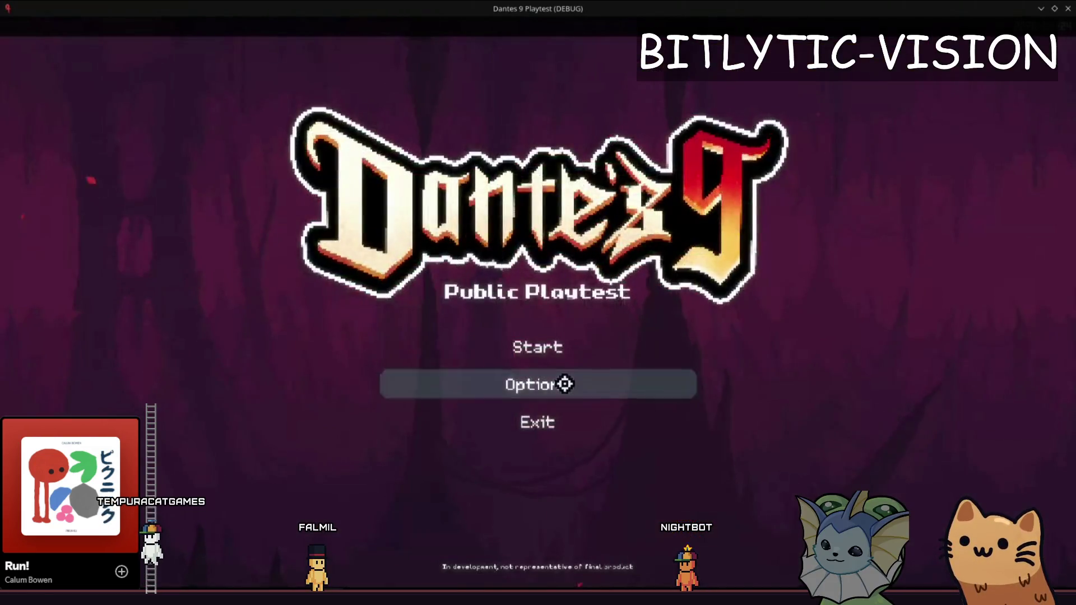
click(566, 382)
click(432, 49)
click(358, 324)
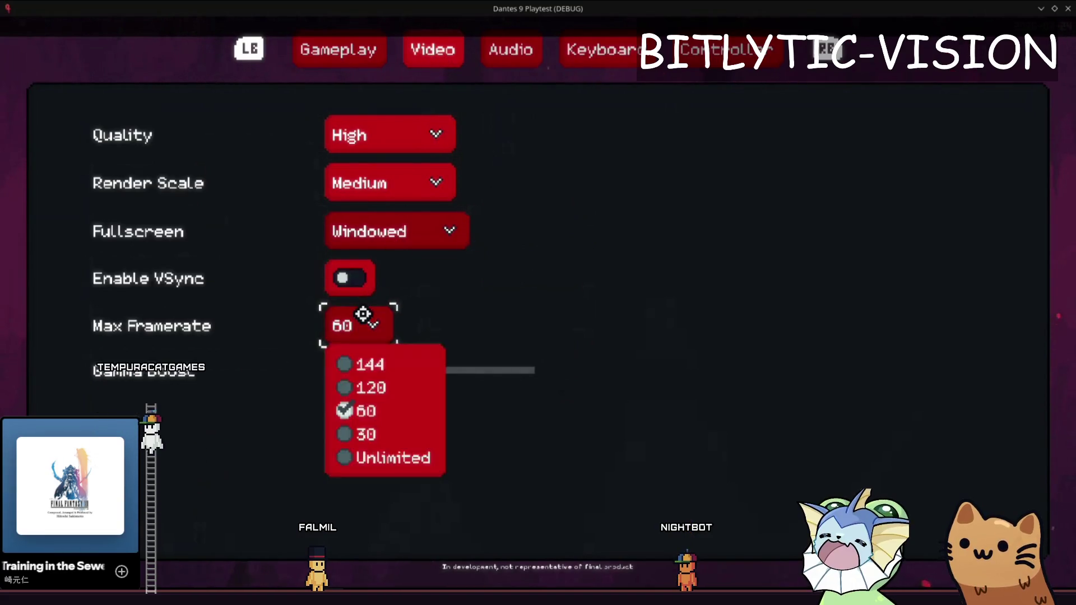
click(347, 279)
- Leave the options, start a new game and walk the cat right through the hub room
key(Escape)
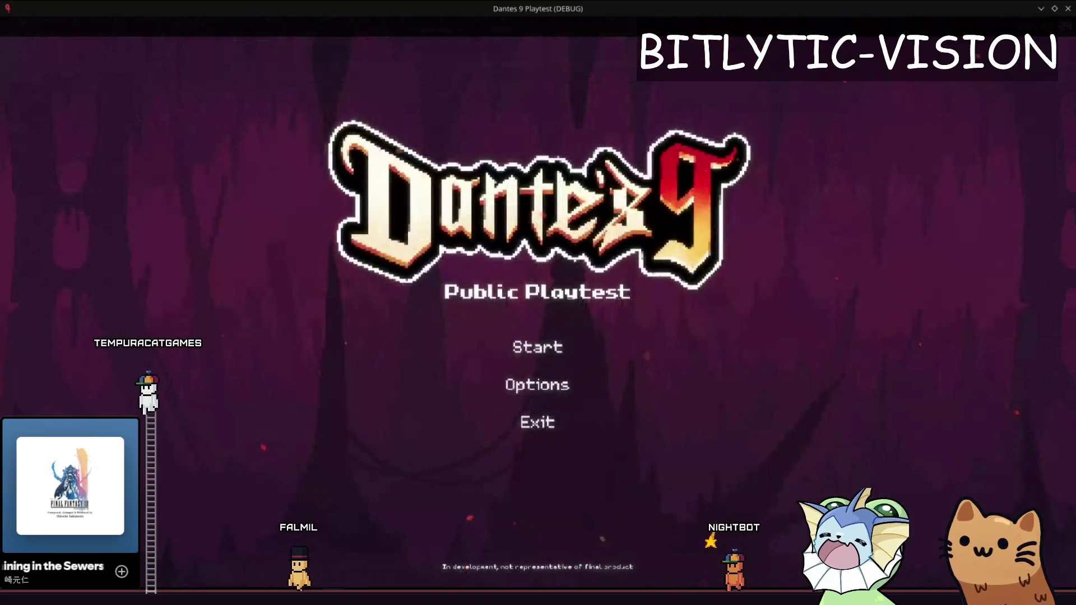
key(Escape)
key(Escape)
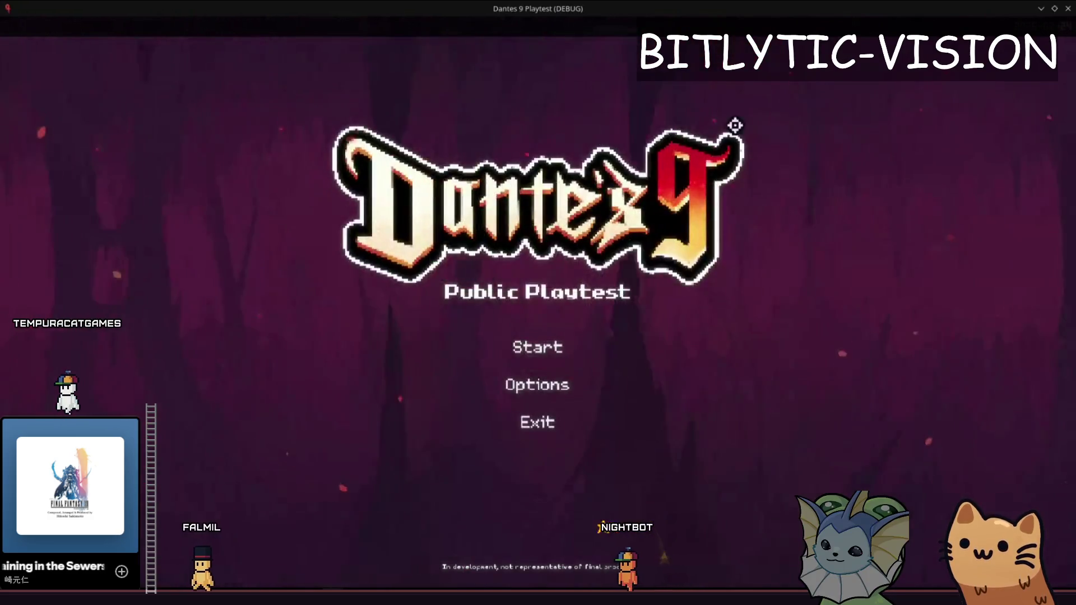
click(579, 343)
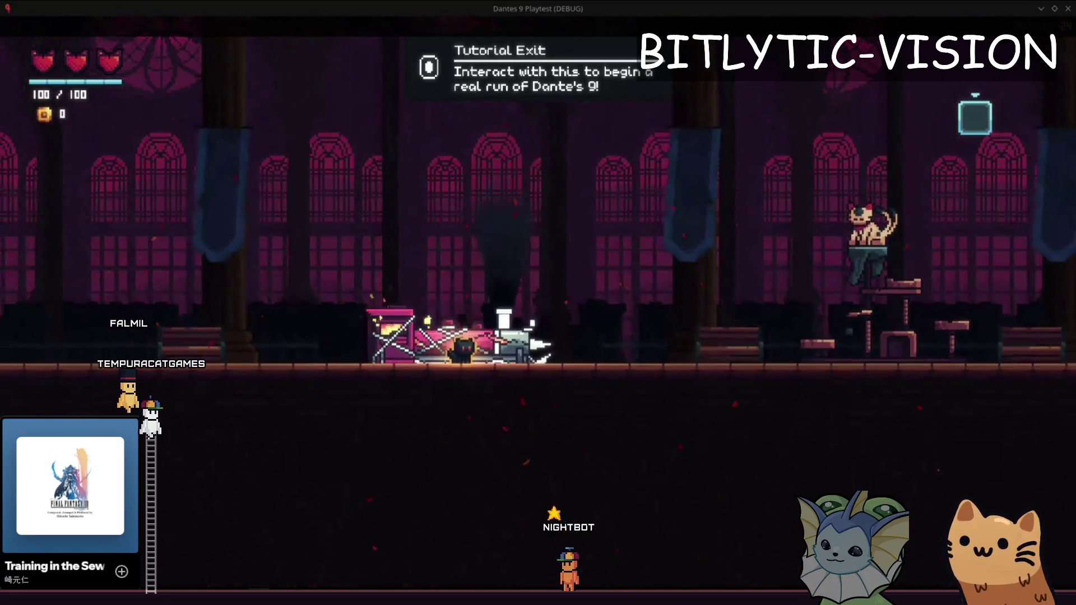
key(d)
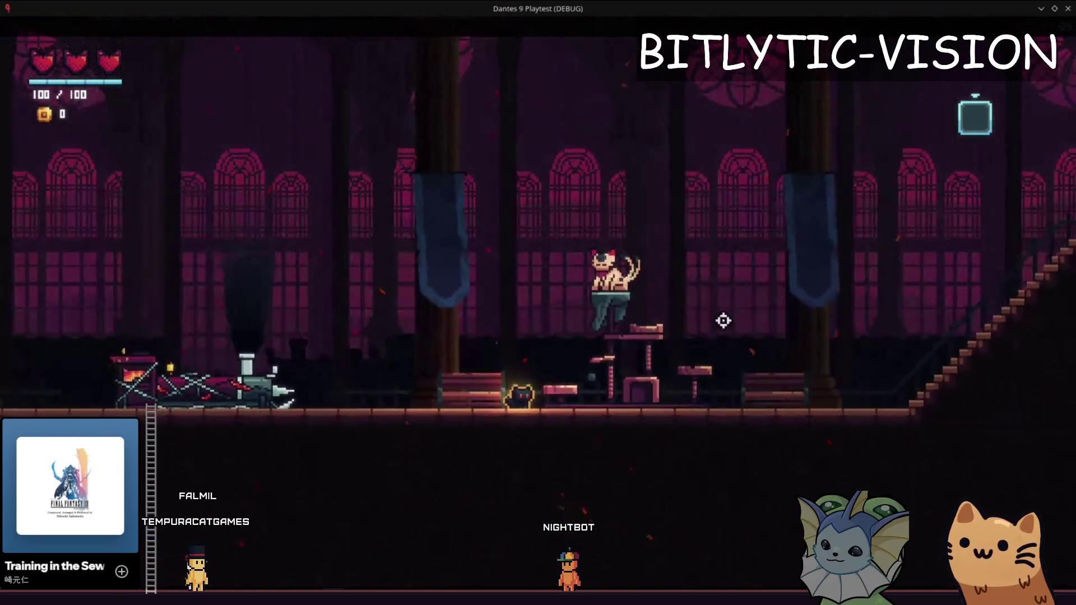
- Reload the FLESH level from the debug menu
key(F1)
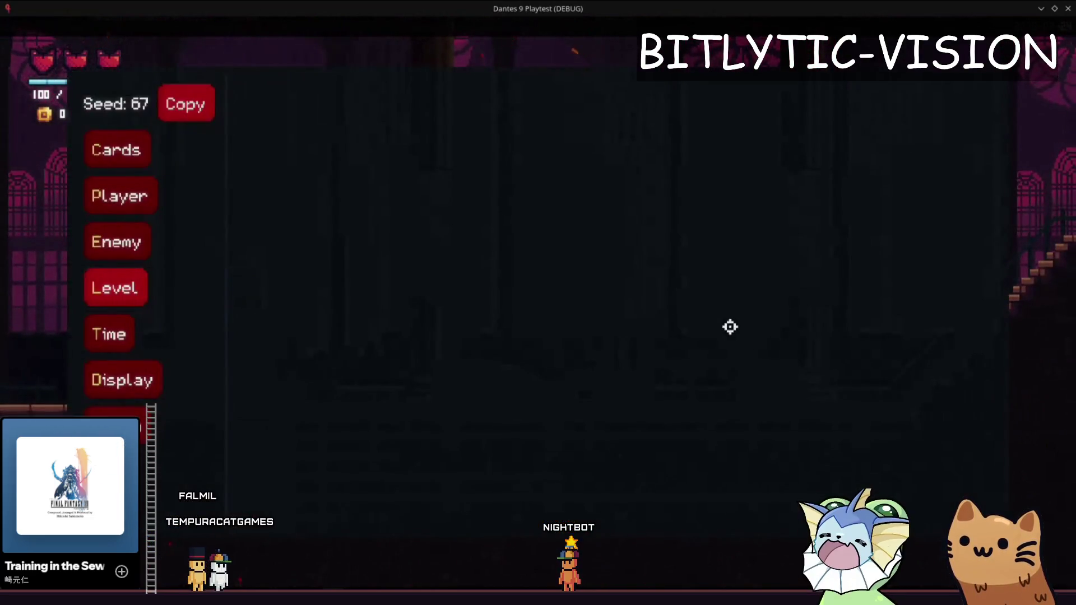
key(F1)
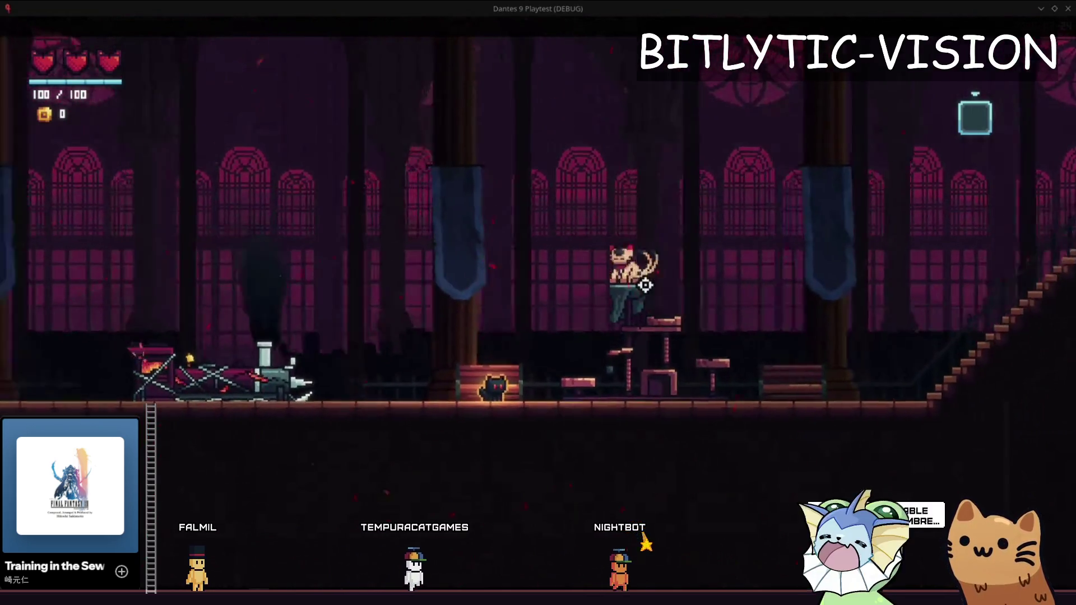
key(F1)
click(443, 95)
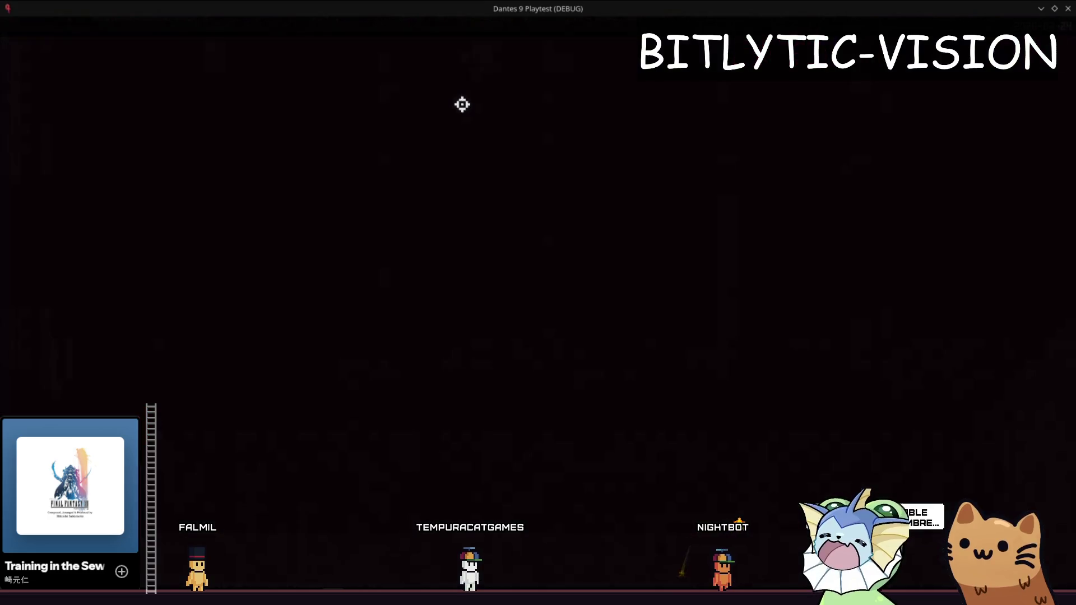
- Teleport the cat into RoomShop and step it off the shop counter
key(F1)
click(605, 452)
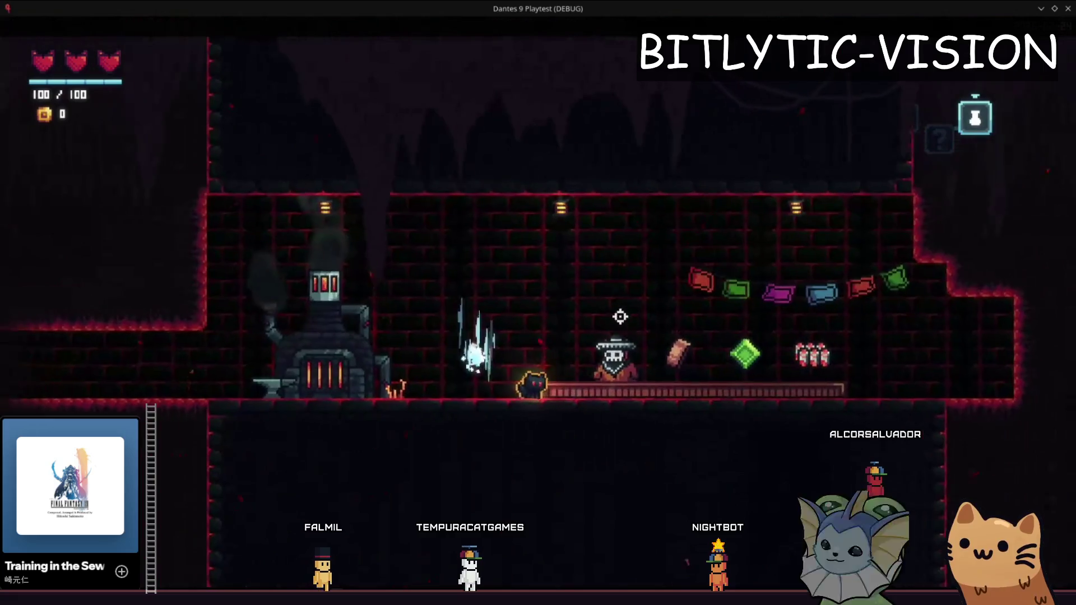
key(a)
key(alt+F4)
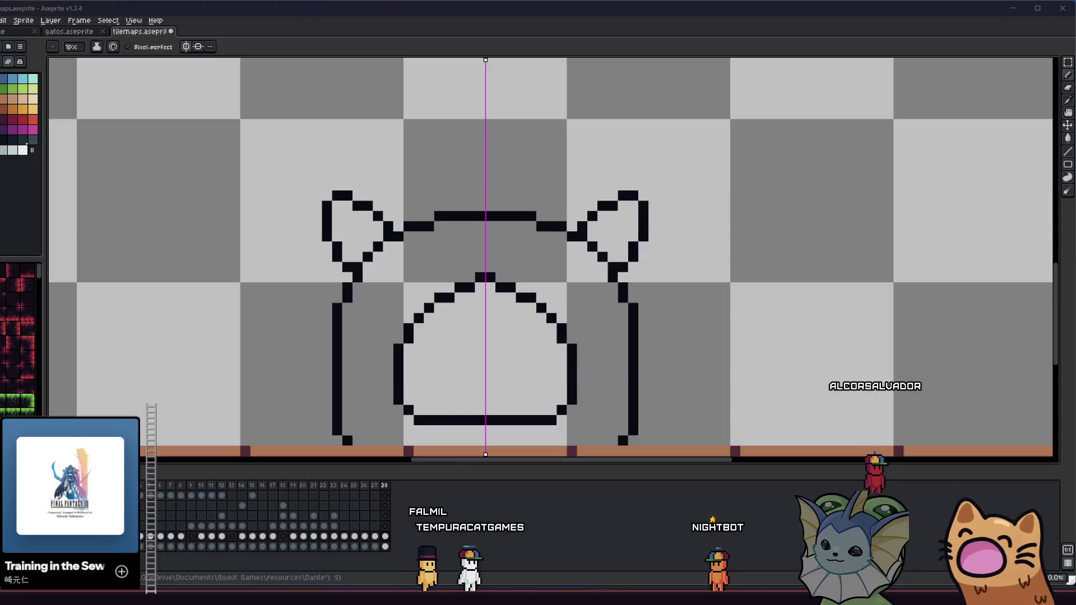
- Fix the mirrored ear pixels, erasing a stray pixel and extending the inner ear edge
scroll(339, 268, up, 1)
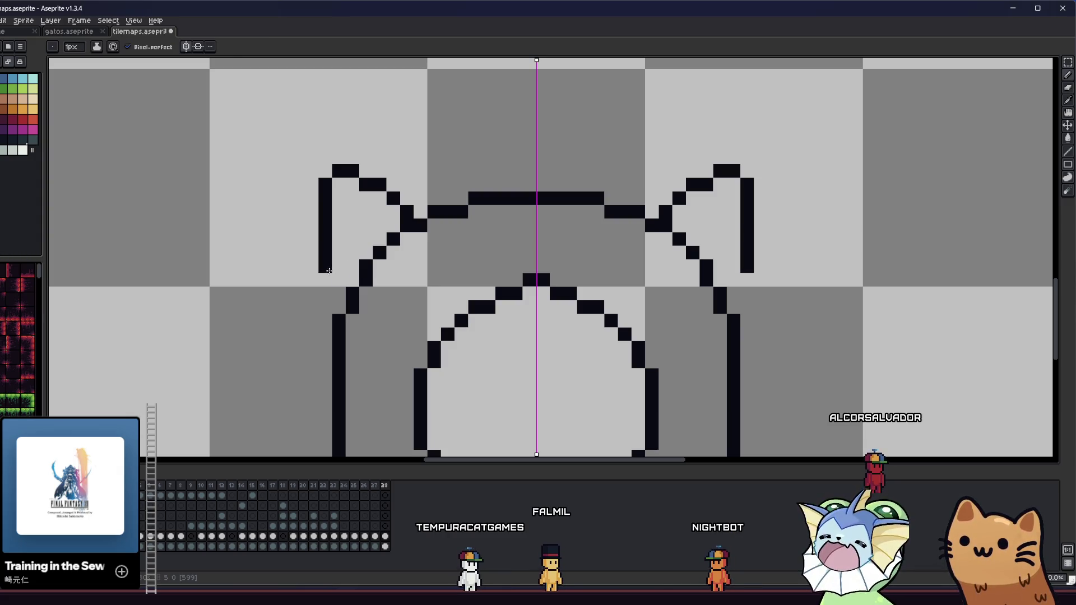
scroll(212, 273, down, 3)
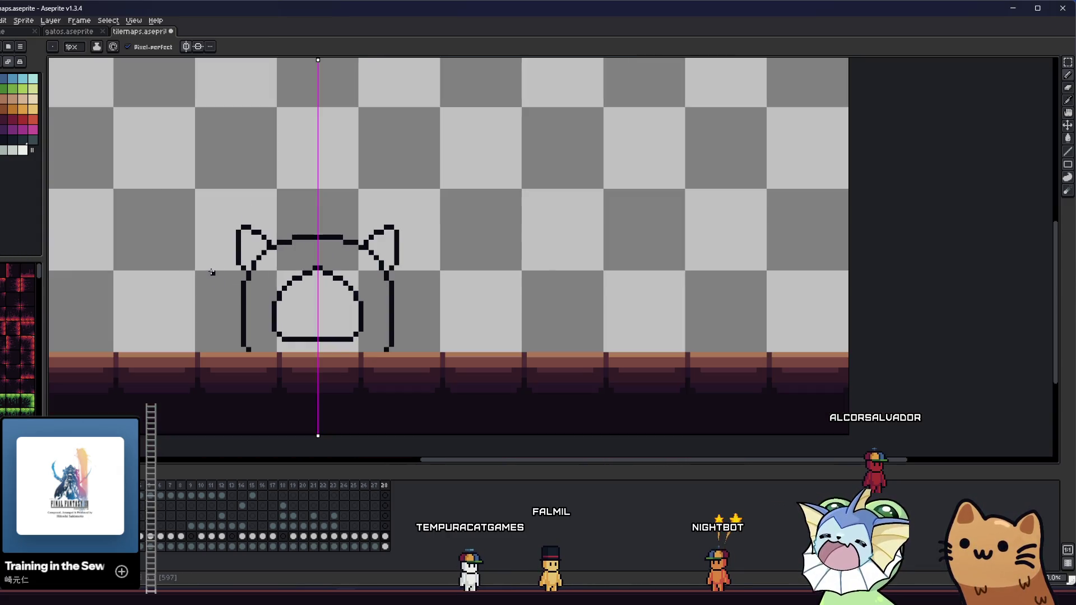
scroll(216, 264, up, 3)
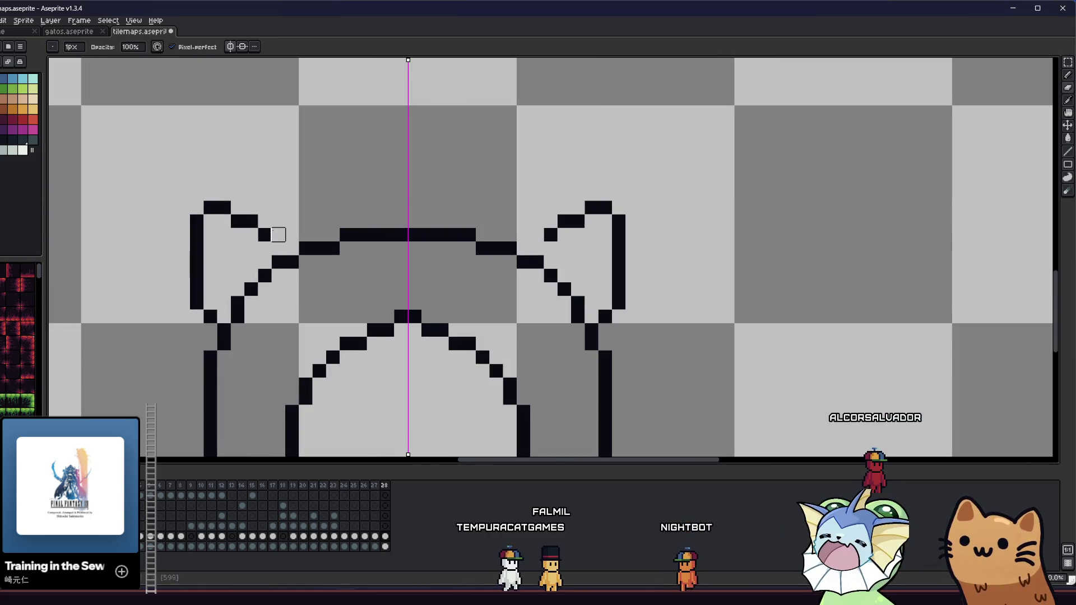
right_click(238, 221)
click(238, 208)
click(279, 234)
drag(280, 230, 292, 234)
scroll(219, 268, down, 1)
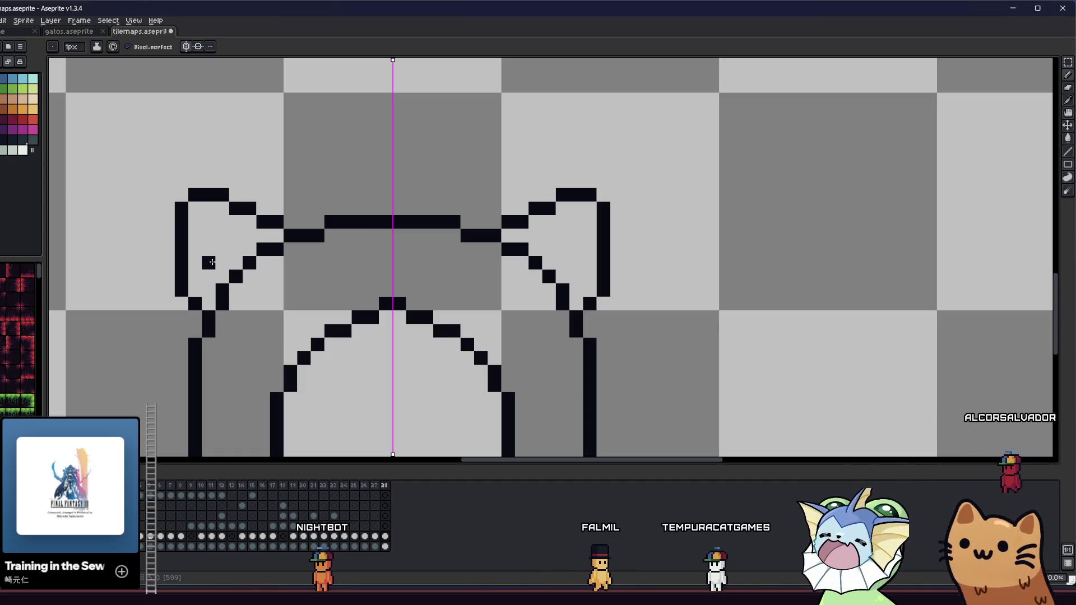
- Shift the ears' outer edges one pixel inward and erase the protruding corner pixels
key(e)
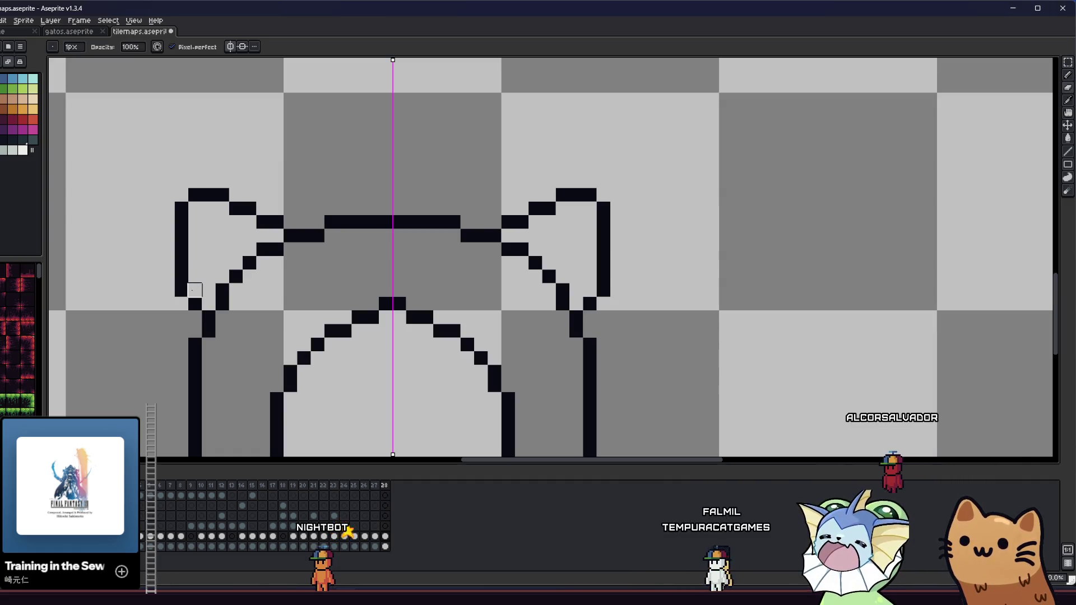
key(b)
mouse_move(181, 249)
mouse_down()
mouse_move(181, 220)
mouse_move(198, 273)
mouse_up()
key(e)
drag(179, 230, 180, 192)
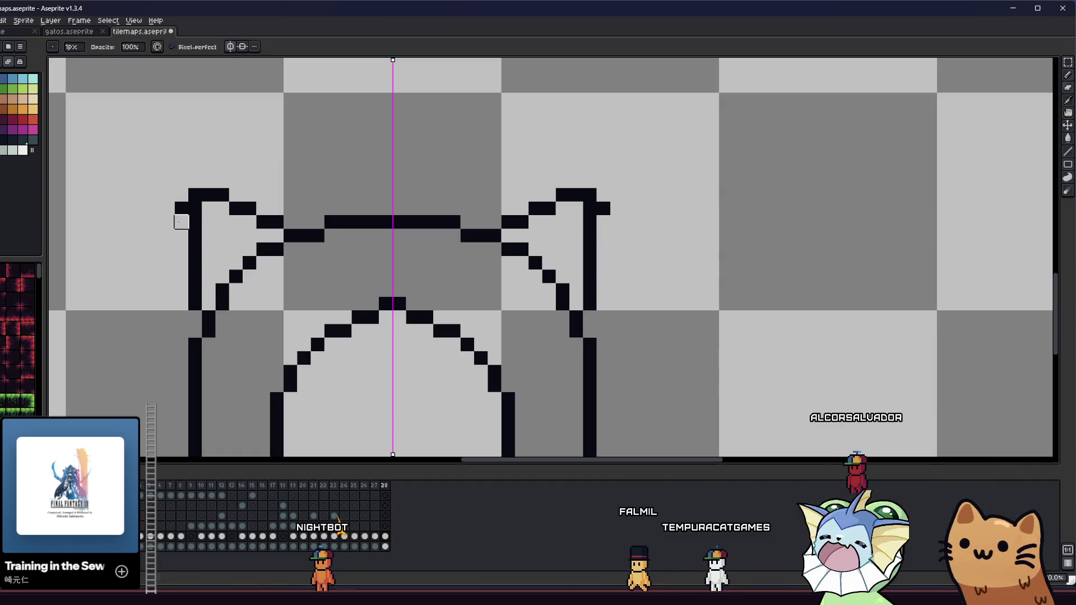
click(195, 195)
key(b)
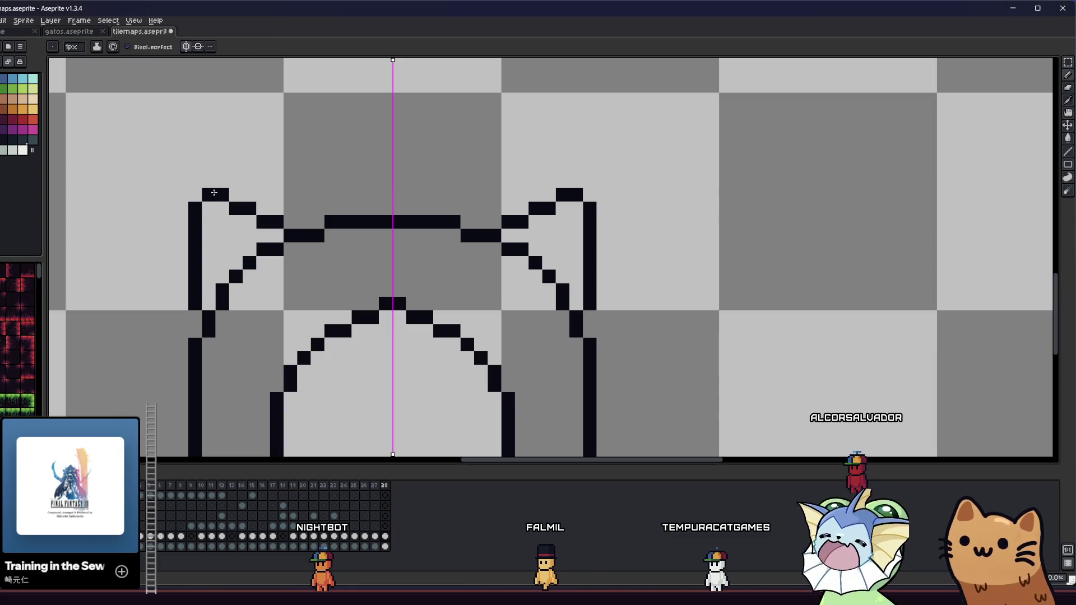
scroll(149, 232, down, 5)
mouse_move(191, 282)
mouse_down()
mouse_move(247, 314)
mouse_move(341, 302)
mouse_move(203, 243)
mouse_move(221, 272)
mouse_up()
scroll(336, 294, up, 2)
scroll(222, 273, down, 2)
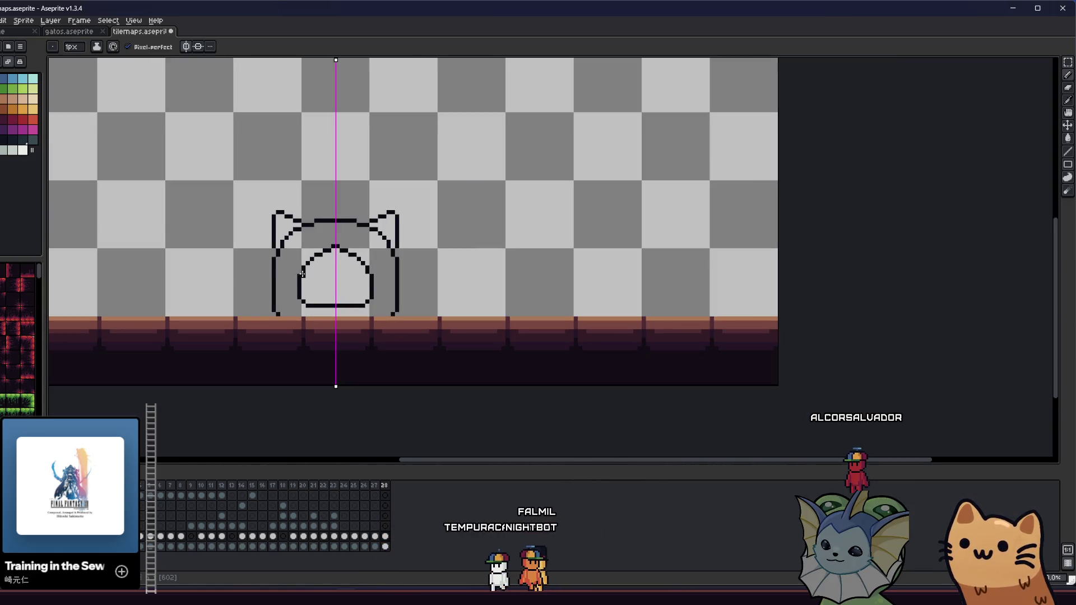
- Redraw the mirrored ear tips as flat two-pixel tips and close the outline gap
key(m)
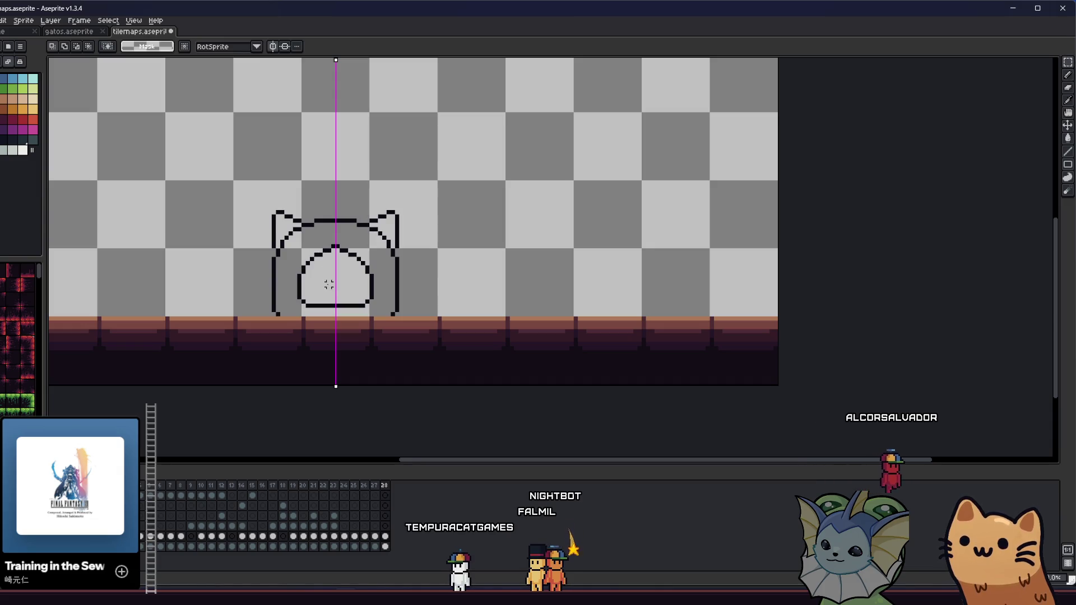
scroll(329, 284, up, 1)
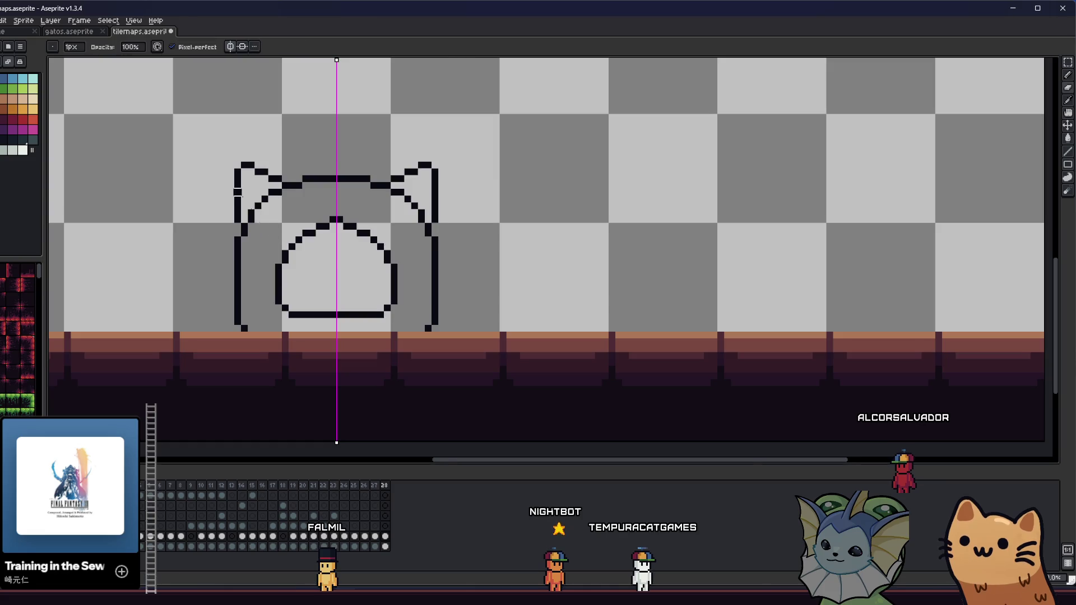
scroll(244, 199, up, 1)
right_click(250, 145)
click(250, 159)
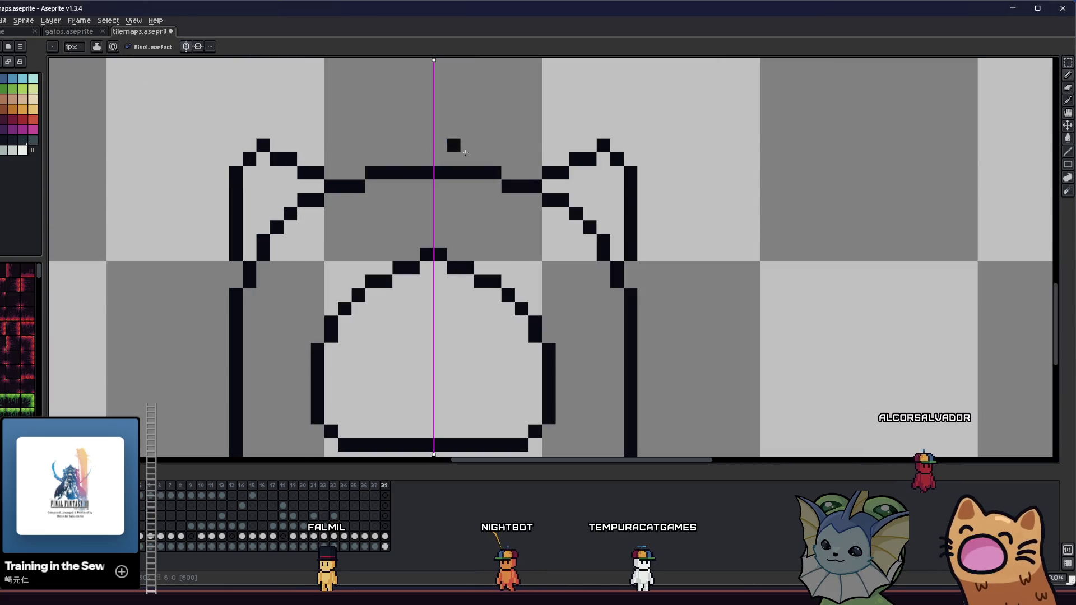
right_click(249, 159)
click(236, 158)
click(249, 145)
click(276, 159)
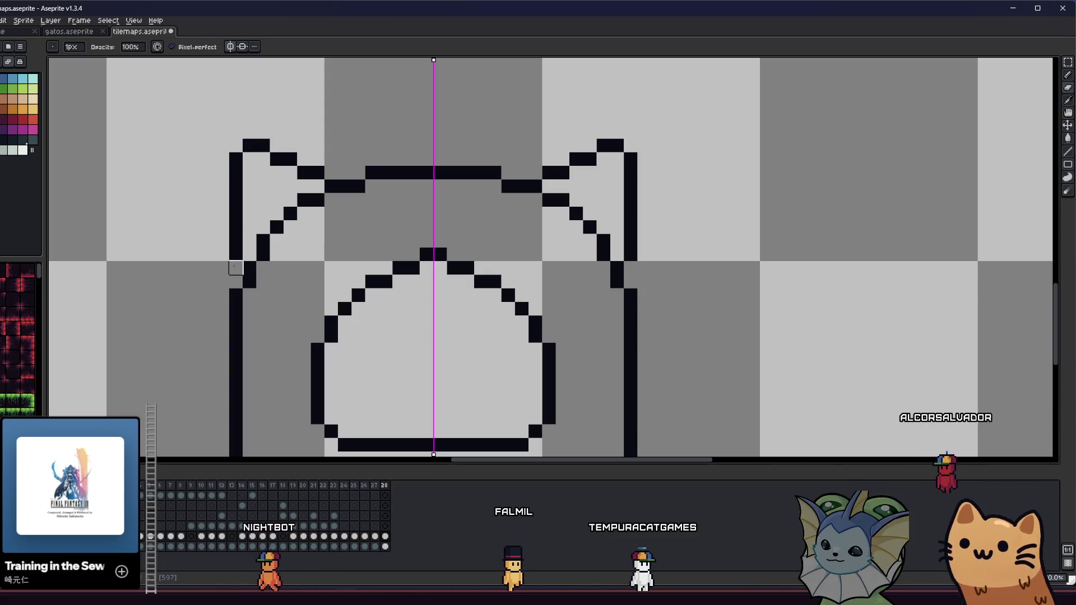
- Bucket-fill the empty background area with teal
scroll(217, 265, down, 3)
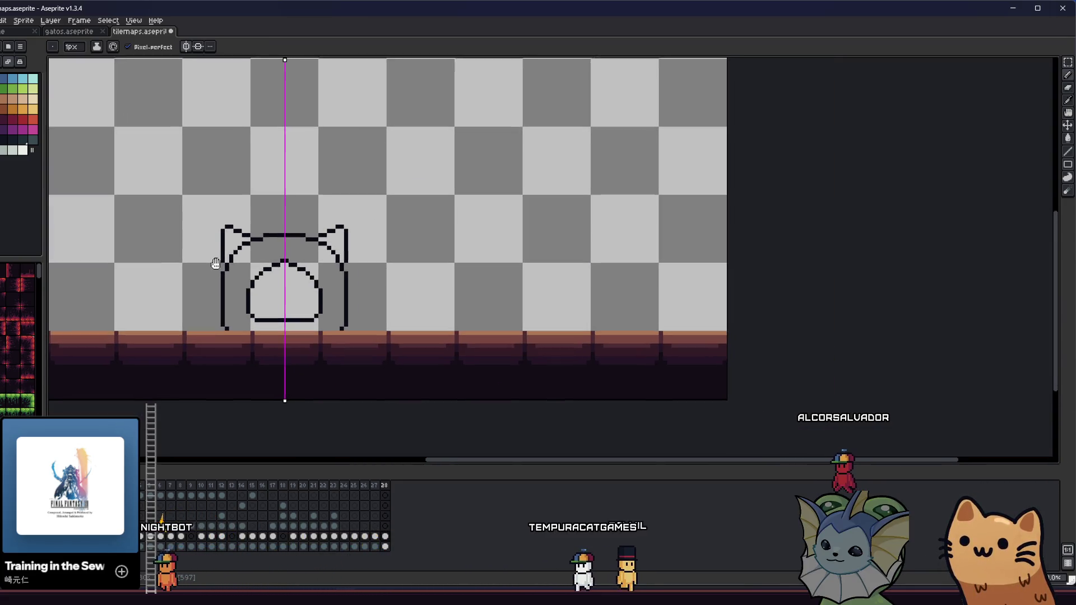
scroll(216, 266, up, 2)
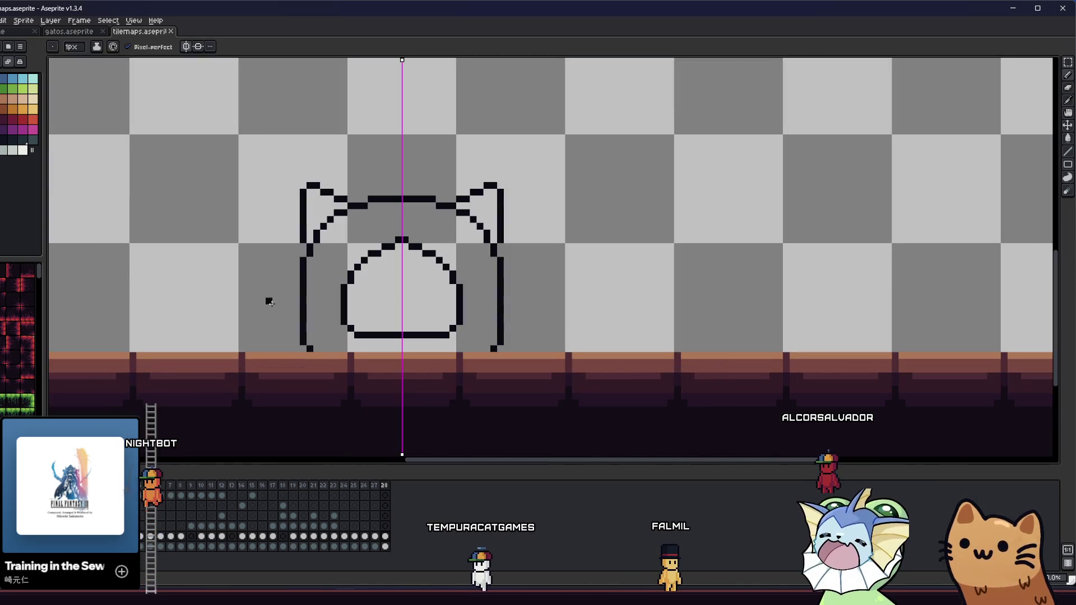
drag(269, 302, 231, 281)
key(g)
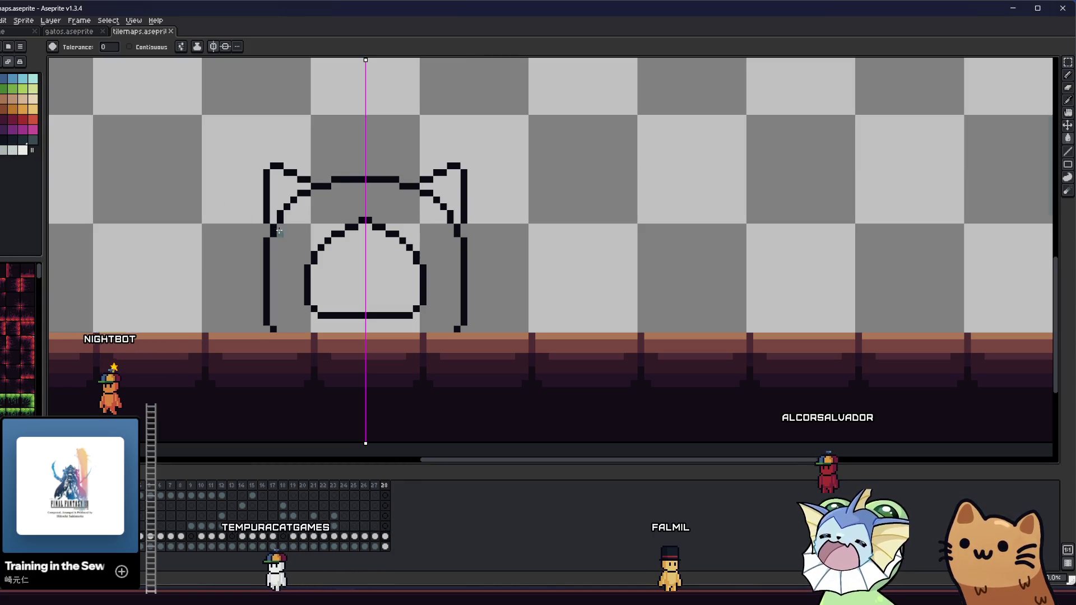
click(274, 198)
- Undo the stray background fill and fill the cat tree's ring, ears and body teal
key(z)
key(ctrl+z)
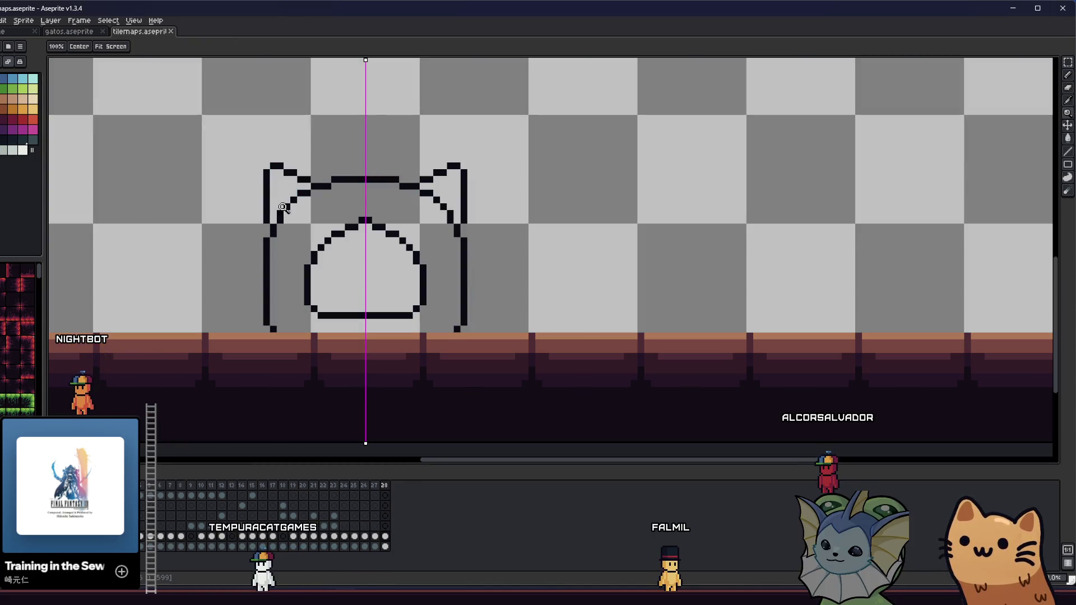
click(294, 227)
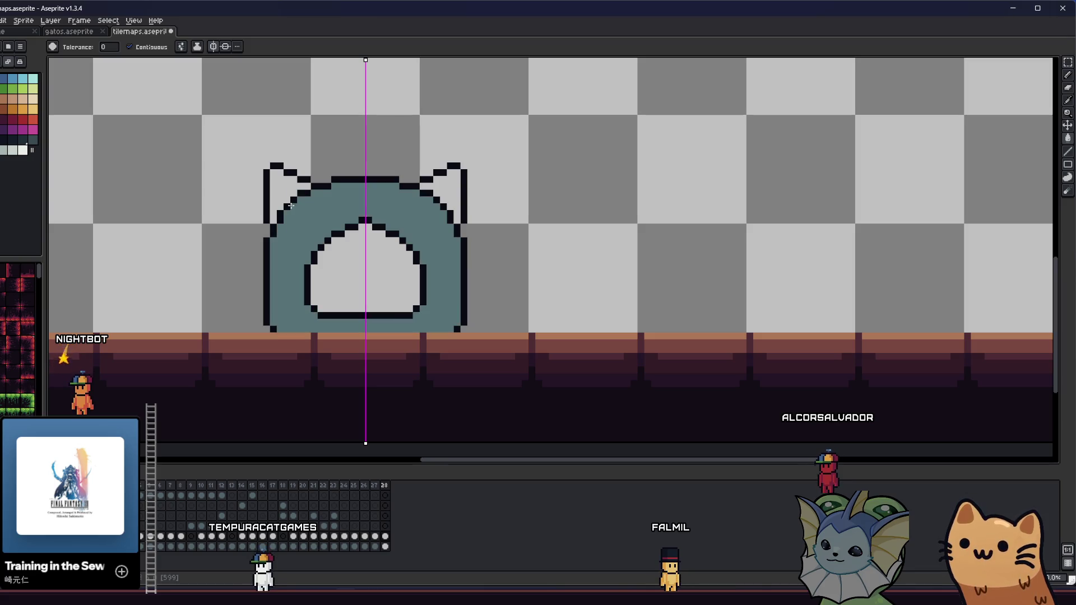
click(279, 185)
click(452, 185)
click(349, 266)
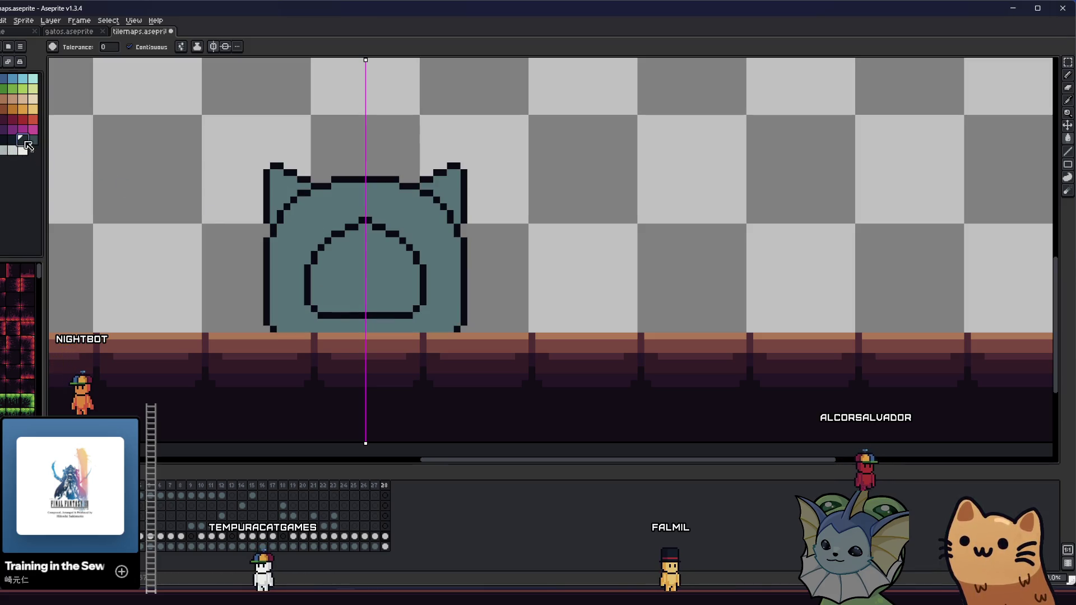
- Fill the arched opening dark teal and pick that dark teal as the drawing colour
click(335, 269)
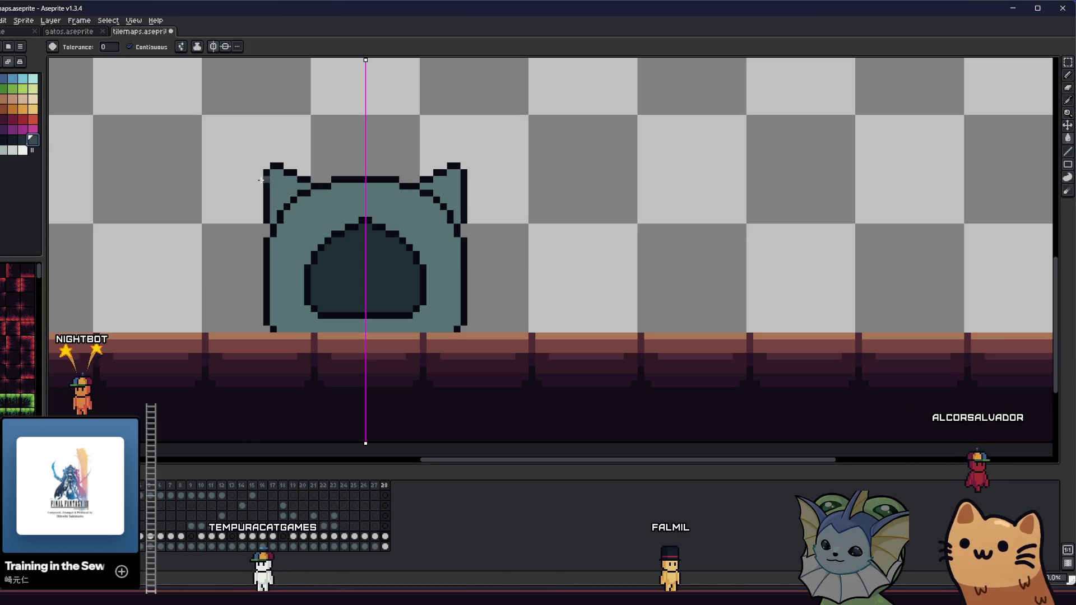
scroll(334, 235, down, 5)
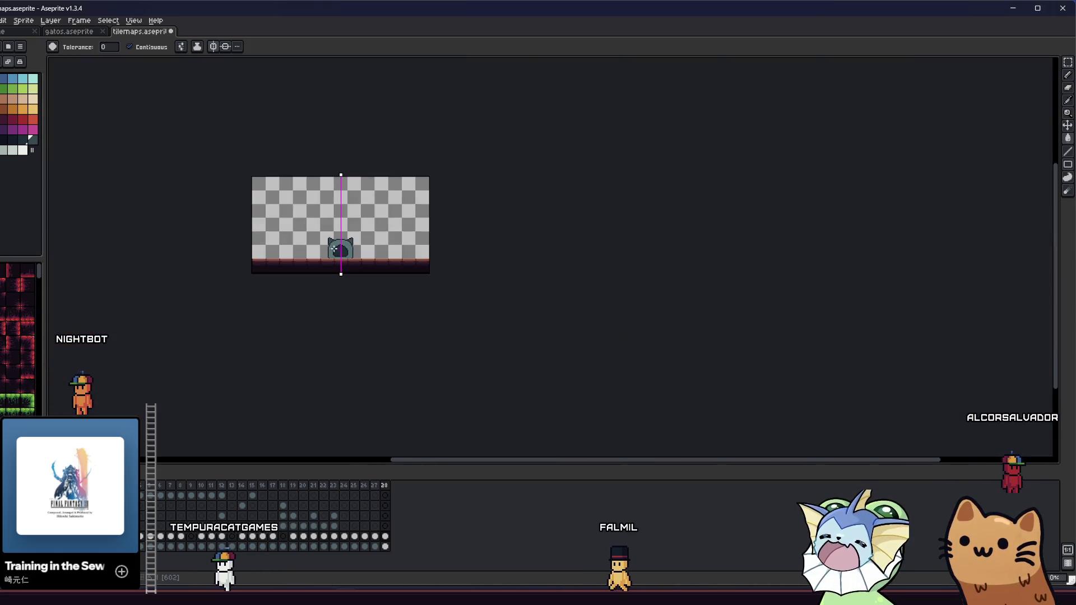
scroll(336, 238, up, 4)
key(i)
click(338, 240)
key(b)
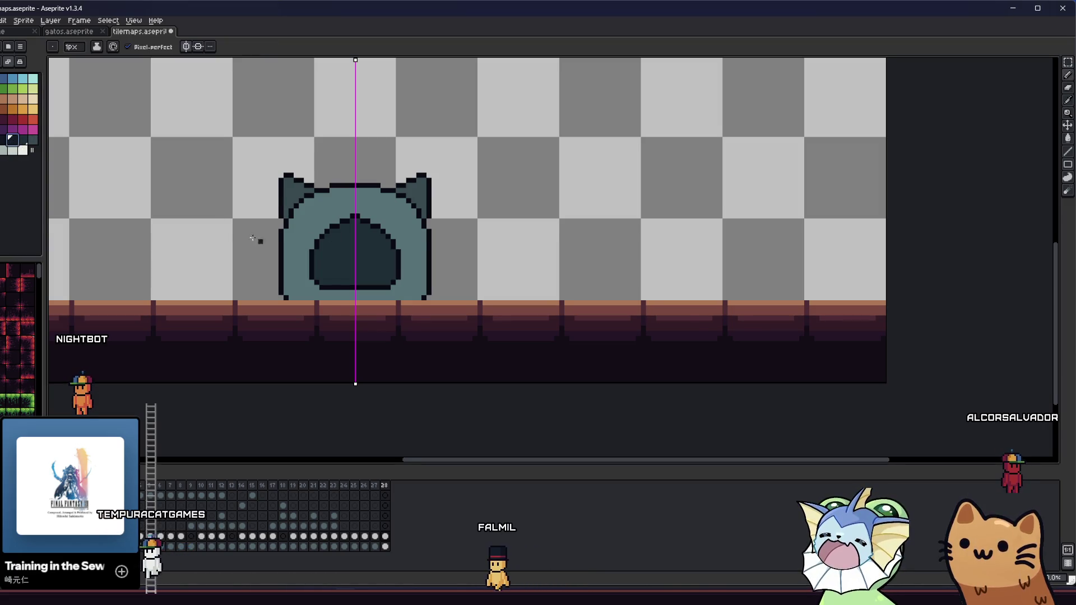
scroll(331, 261, up, 2)
drag(308, 196, 326, 199)
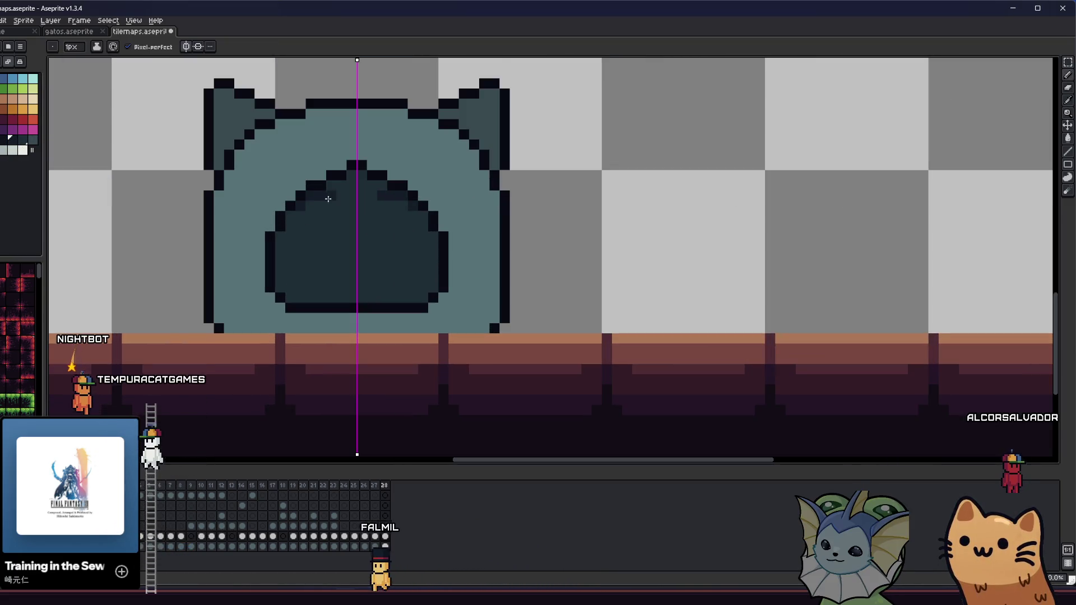
click(187, 48)
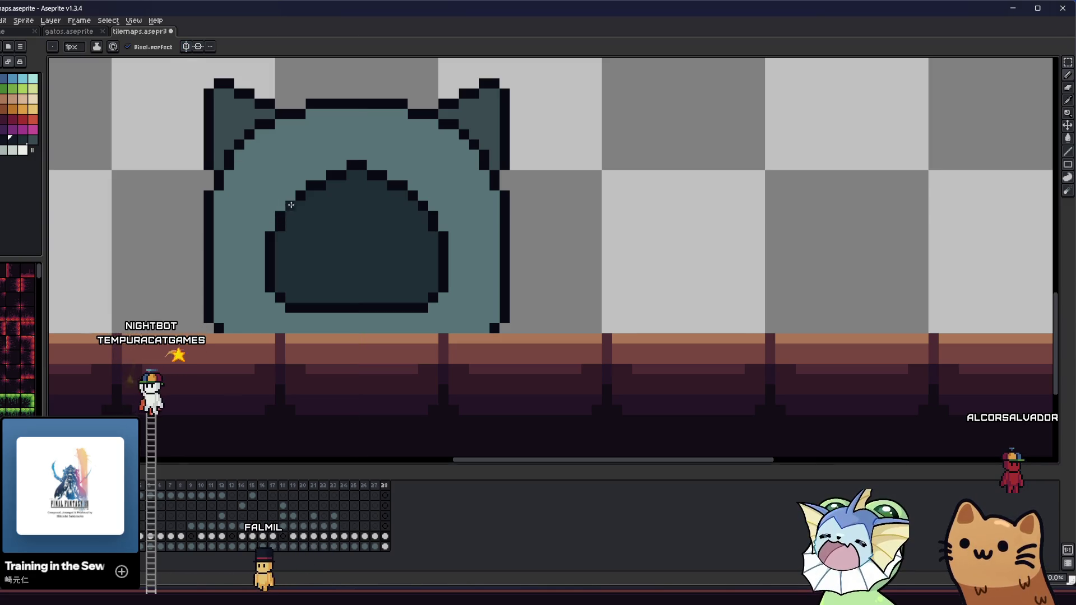
drag(294, 216, 345, 197)
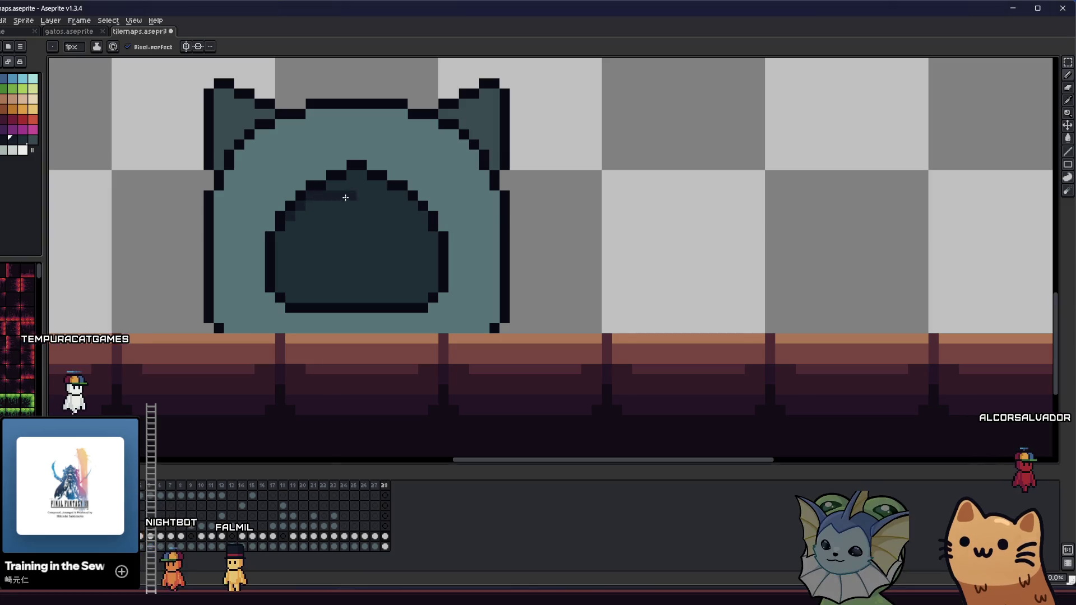
key(g)
click(414, 212)
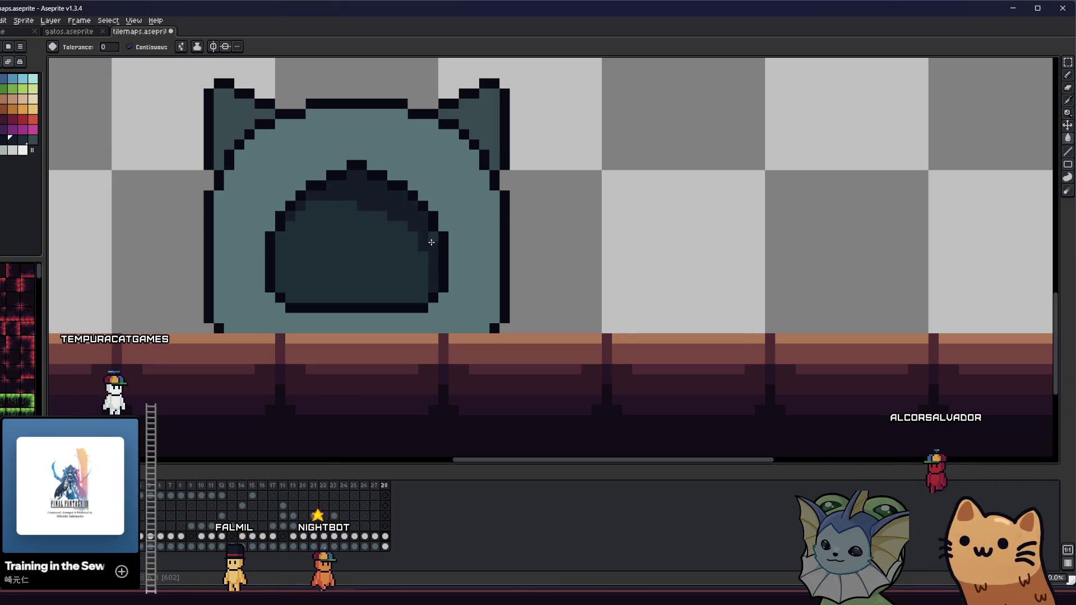
key(b)
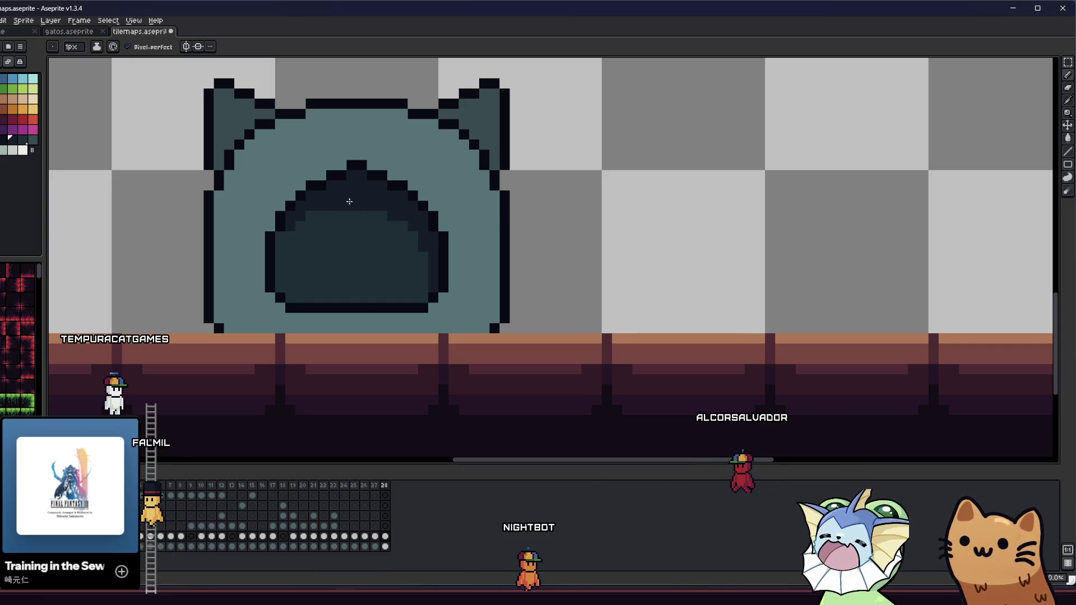
scroll(247, 250, down, 5)
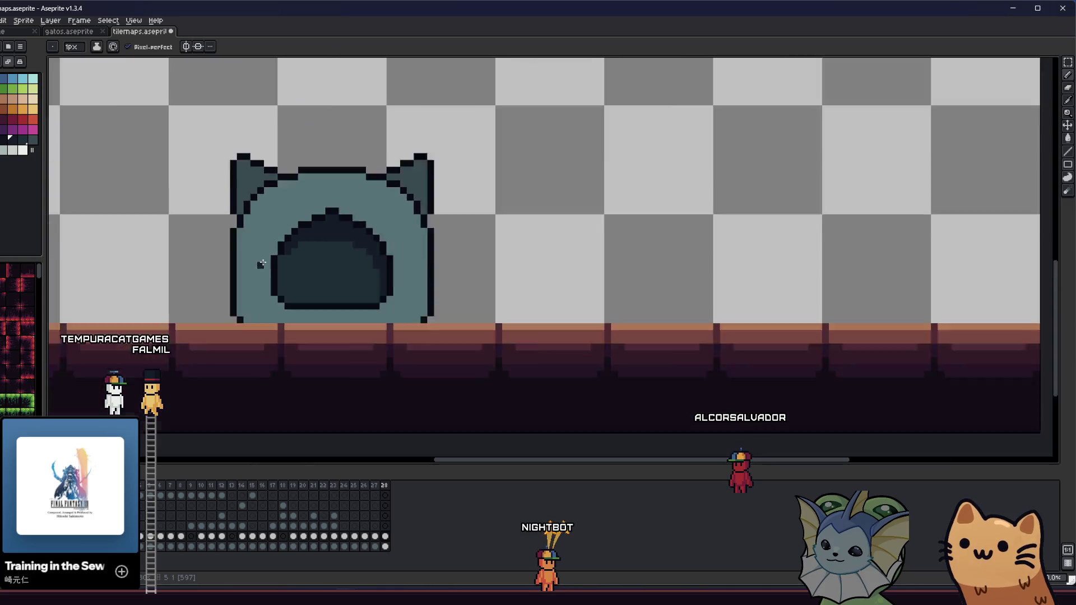
scroll(265, 265, up, 5)
key(i)
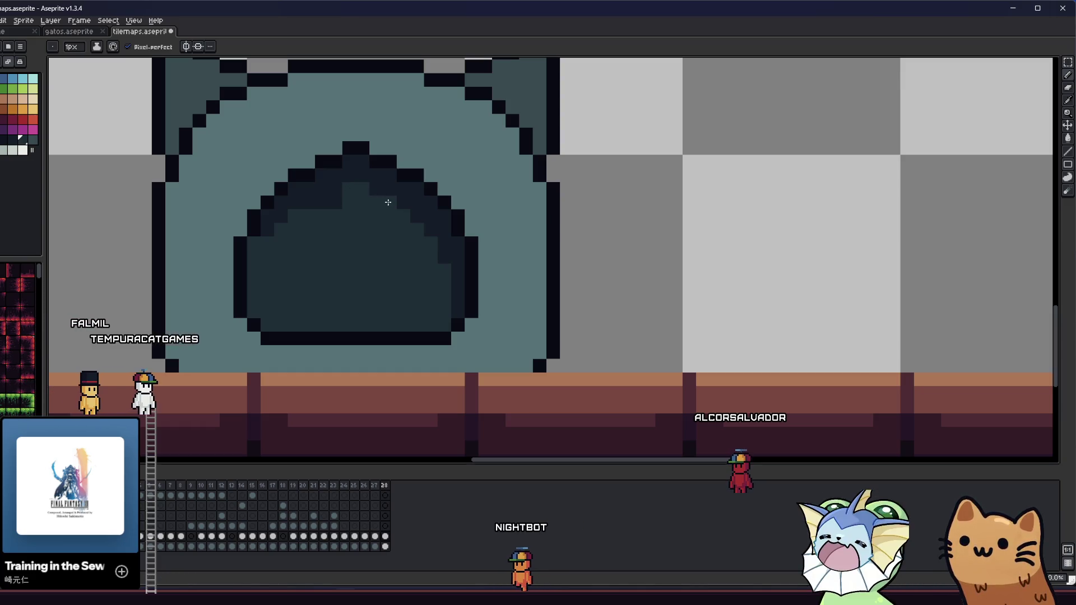
scroll(314, 230, up, 1)
scroll(331, 213, down, 1)
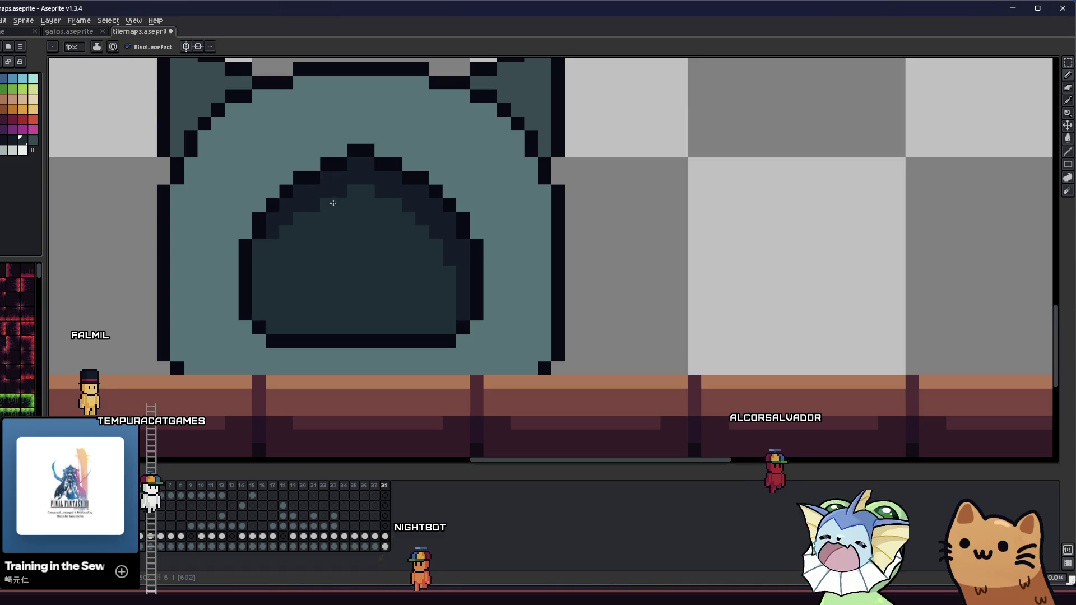
drag(276, 233, 242, 231)
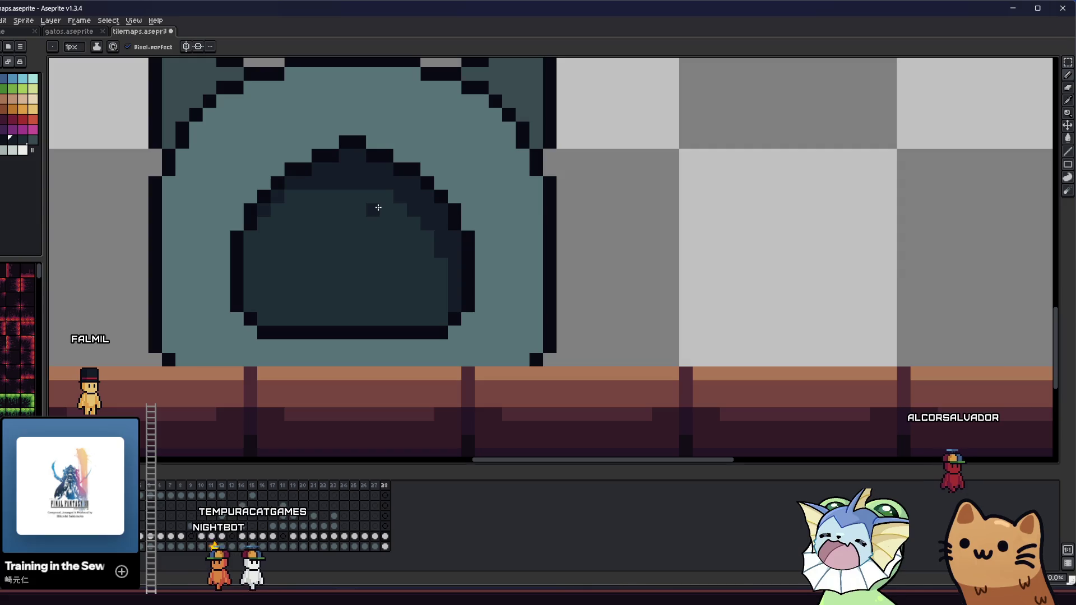
drag(418, 227, 444, 274)
drag(249, 226, 293, 236)
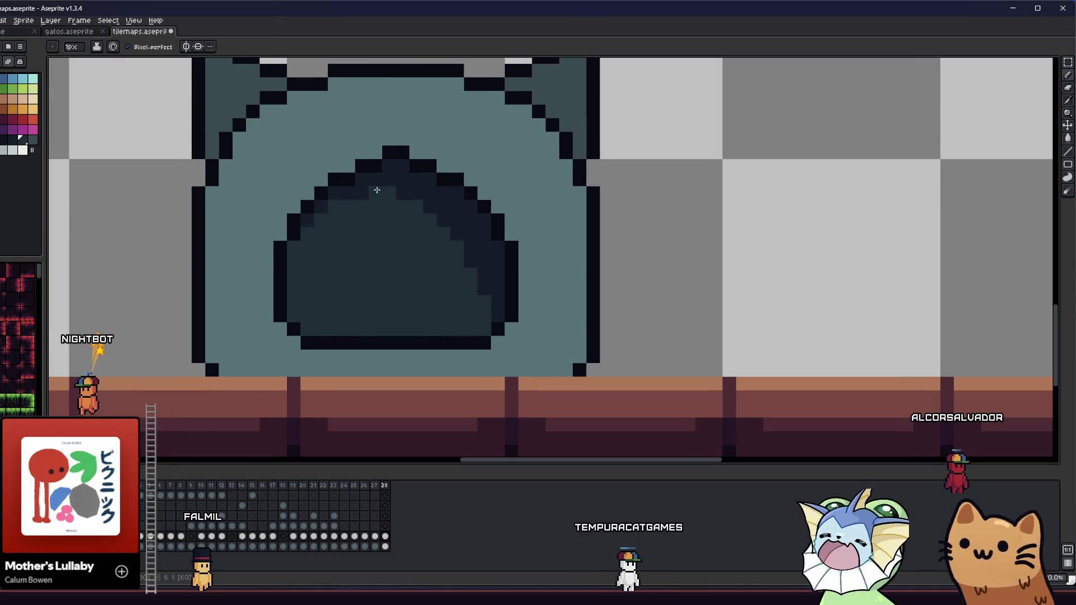
scroll(377, 190, down, 3)
scroll(375, 215, up, 5)
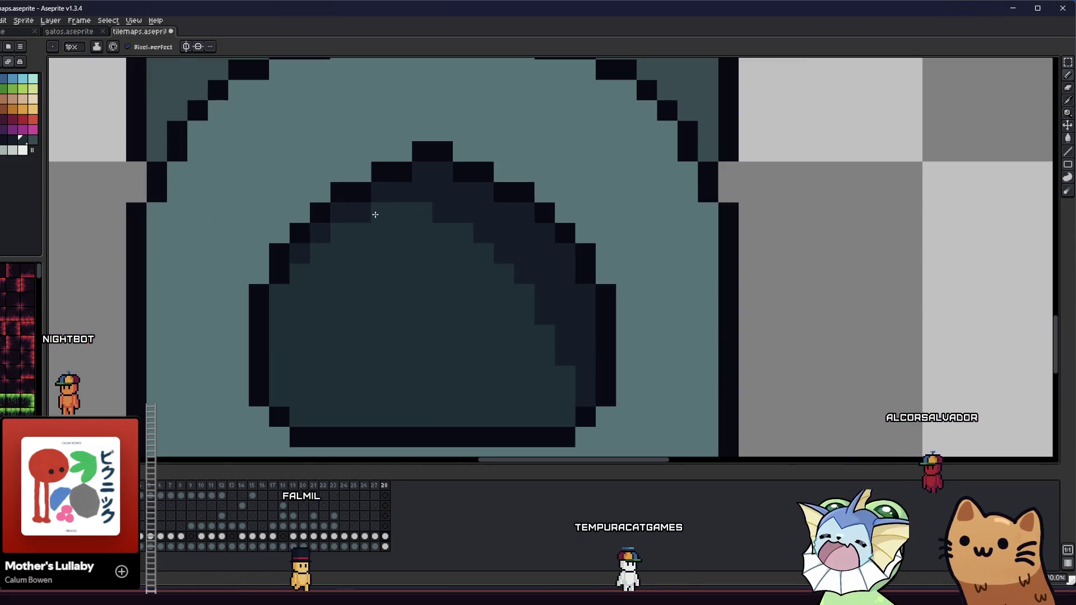
scroll(375, 215, down, 2)
key(alt)
scroll(357, 219, right, 1)
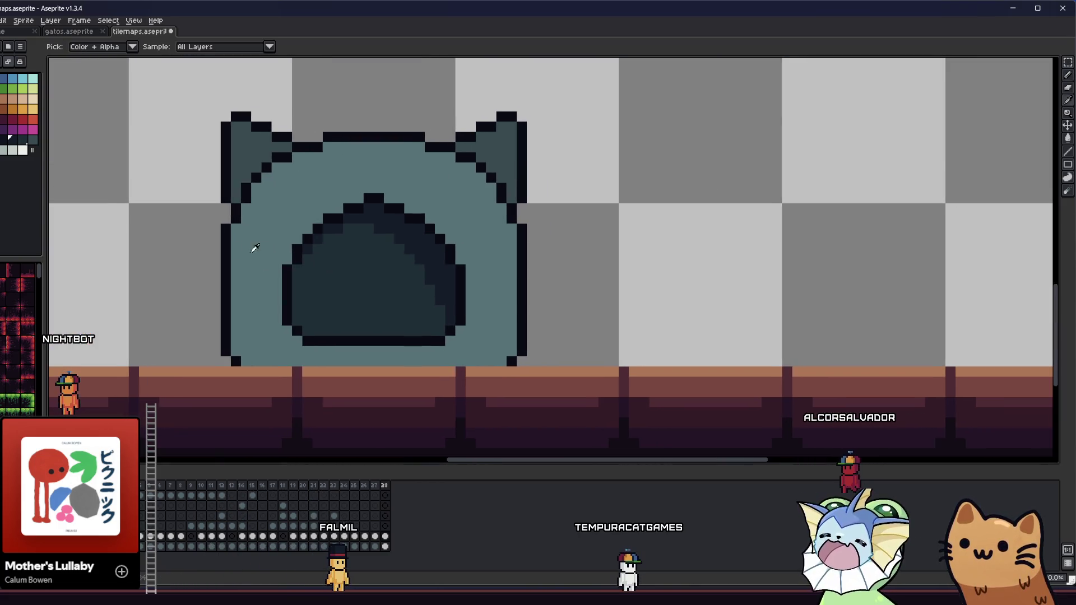
scroll(336, 235, down, 4)
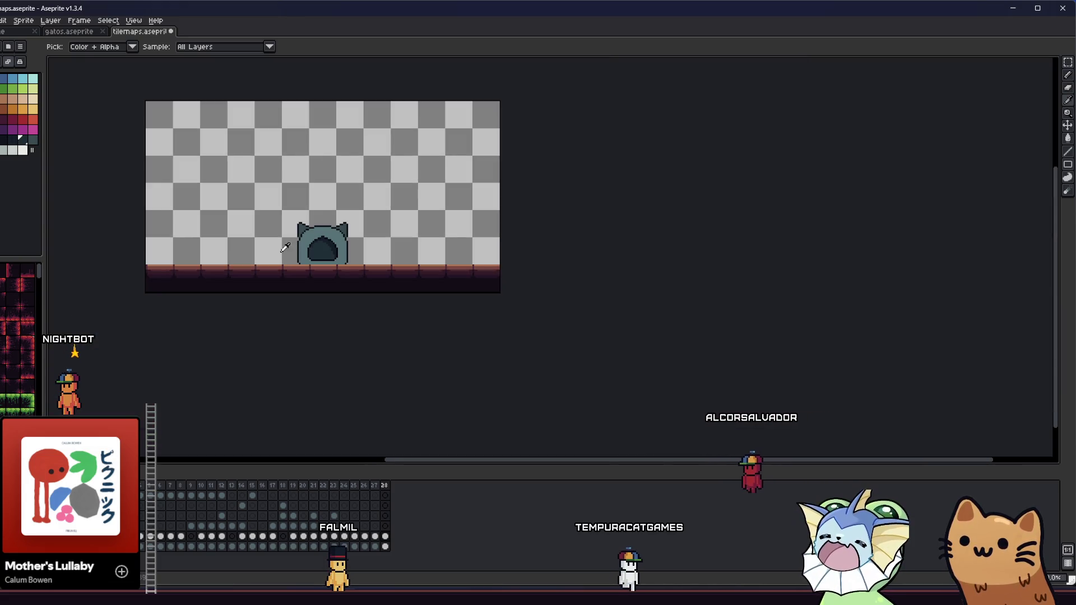
scroll(314, 247, up, 3)
scroll(314, 247, up, 3)
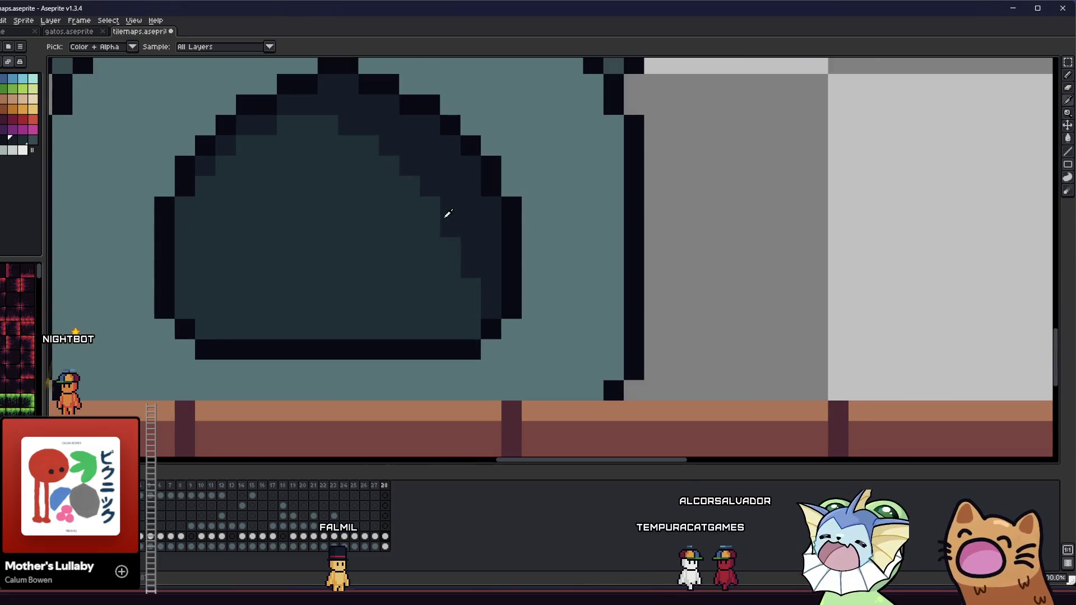
alt+click(449, 214)
mouse_move(421, 330)
mouse_down()
mouse_move(438, 326)
mouse_move(444, 310)
mouse_move(334, 338)
mouse_move(336, 325)
mouse_move(432, 307)
mouse_up()
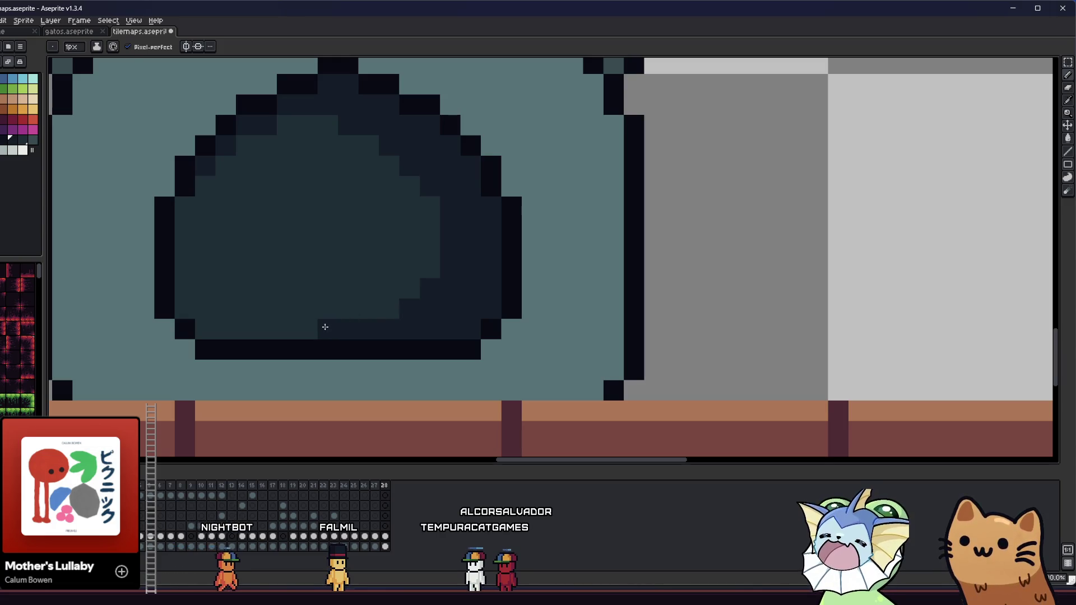
click(2, 142)
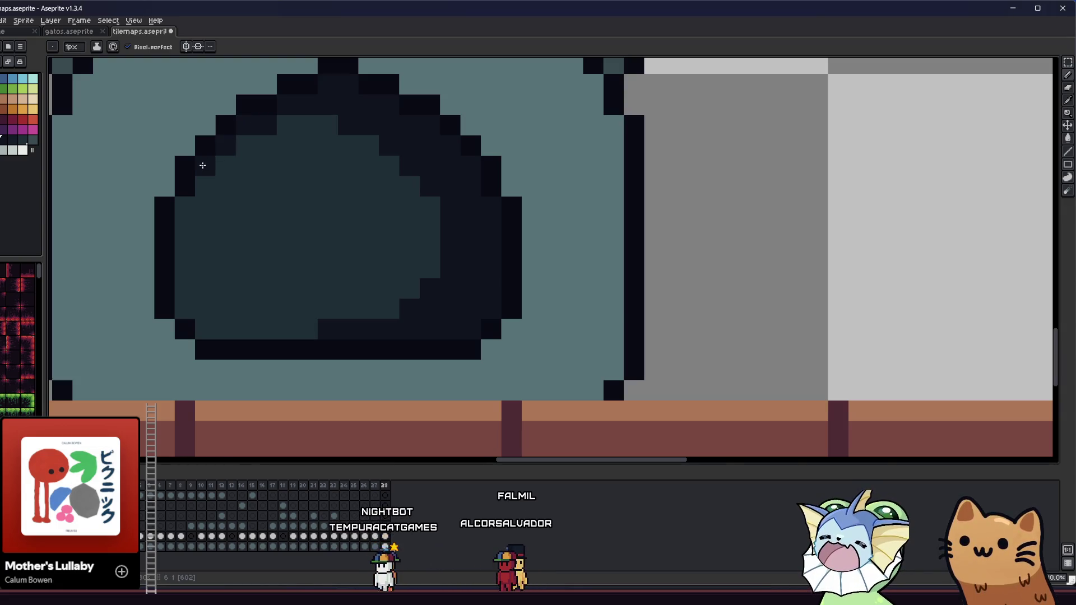
scroll(204, 163, up, 1)
scroll(215, 254, down, 5)
scroll(215, 254, down, 3)
scroll(204, 245, up, 3)
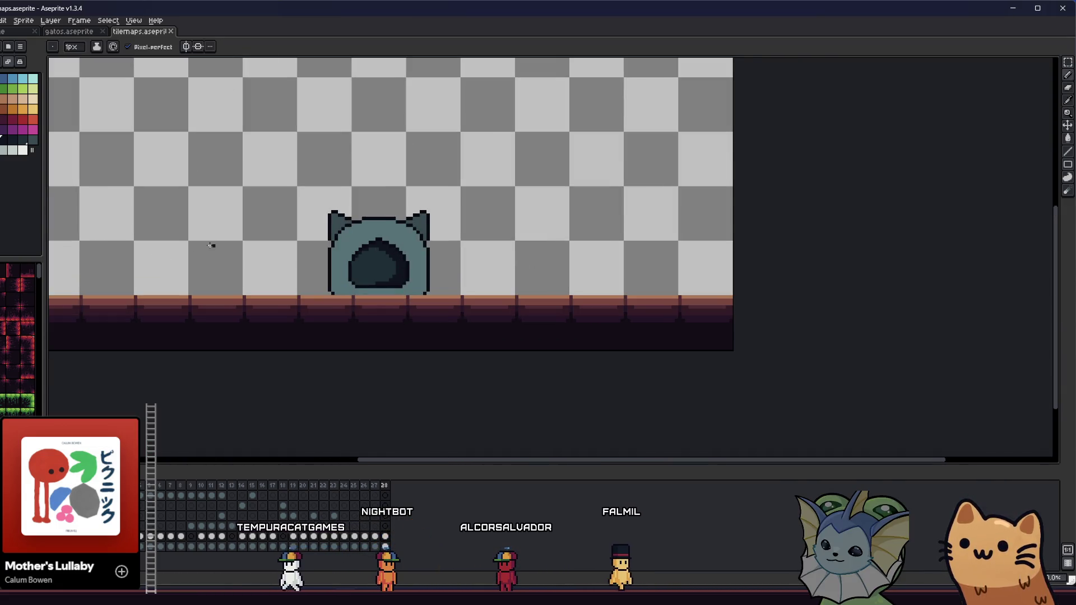
scroll(235, 248, up, 1)
key(ctrl)
scroll(249, 252, up, 3)
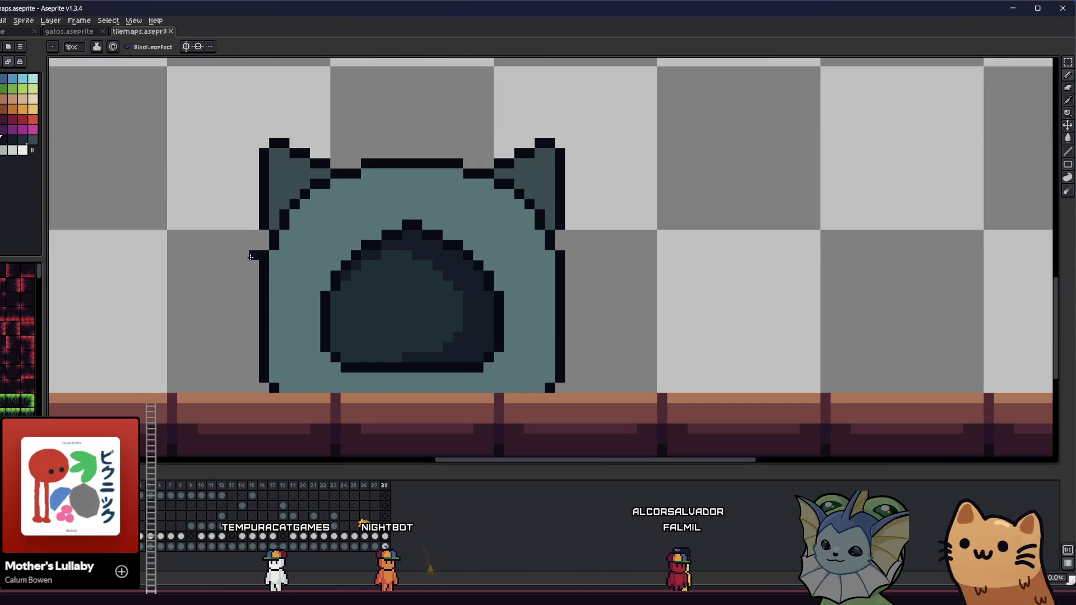
drag(250, 256, 183, 228)
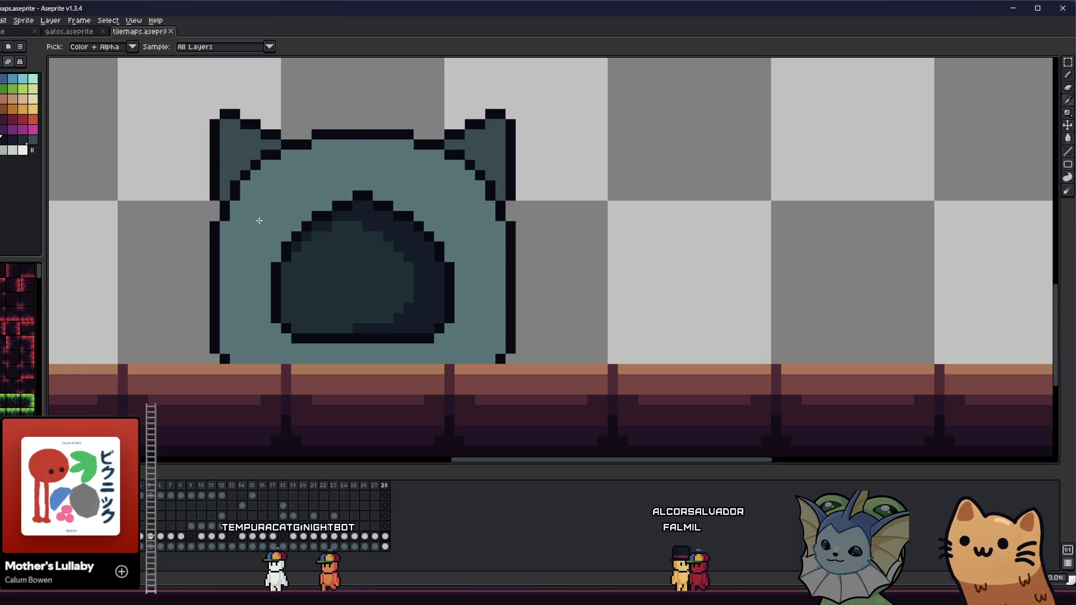
scroll(369, 322, up, 2)
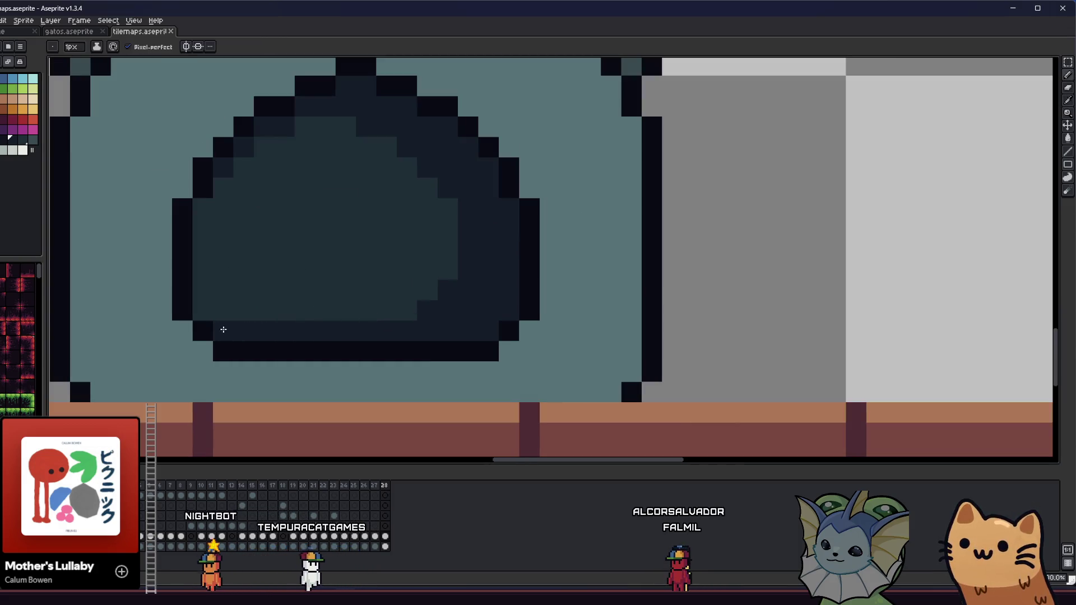
key(ctrl)
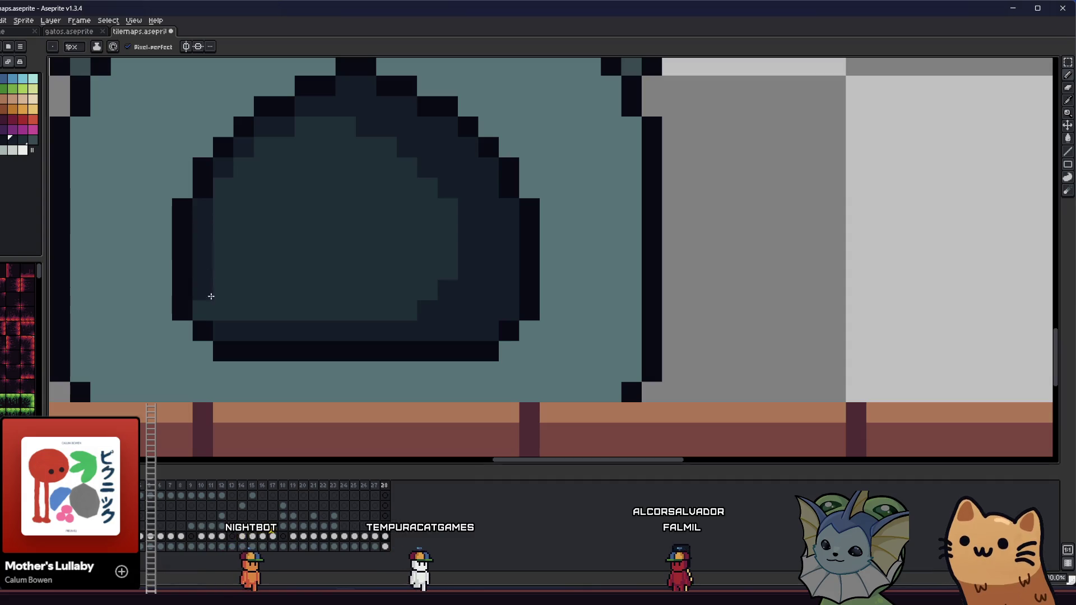
scroll(210, 304, down, 5)
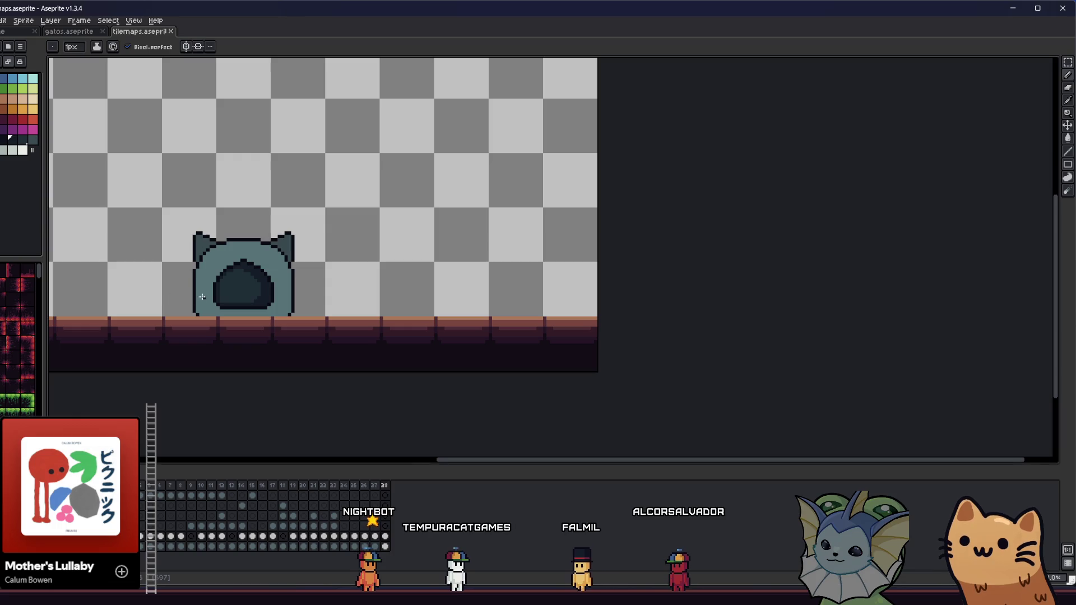
scroll(202, 296, up, 2)
key(ctrl)
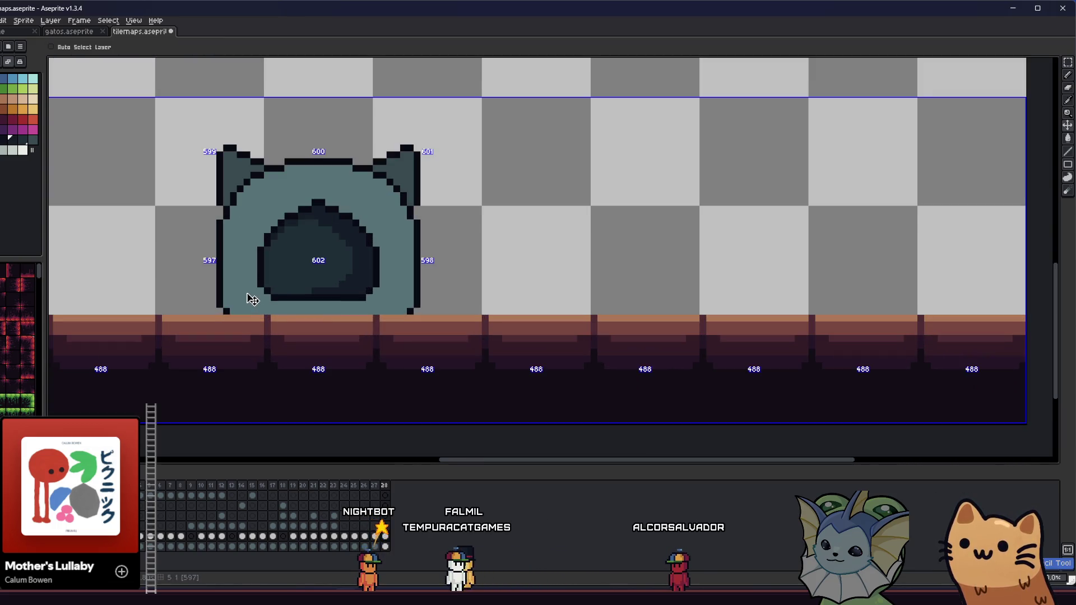
drag(255, 298, 310, 303)
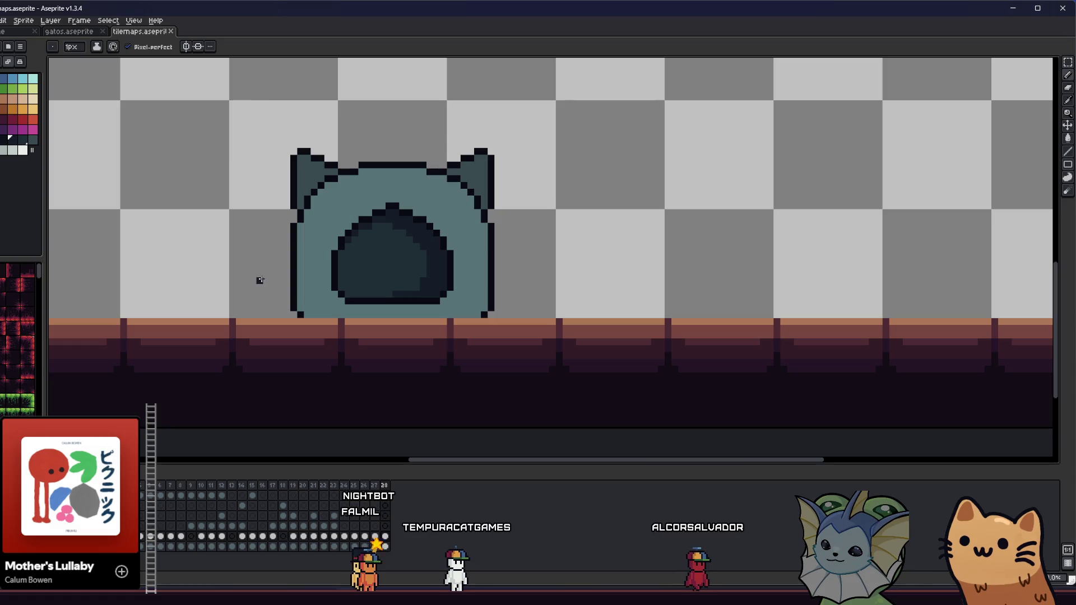
mouse_move(231, 300)
mouse_down()
mouse_move(264, 317)
mouse_move(403, 337)
mouse_move(228, 315)
mouse_up()
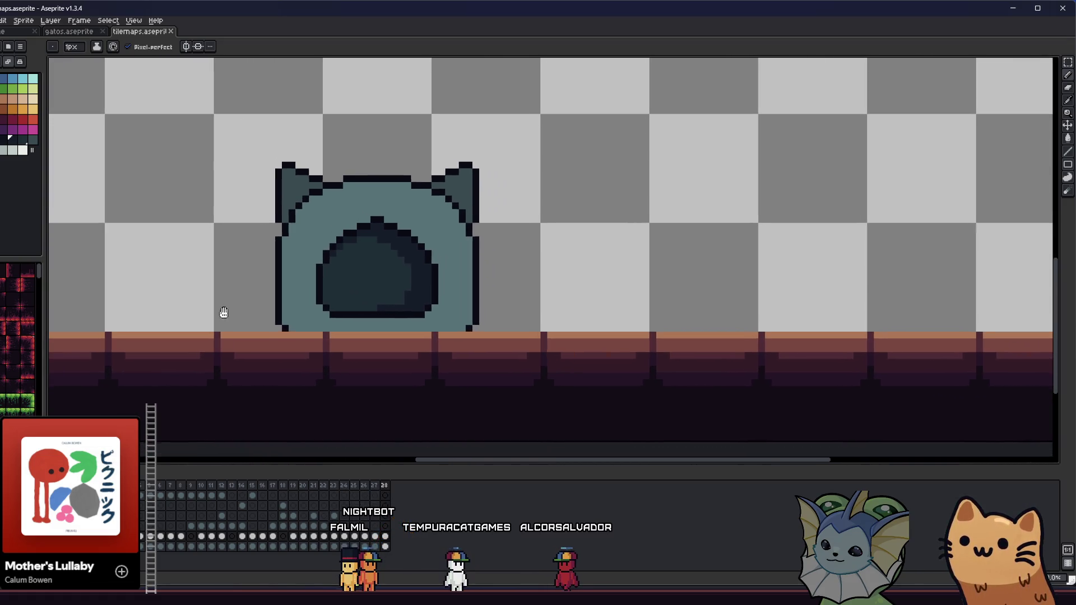
scroll(303, 294, up, 1)
key(alt)
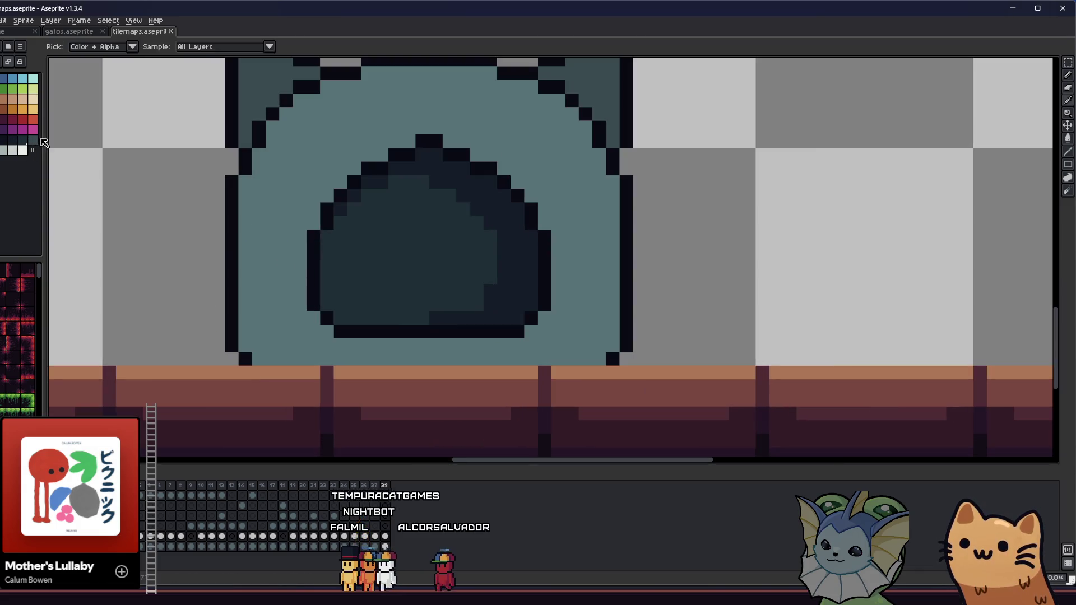
- Outline the shadow edge in dark teal, fill the left and lower face, and add a diagonal edge
drag(356, 113, 355, 179)
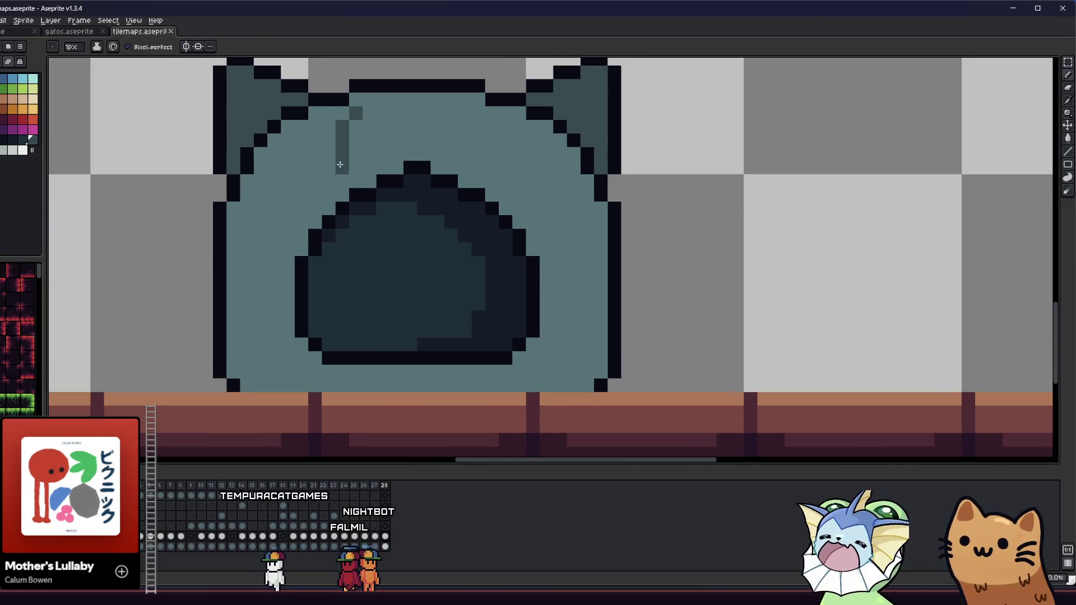
drag(531, 357, 566, 376)
click(516, 380)
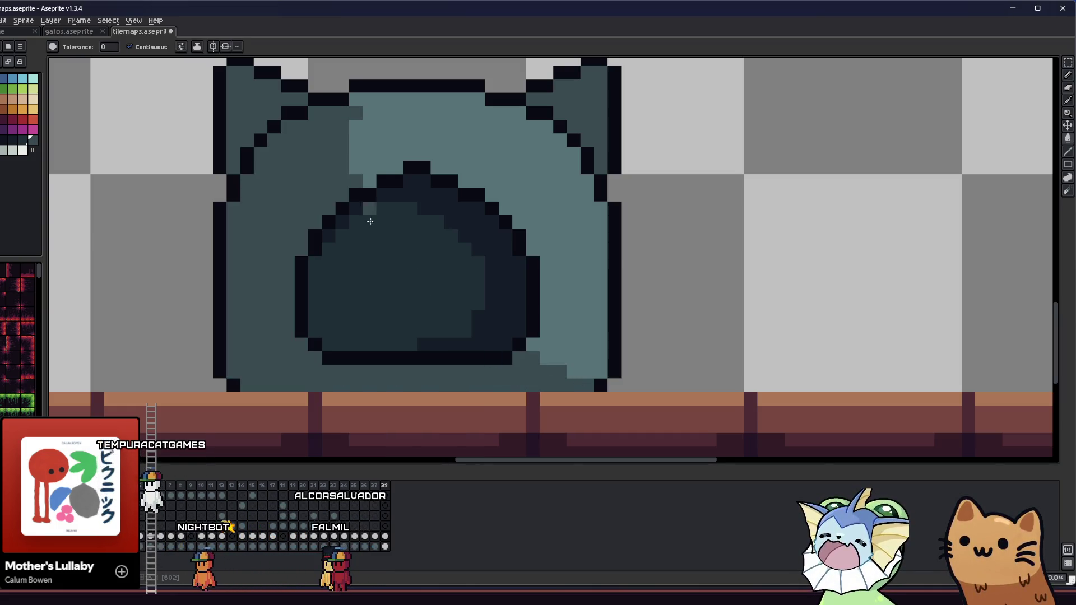
mouse_move(356, 100)
mouse_down()
mouse_move(354, 120)
mouse_move(383, 154)
mouse_up()
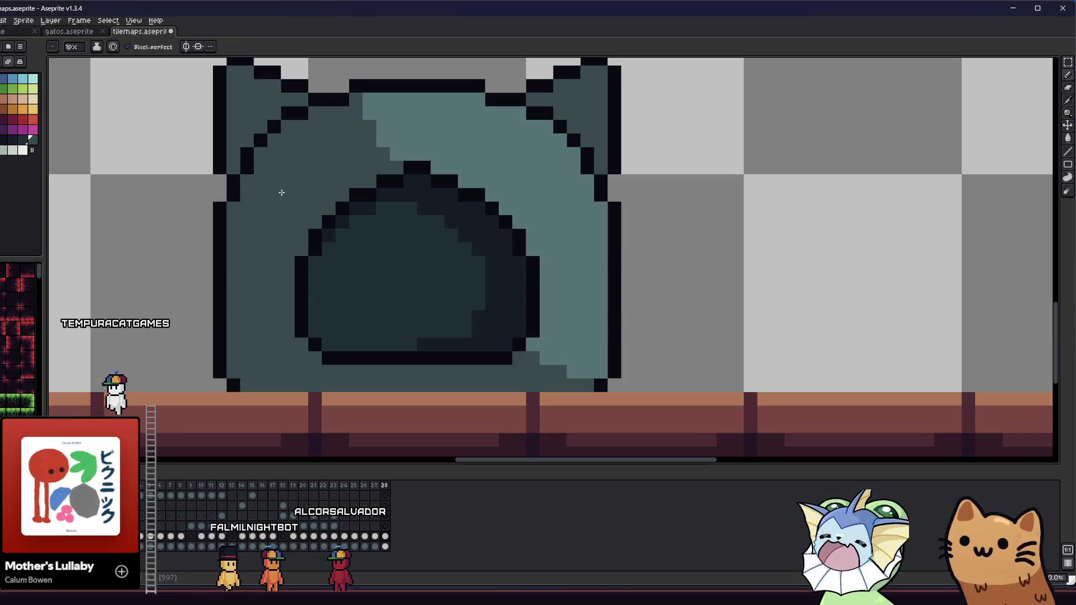
scroll(250, 217, down, 3)
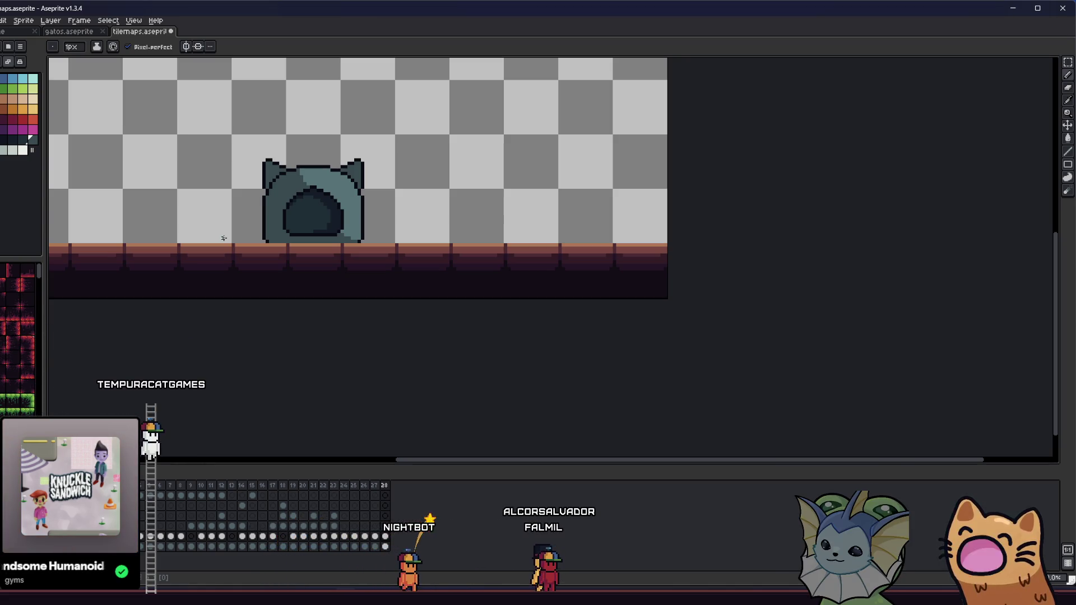
- Save tilemaps.aseprite
key(i)
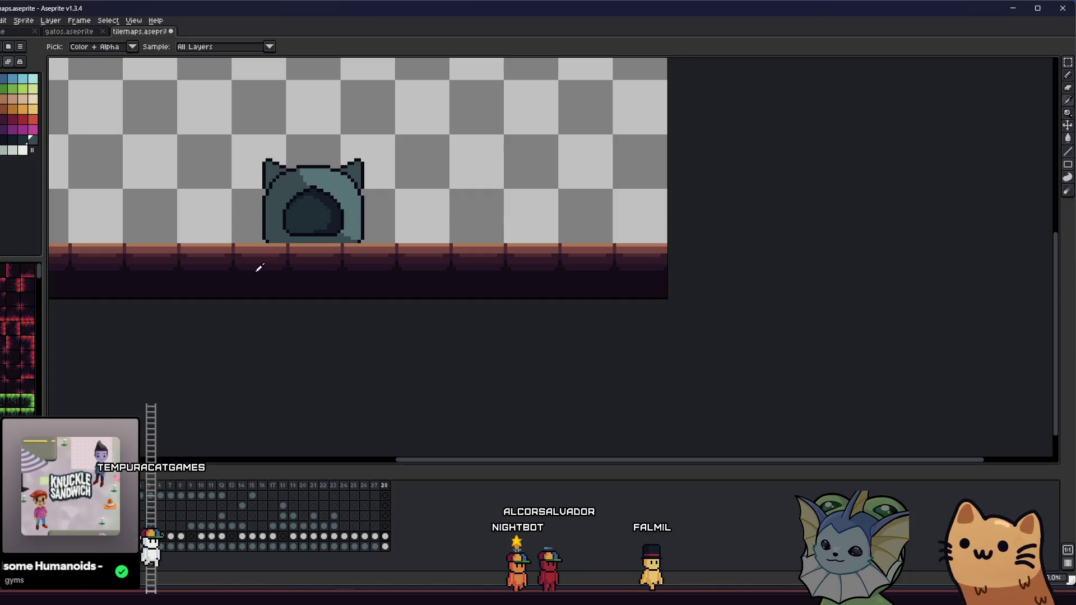
scroll(292, 200, up, 2)
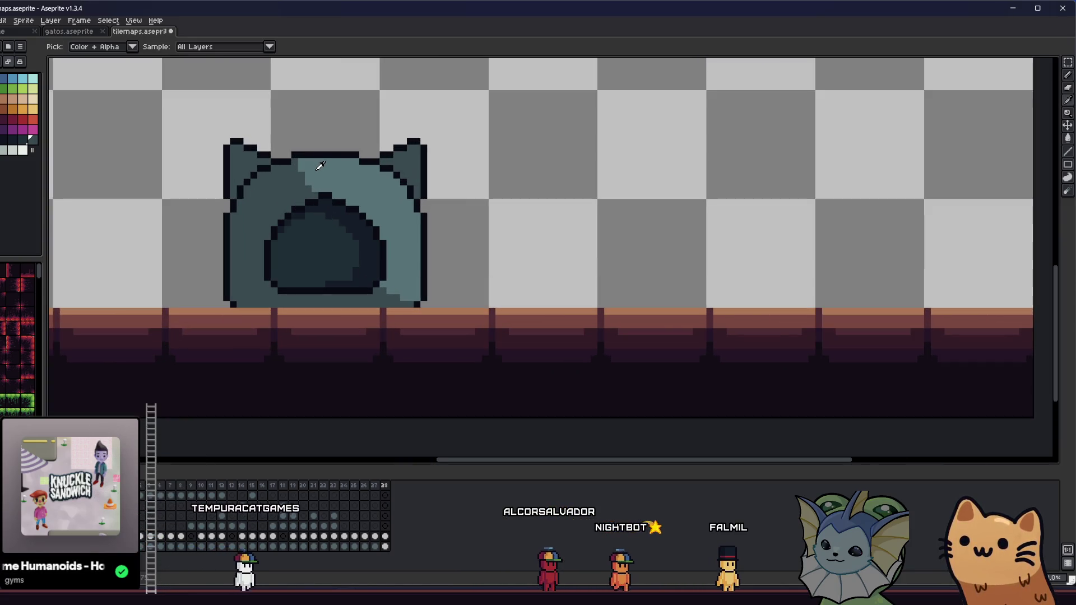
scroll(320, 166, up, 2)
scroll(292, 157, down, 1)
scroll(360, 182, up, 2)
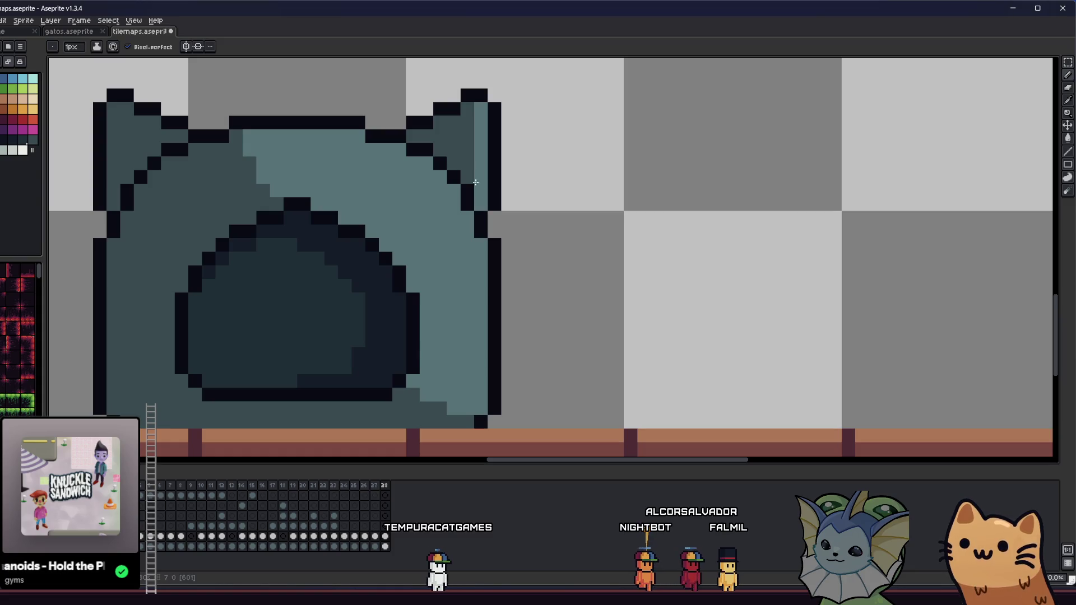
scroll(409, 224, down, 3)
key(ctrl+s)
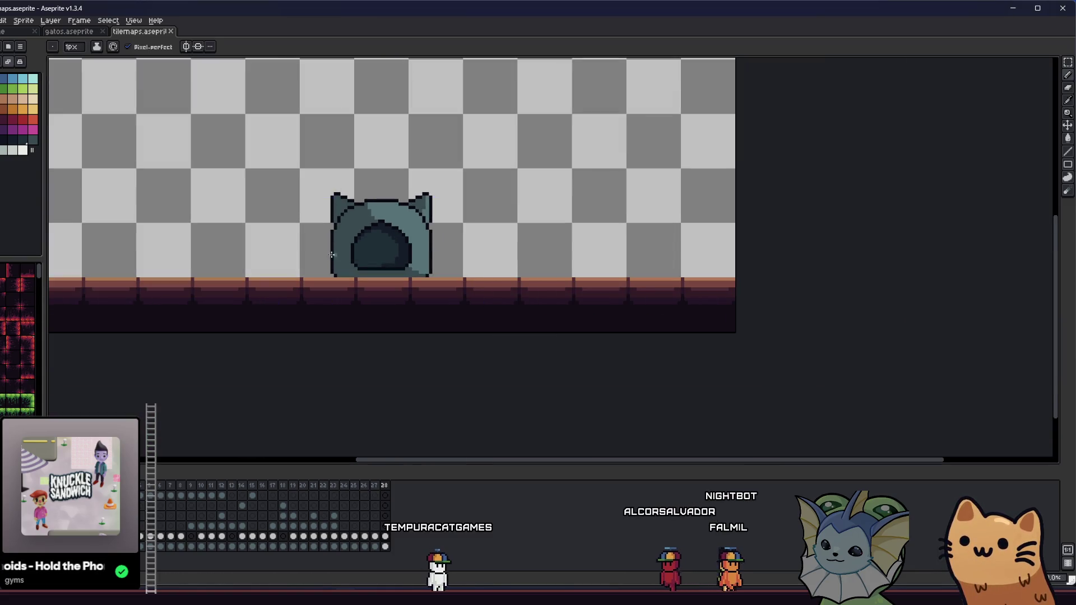
- With Contiguous turned off, fill the inner opening a darker shade and save again
scroll(304, 278, up, 1)
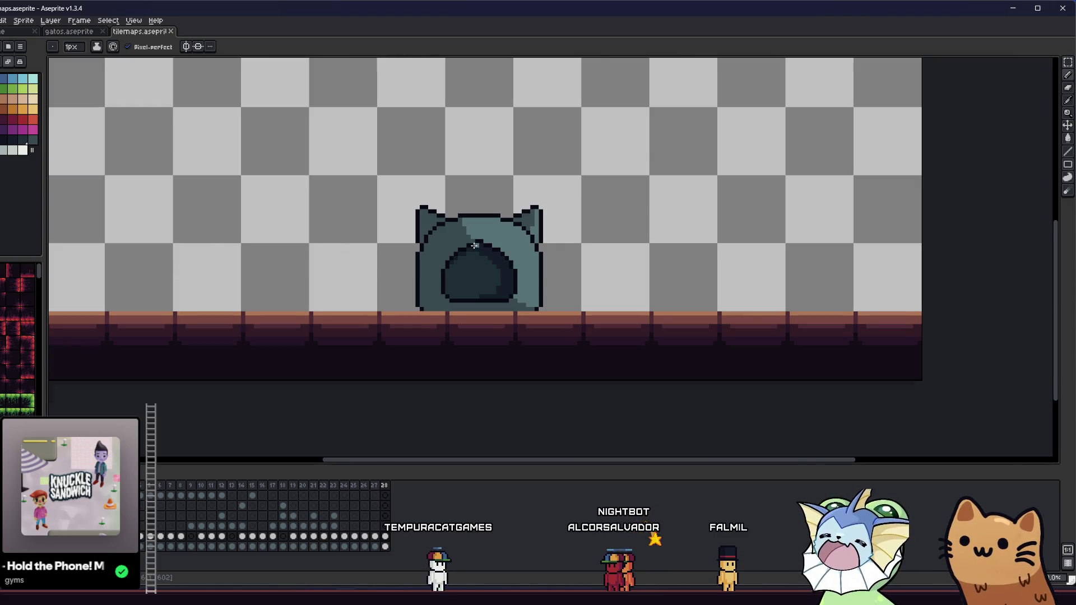
scroll(400, 221, up, 1)
key(i)
scroll(399, 221, up, 1)
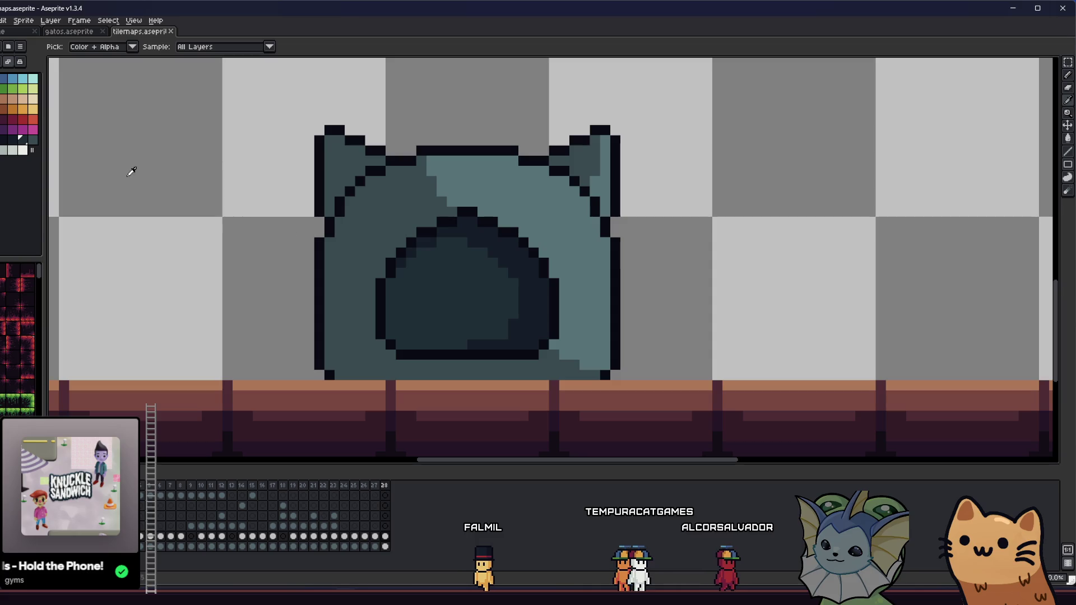
click(428, 301)
key(ctrl+z)
click(129, 47)
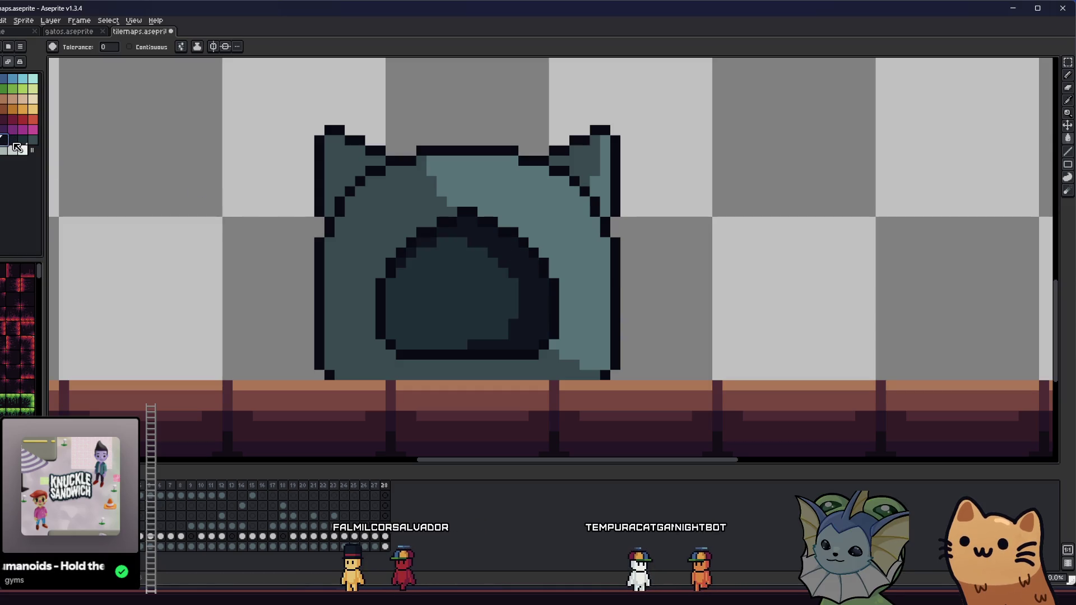
click(434, 304)
drag(380, 303, 353, 303)
key(ctrl+s)
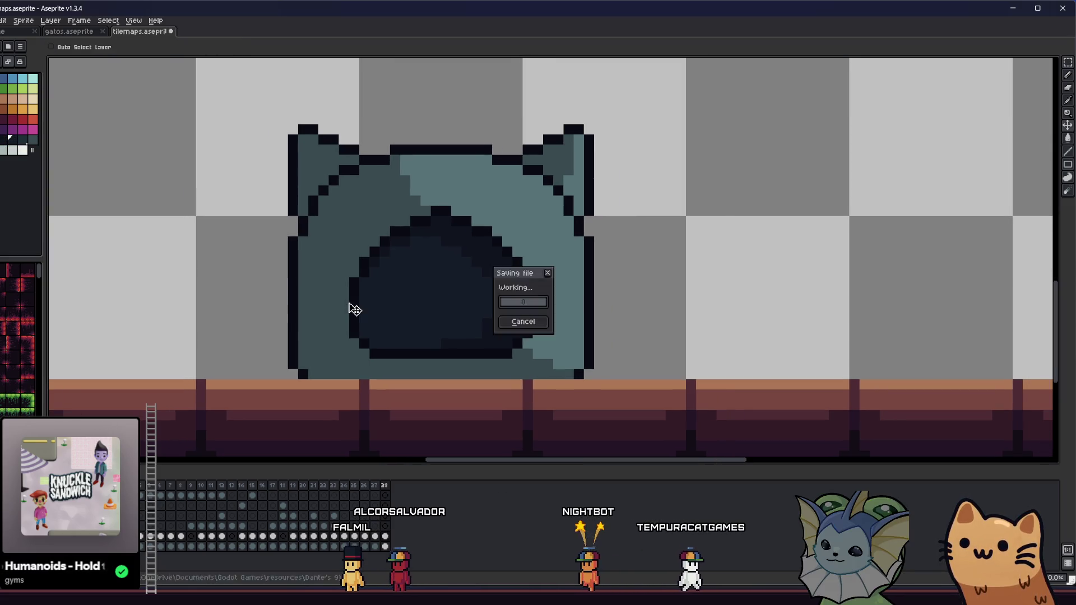
- Pick the dark teal and bucket-fill the mid-teal and upper-right light-teal regions with it
scroll(353, 302, down, 5)
scroll(354, 275, up, 3)
key(i)
drag(261, 260, 220, 245)
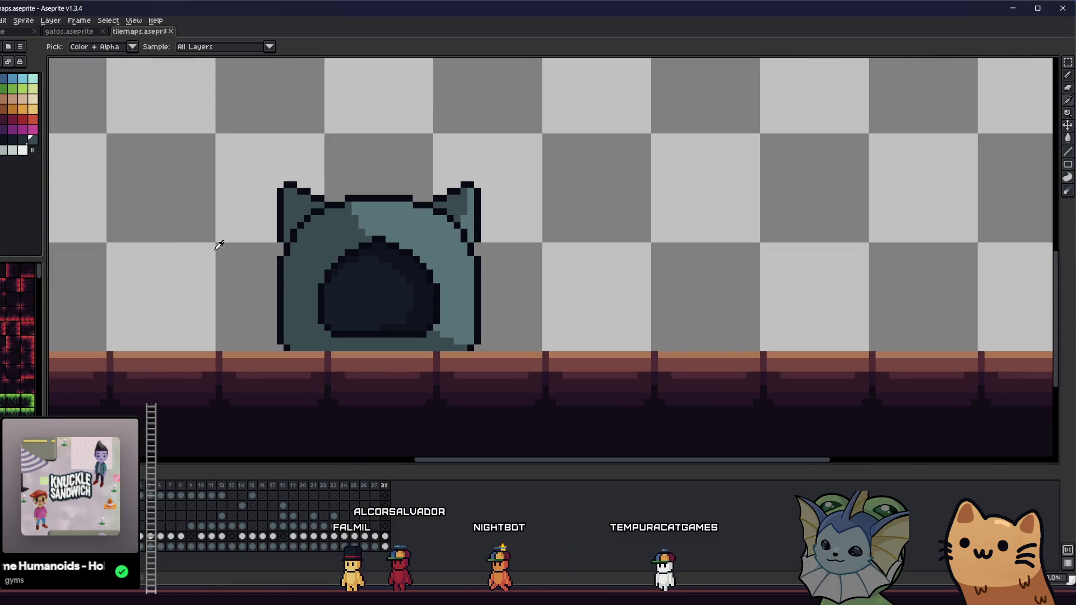
key(g)
key(i)
click(374, 294)
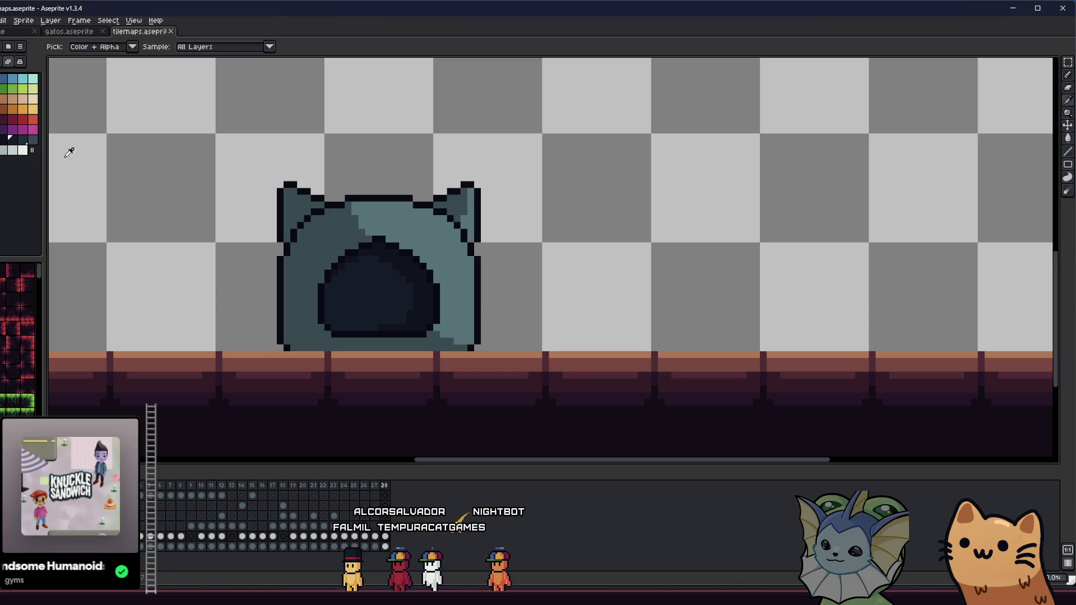
click(340, 246)
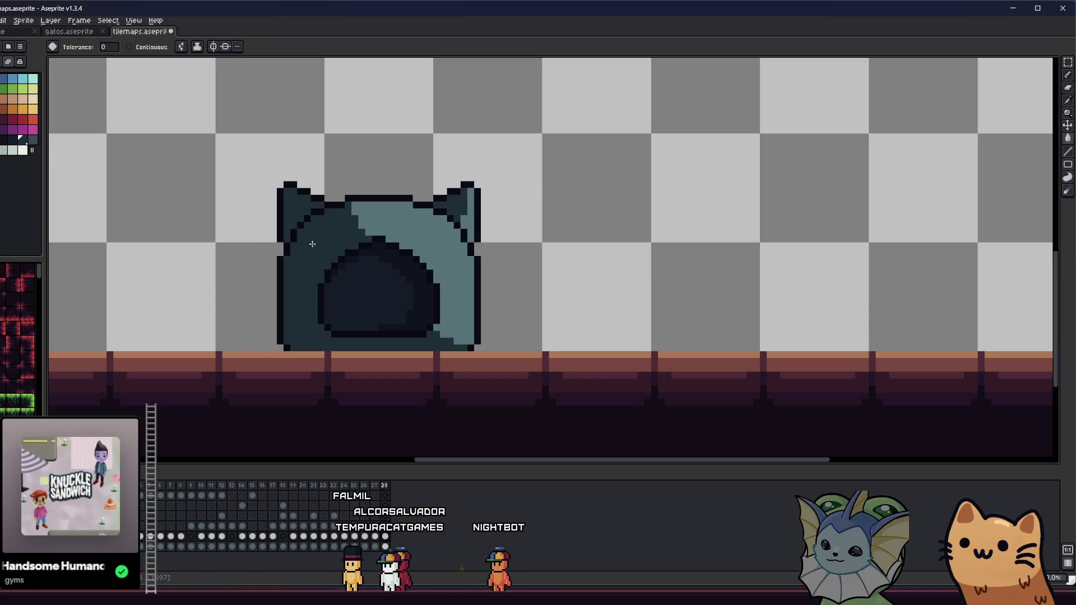
click(432, 229)
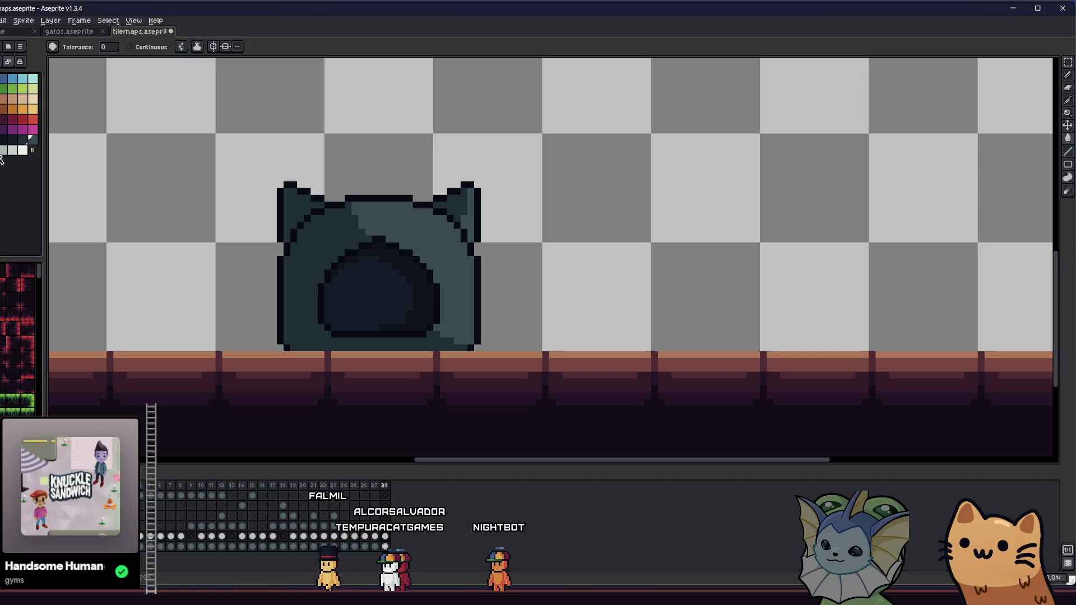
key(b)
scroll(434, 267, up, 1)
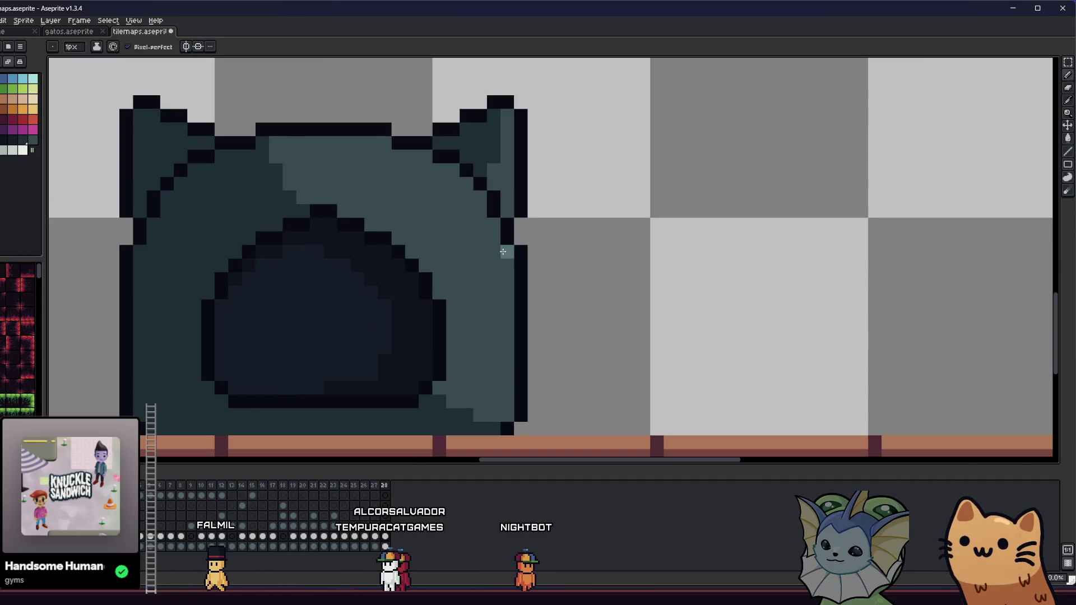
drag(502, 251, 507, 408)
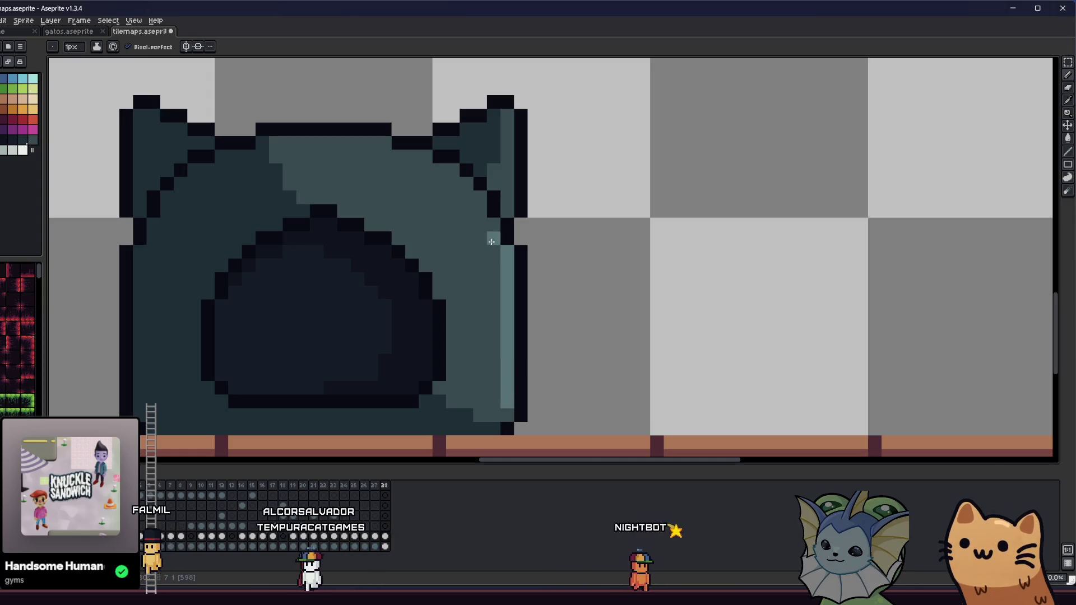
mouse_move(492, 242)
mouse_down()
mouse_move(468, 189)
mouse_move(424, 155)
mouse_up()
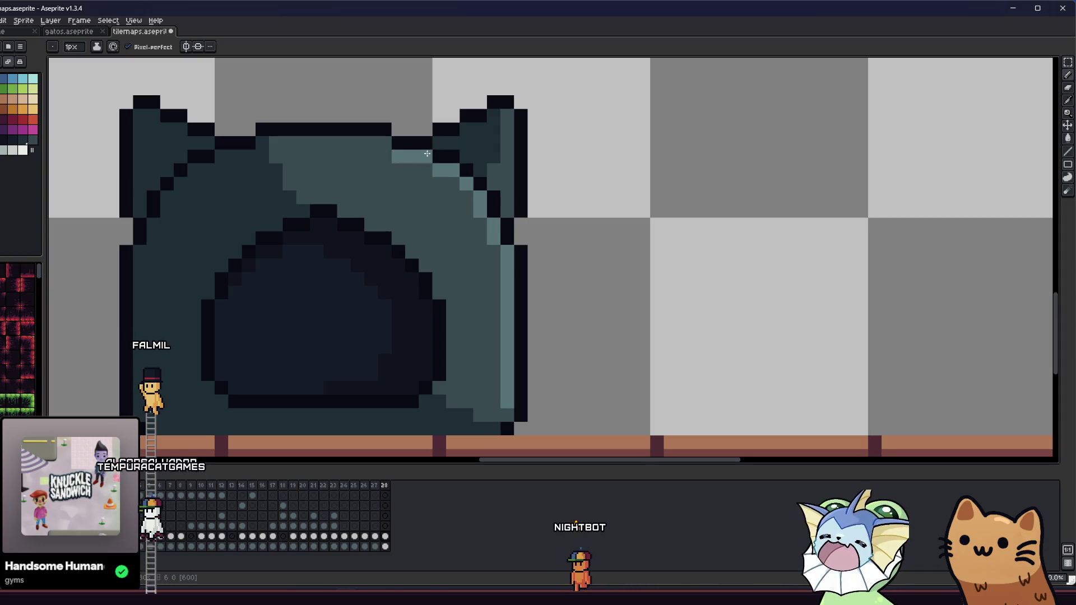
click(512, 184)
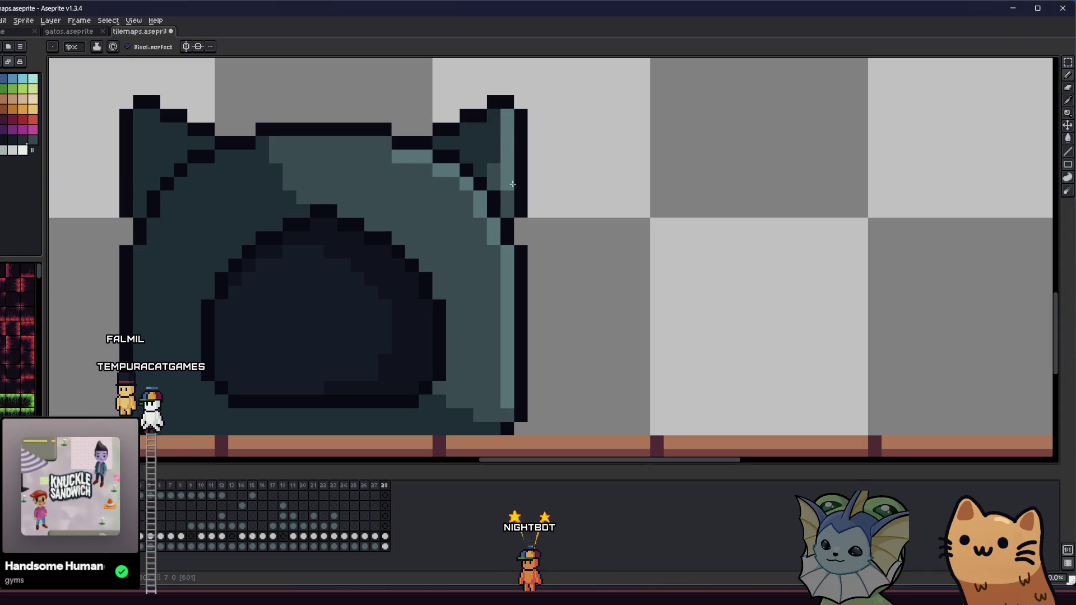
scroll(512, 194, down, 4)
scroll(456, 209, up, 3)
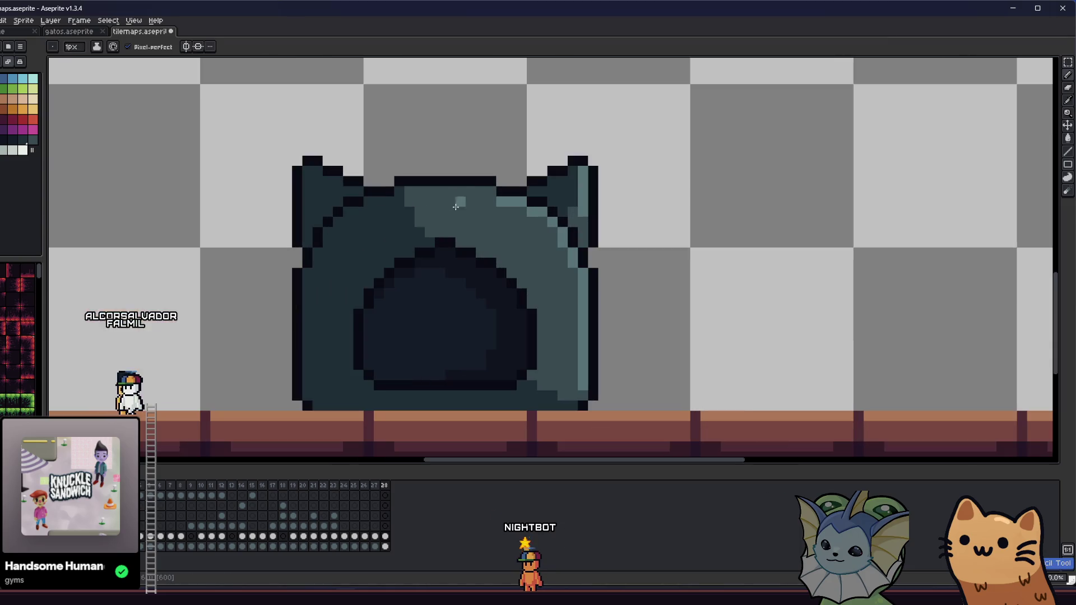
scroll(457, 192, down, 2)
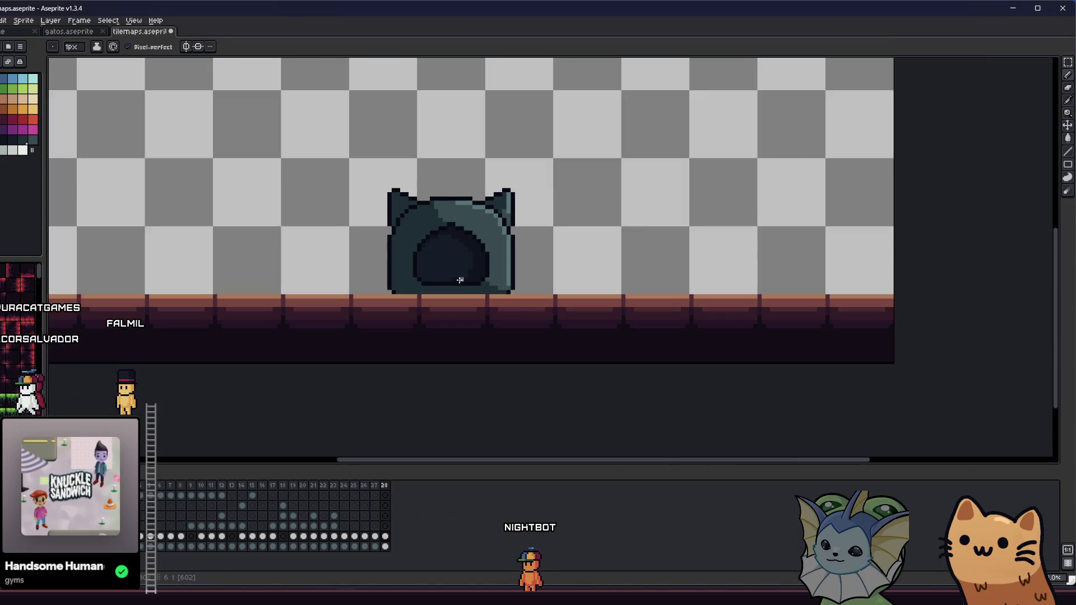
scroll(509, 259, up, 3)
key(ctrl+s)
click(534, 327)
click(534, 287)
scroll(427, 345, down, 3)
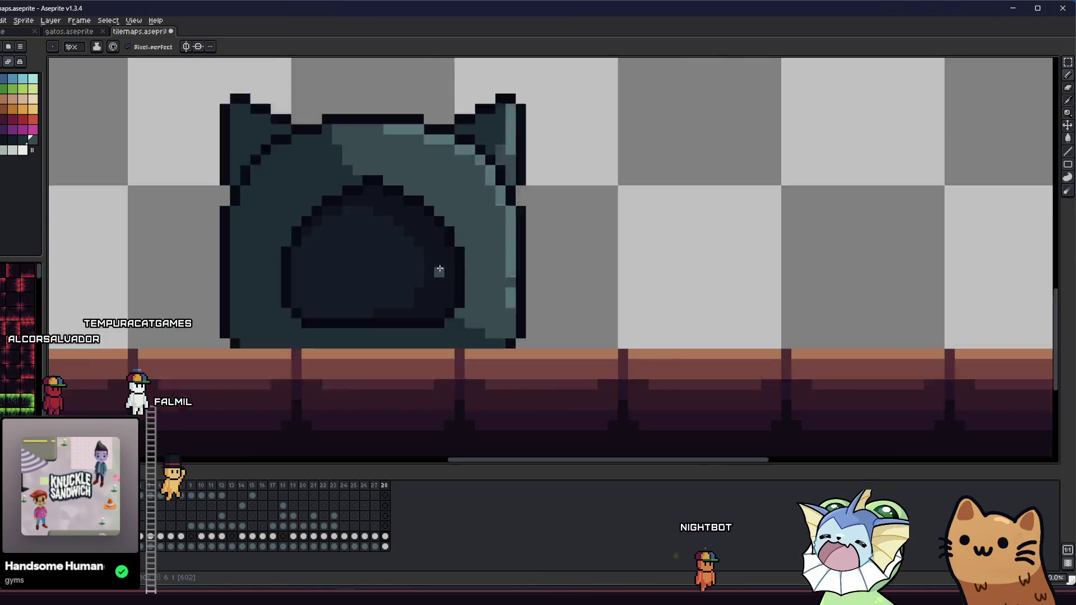
key(ctrl+s)
drag(269, 257, 415, 272)
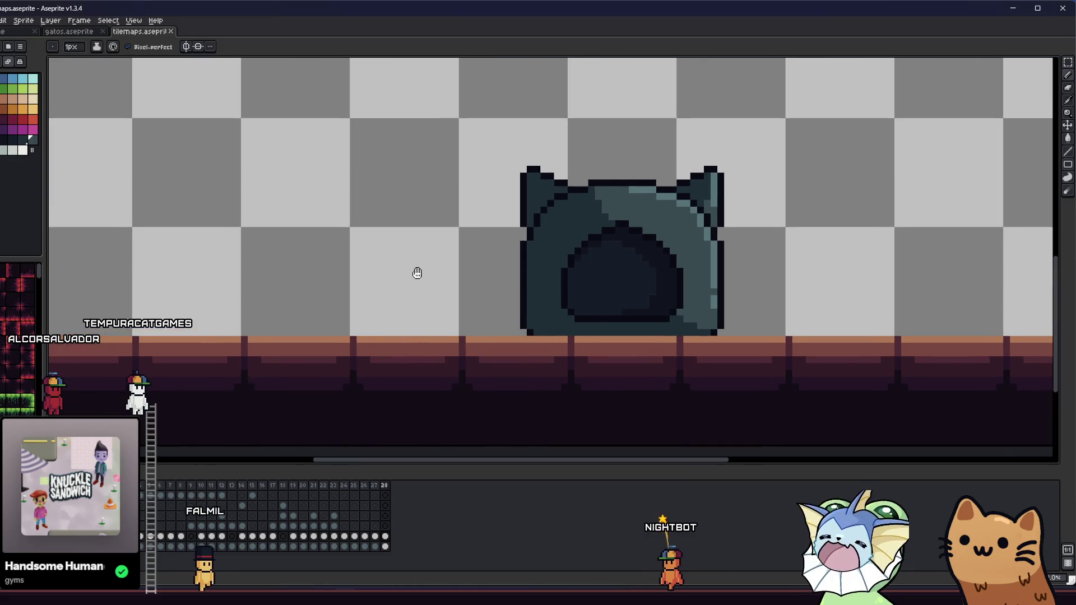
scroll(479, 172, up, 3)
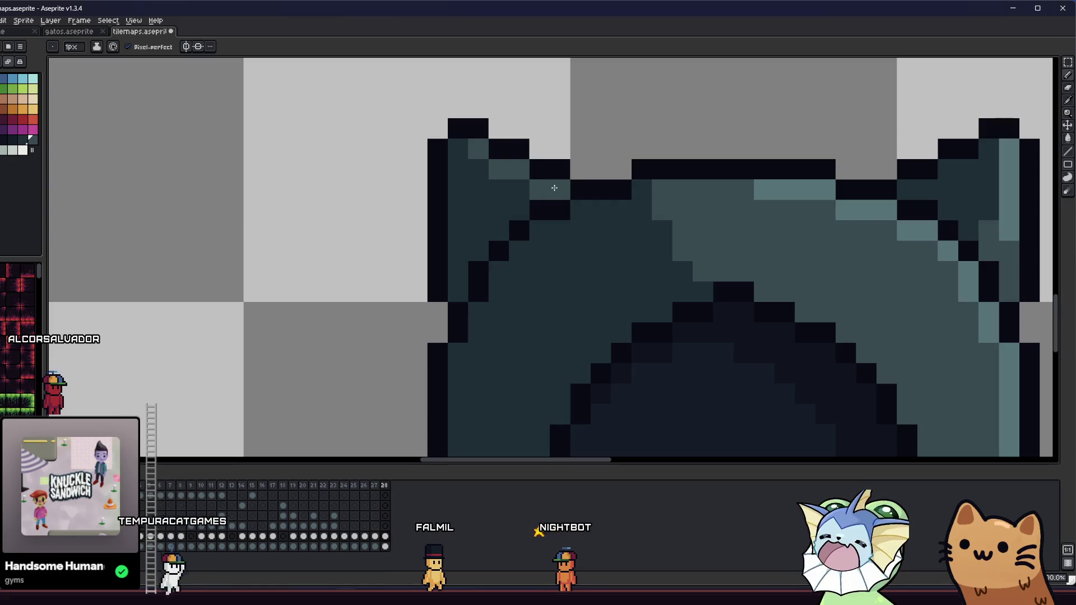
scroll(456, 149, down, 3)
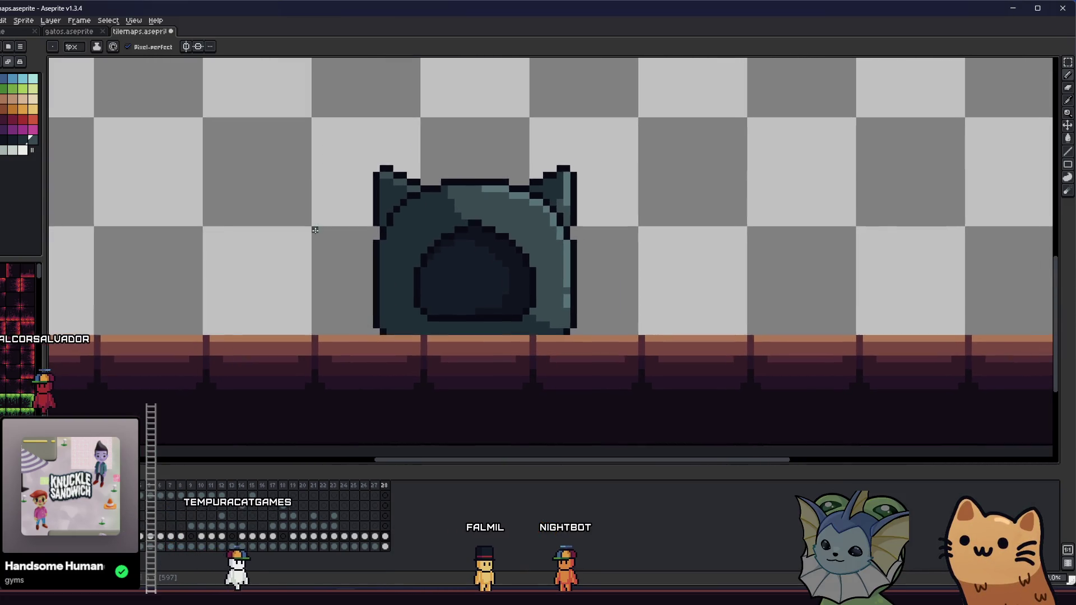
scroll(336, 241, down, 3)
scroll(319, 249, up, 2)
key(ctrl+s)
drag(299, 253, 276, 247)
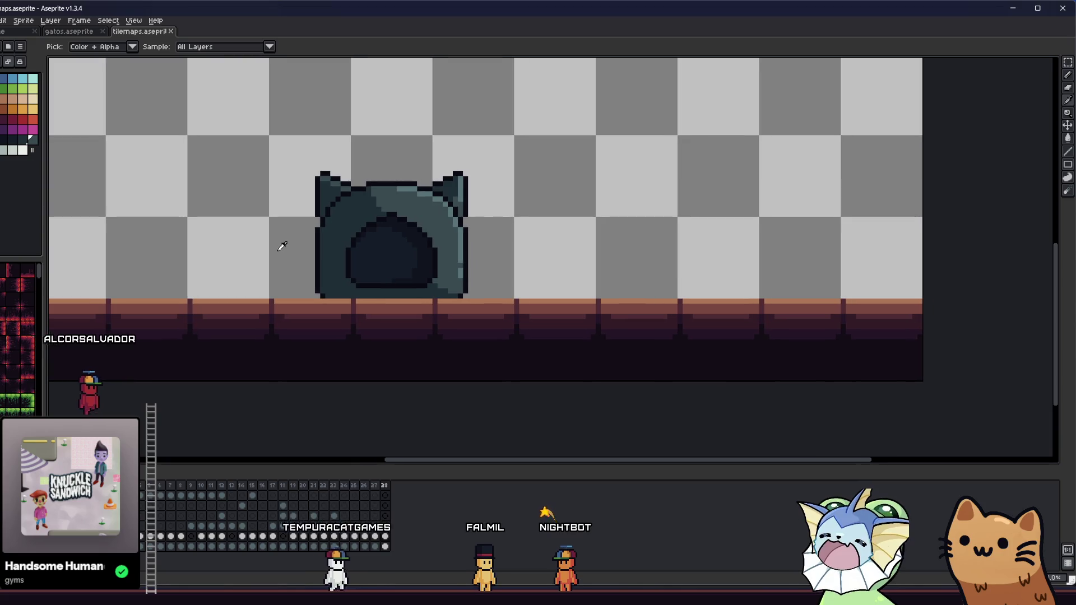
mouse_move(230, 274)
mouse_down()
mouse_move(257, 336)
mouse_move(311, 337)
mouse_up()
scroll(310, 337, down, 1)
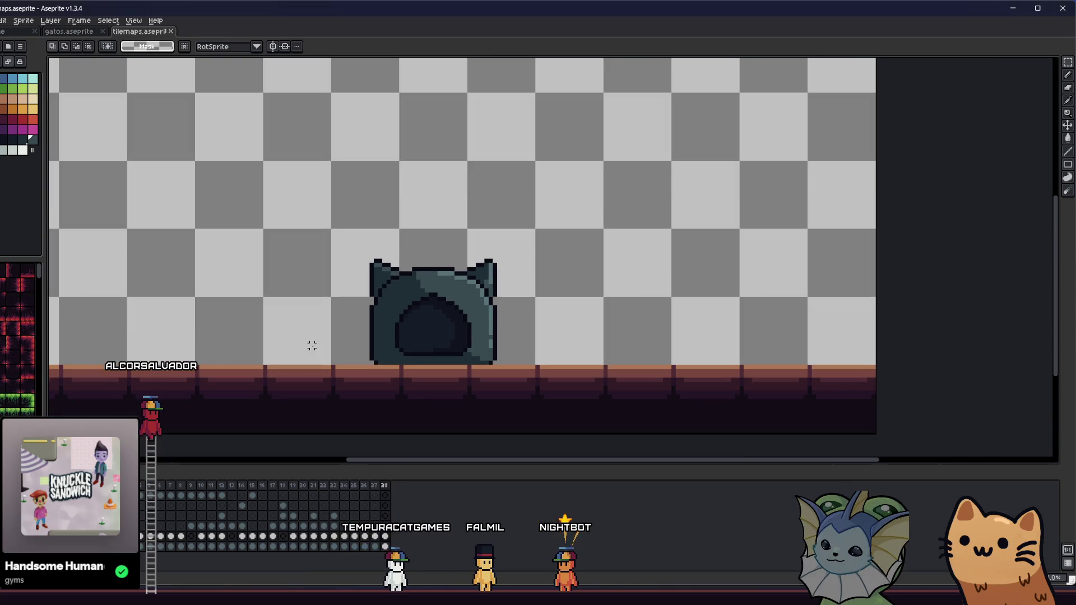
- Select a rectangle around the cat tree sprite and undo a trial reddish-brown fill inside it
key(m)
scroll(303, 179, up, 1)
drag(303, 179, 567, 352)
scroll(434, 346, up, 1)
key(w)
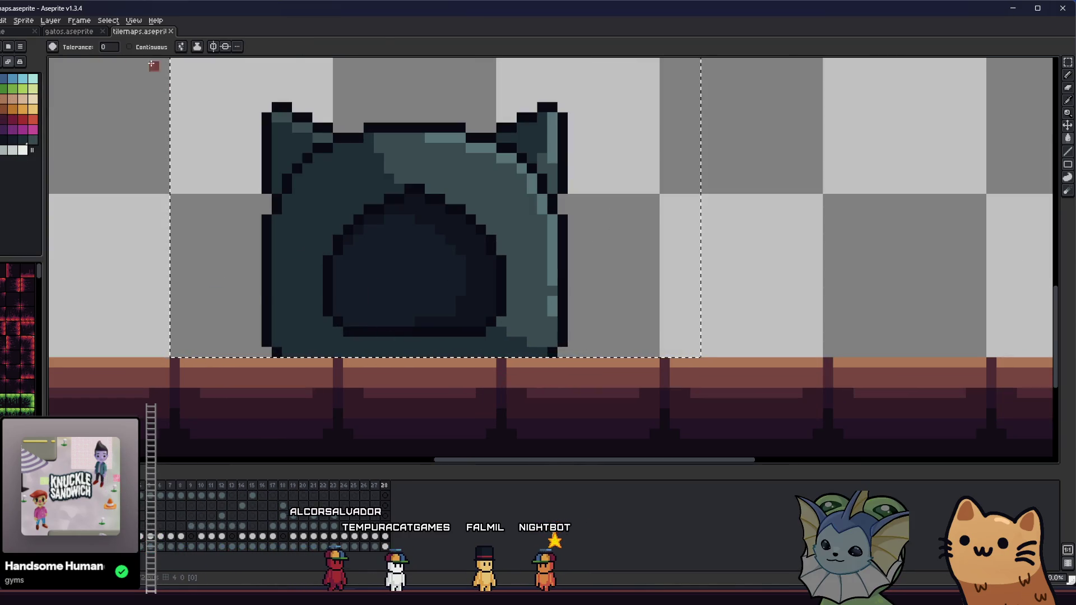
click(296, 212)
key(ctrl+z)
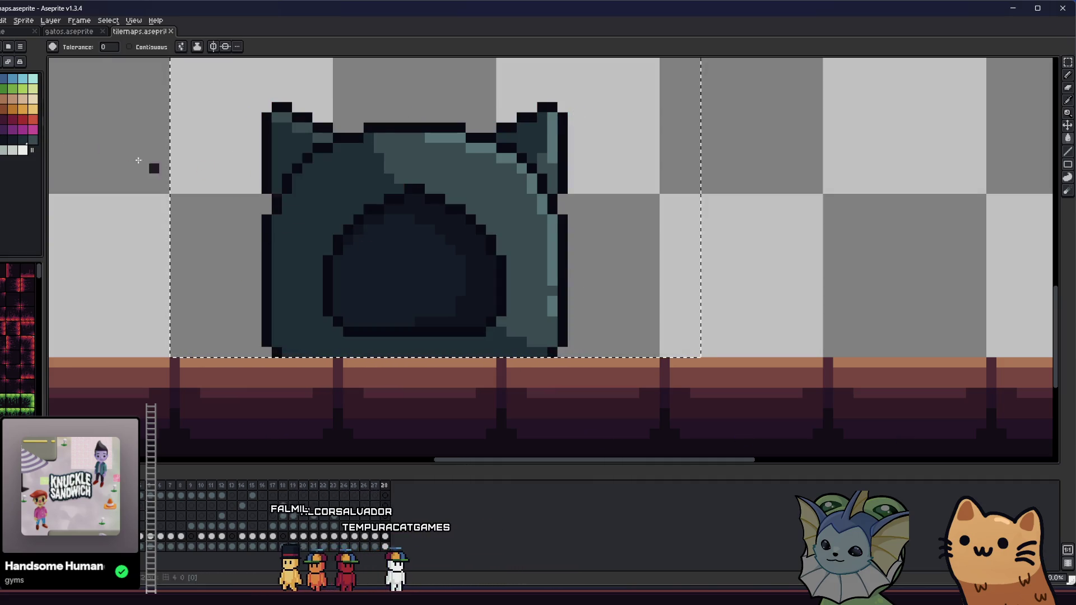
- Trial-fill the cat's opening maroon and its body and left ear reddish-brown
click(397, 272)
click(27, 122)
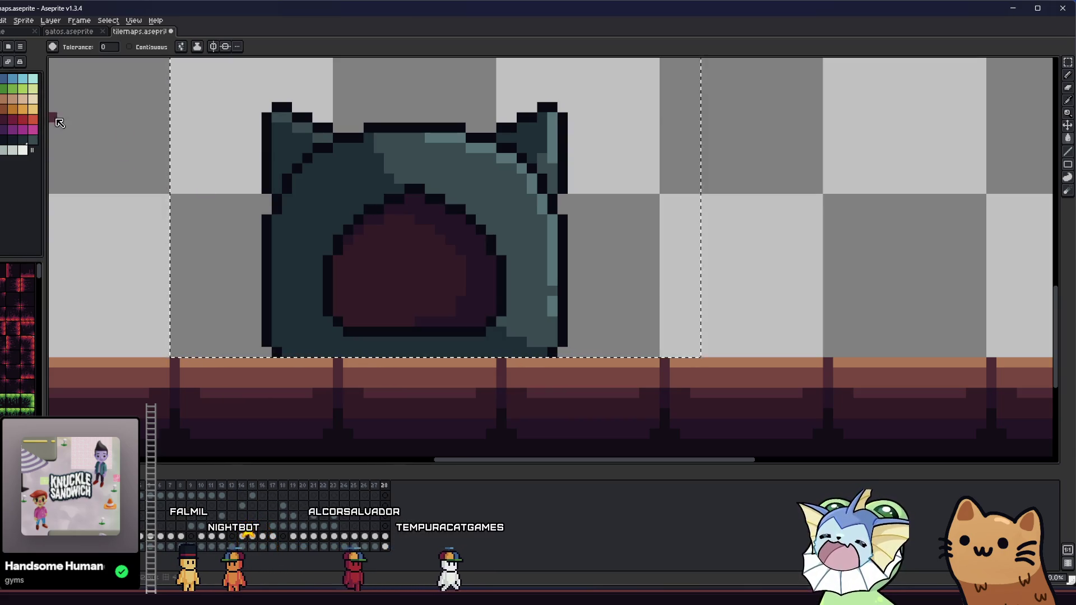
click(312, 201)
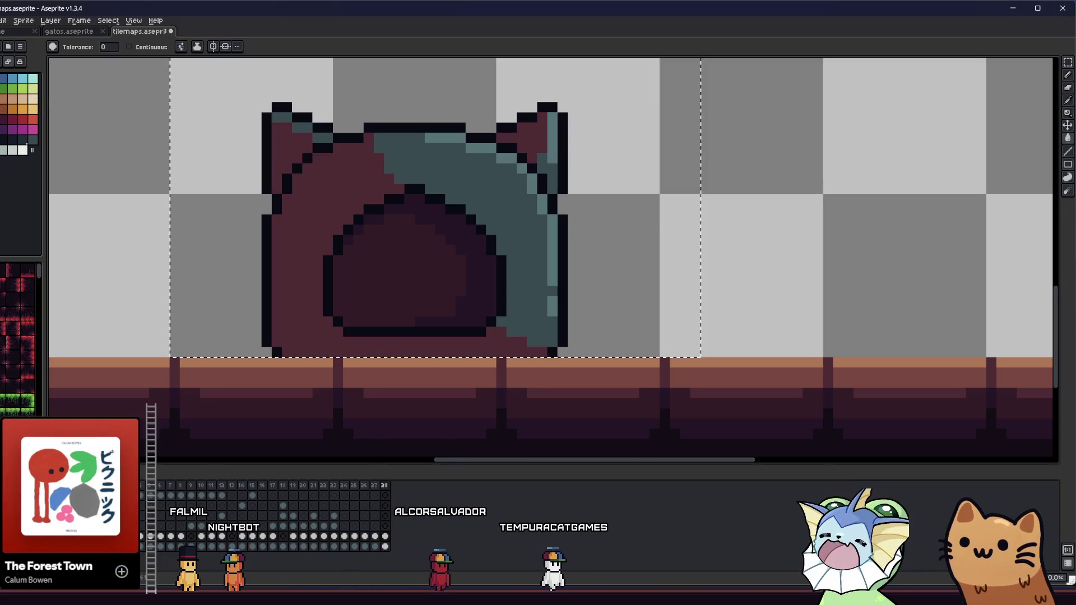
click(294, 128)
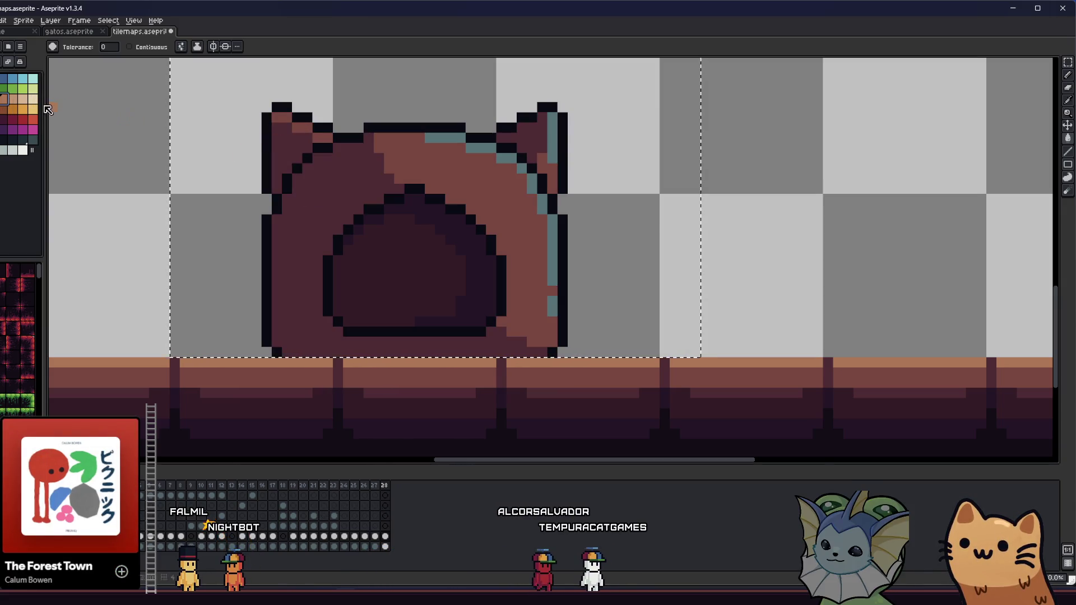
- Undo the reddish-brown recolour back to teal and clear the selection around the sprite
scroll(392, 163, down, 2)
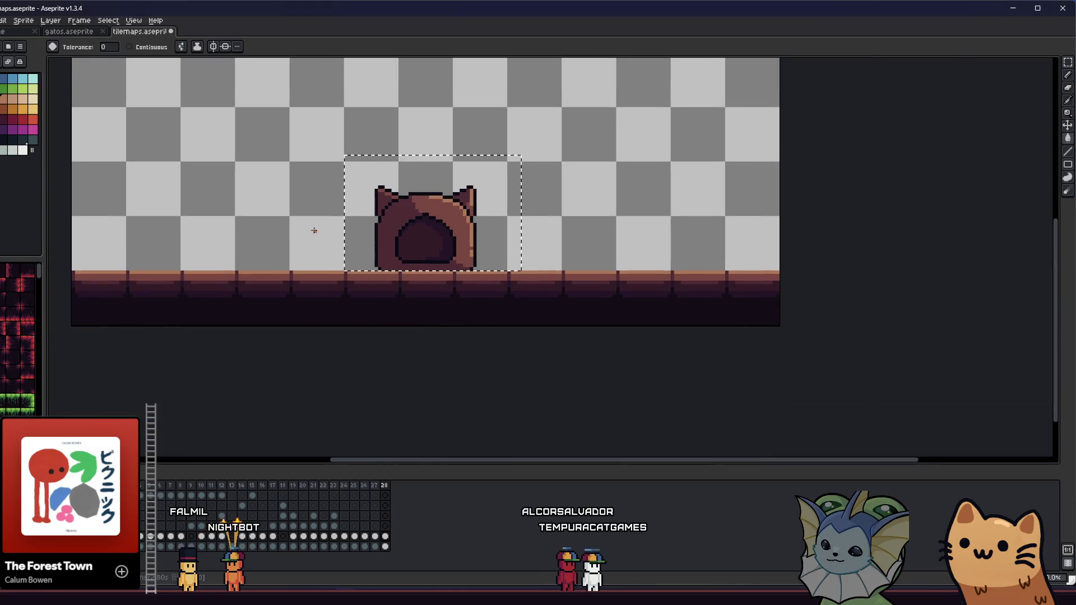
key(ctrl+z)
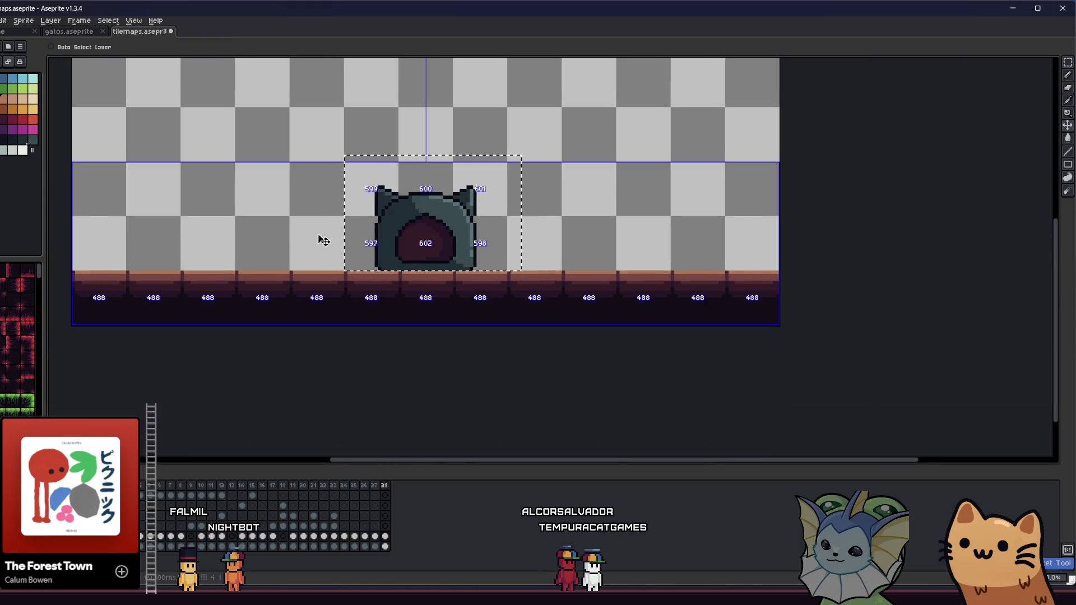
scroll(302, 234, up, 1)
key(m)
click(294, 230)
mouse_move(293, 228)
mouse_down()
mouse_move(263, 233)
mouse_move(255, 249)
mouse_move(319, 298)
mouse_move(276, 305)
mouse_move(264, 287)
mouse_up()
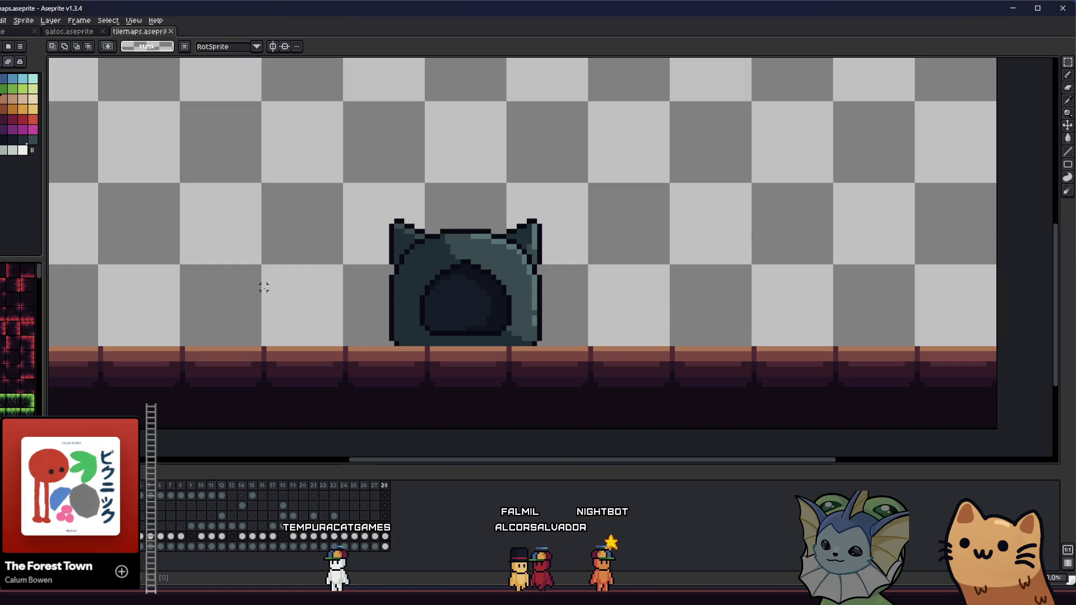
- Add dark outline pixel columns down the cat tree's left and right sides
scroll(356, 323, up, 3)
key(b)
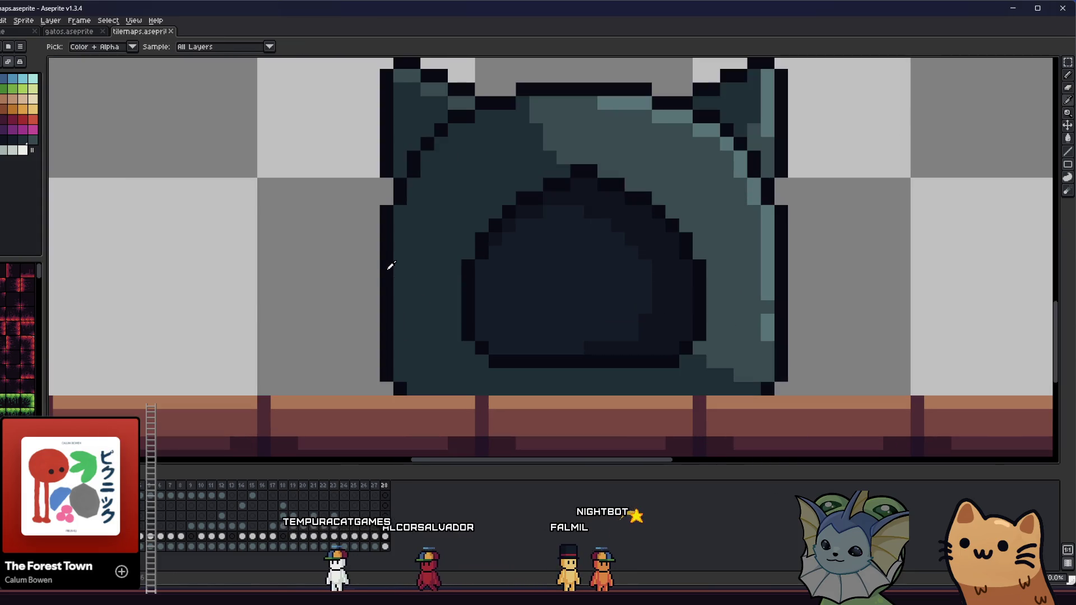
drag(373, 251, 369, 335)
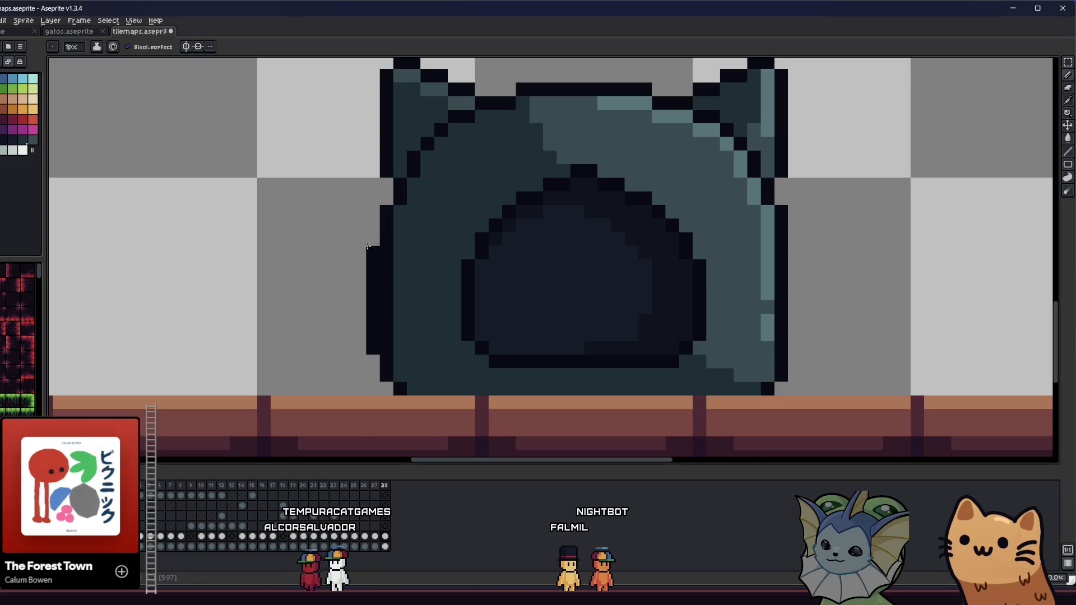
drag(324, 287, 315, 279)
drag(781, 230, 782, 339)
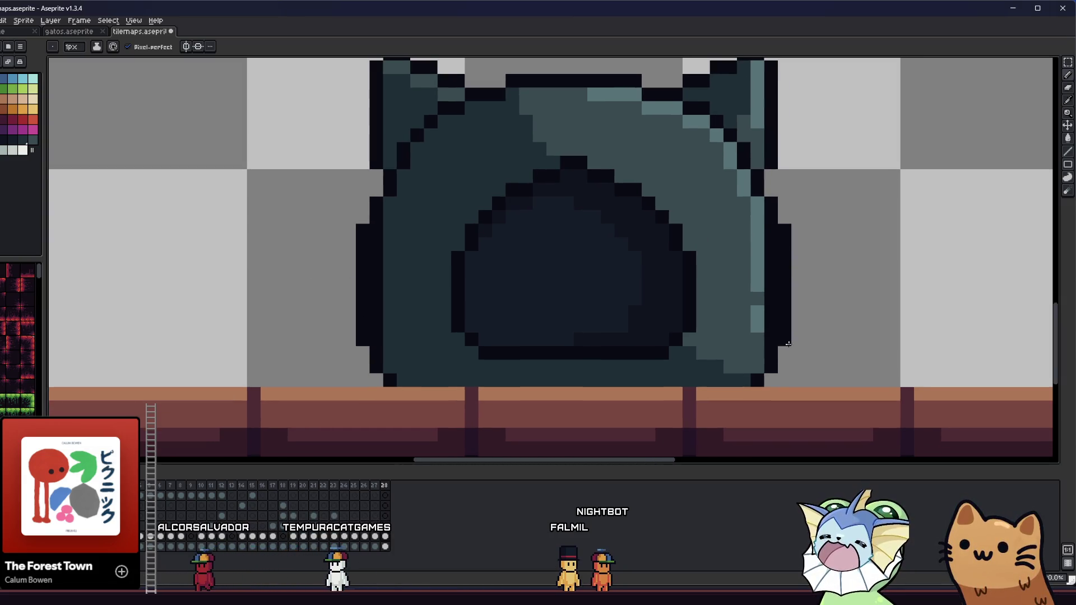
- Repaint the right edge pixels mid teal and restore its light teal highlight
alt+click(480, 269)
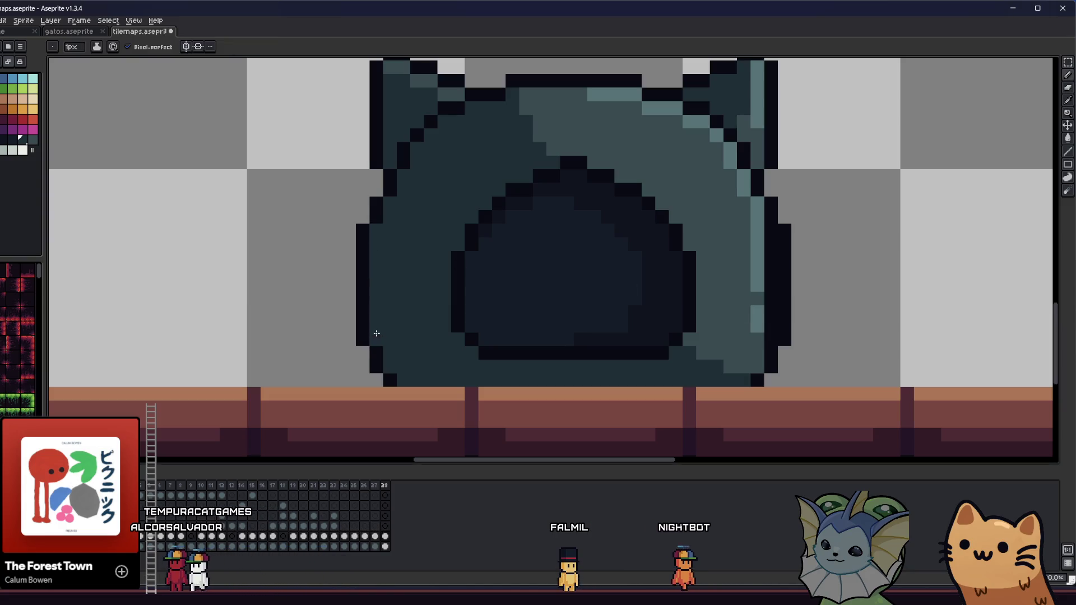
scroll(332, 319, down, 5)
scroll(280, 283, up, 2)
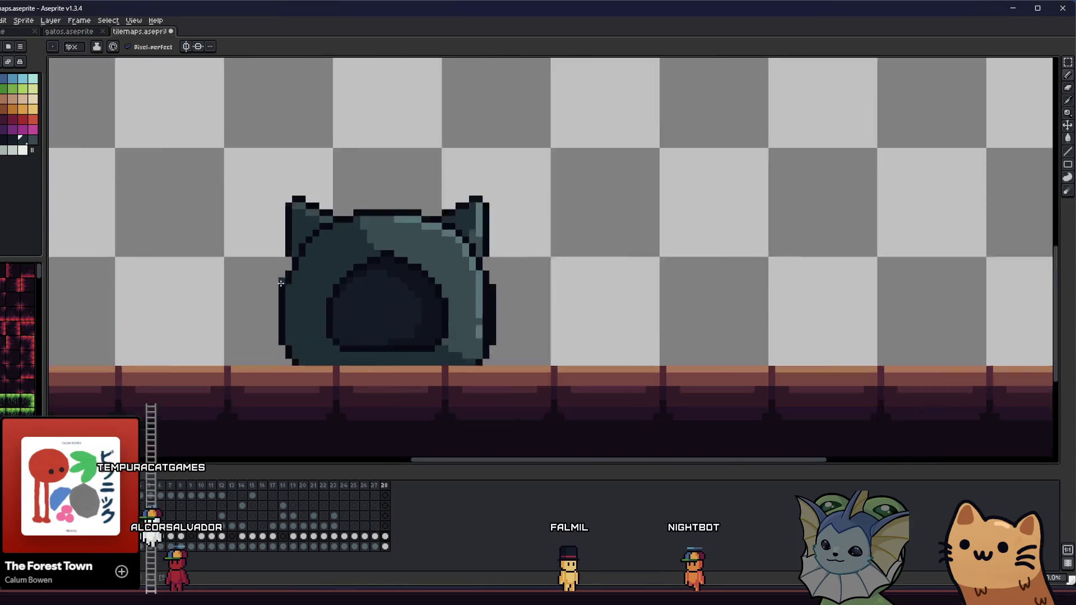
scroll(280, 283, up, 2)
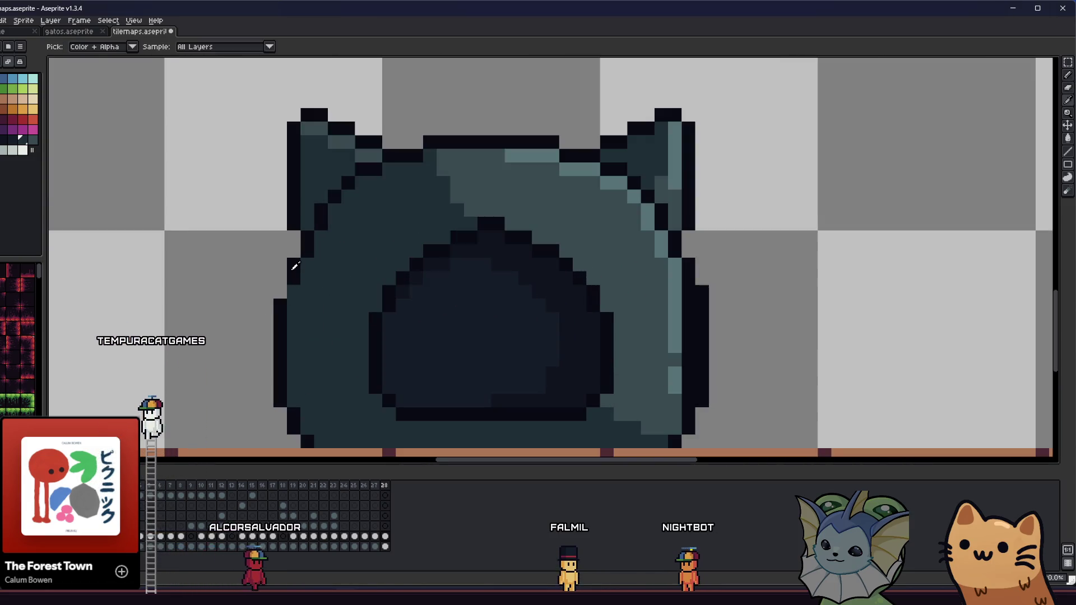
key(b)
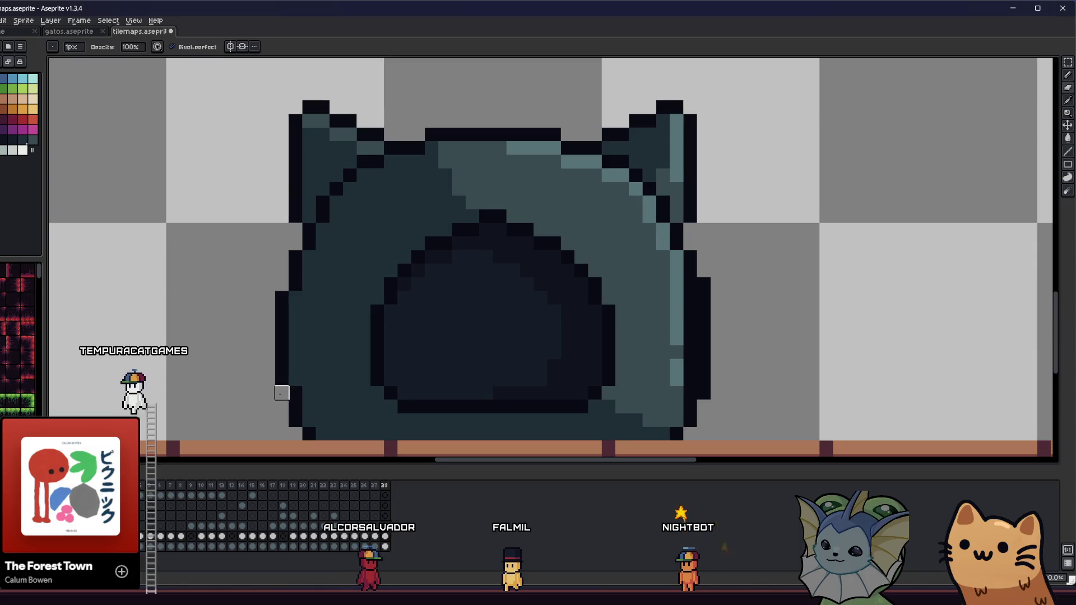
drag(281, 393, 237, 356)
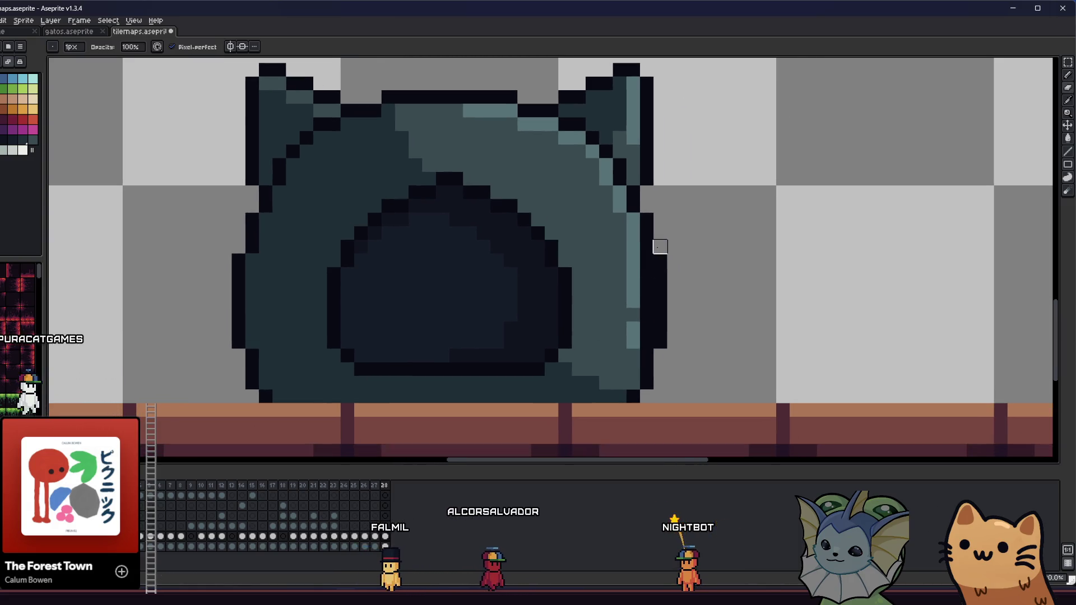
alt+click(620, 253)
drag(645, 259, 644, 310)
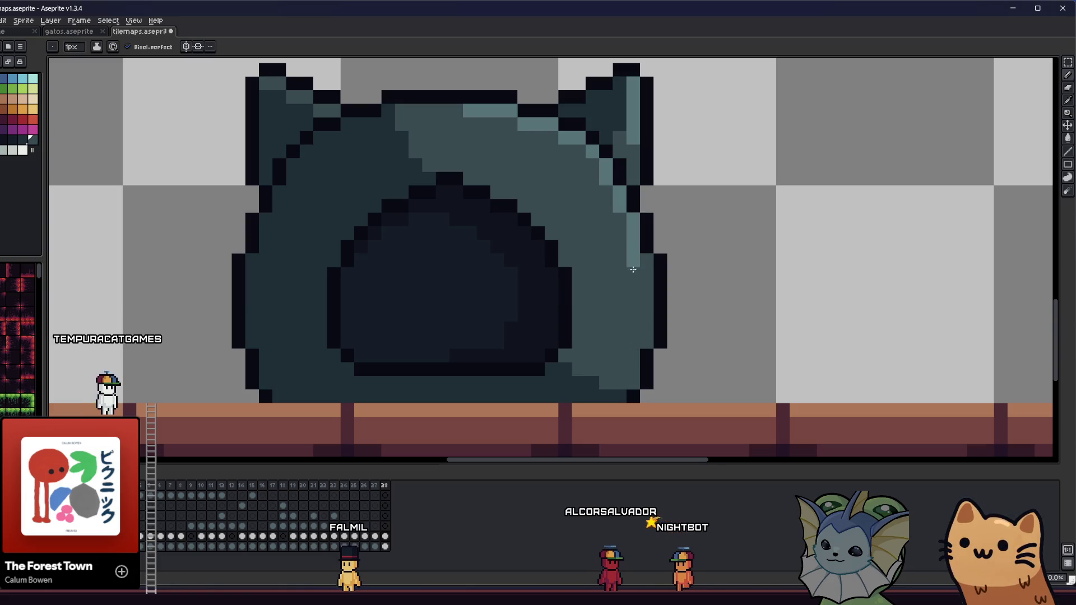
mouse_move(631, 235)
mouse_down()
mouse_move(631, 219)
mouse_move(644, 295)
mouse_up()
alt+click(633, 247)
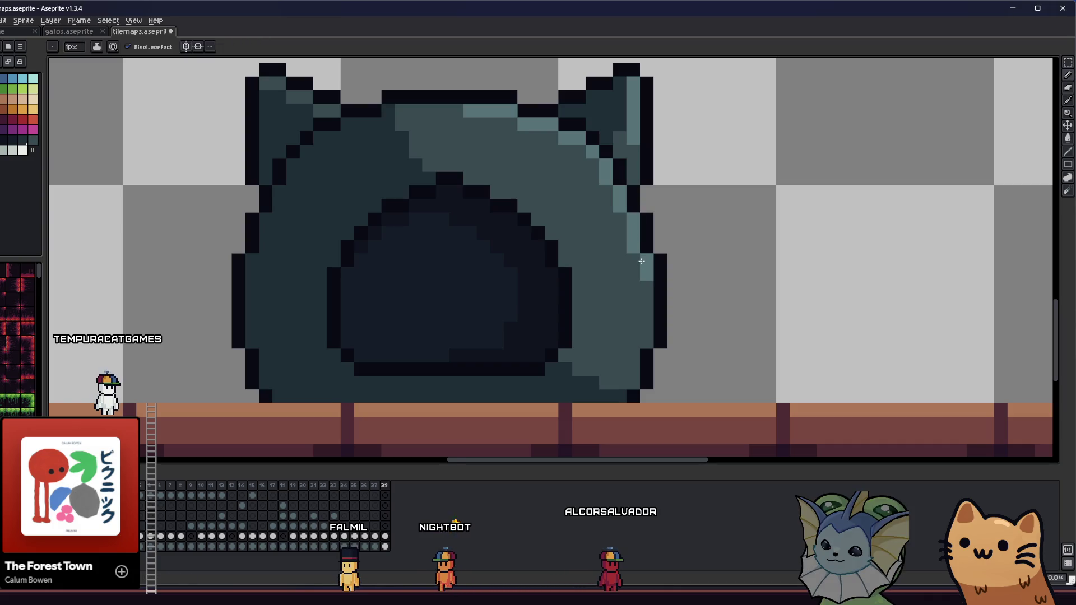
scroll(644, 295, down, 3)
drag(492, 316, 452, 308)
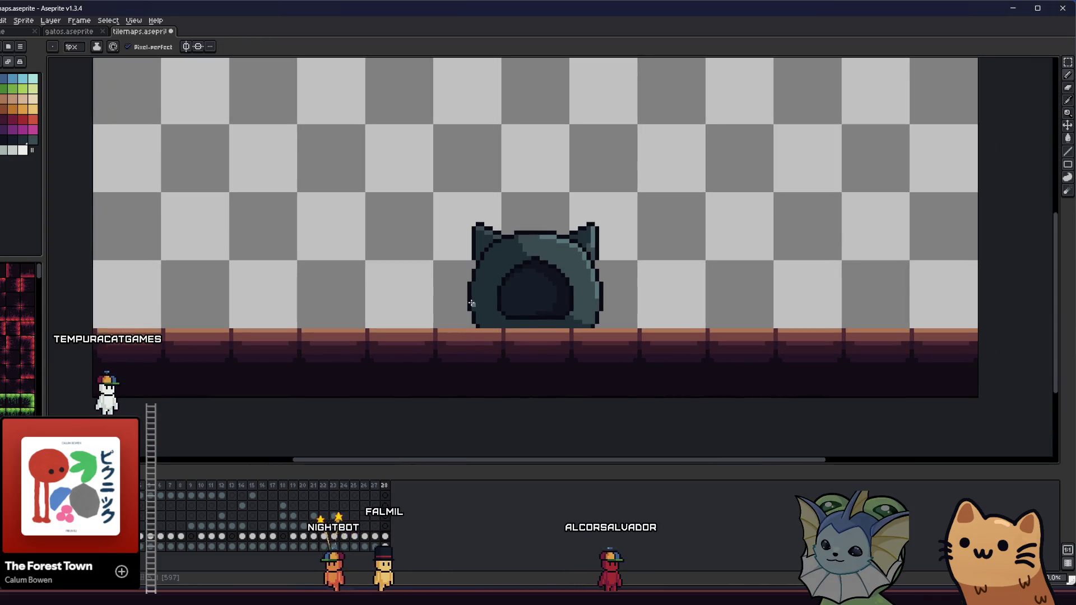
- Fill the two grey gap pixels on the sprite's edges teal and save the file
scroll(471, 303, down, 4)
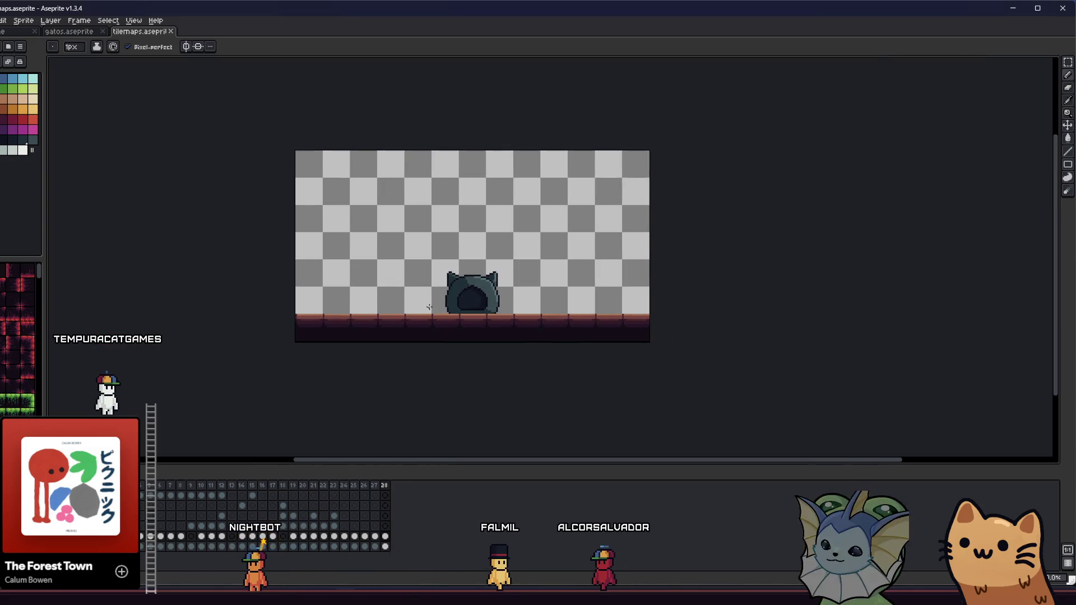
scroll(474, 297, up, 2)
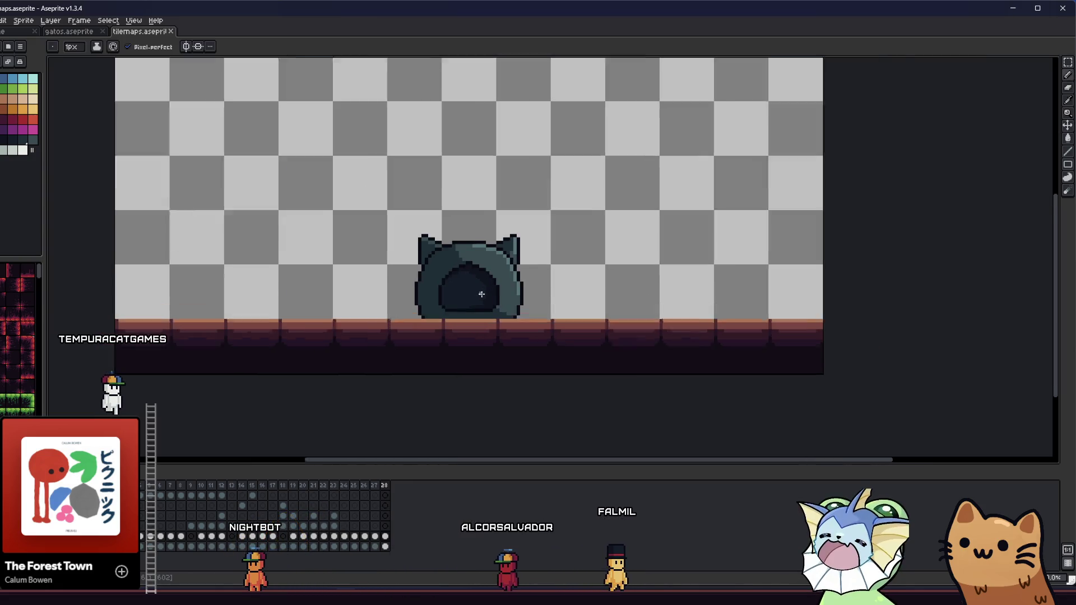
scroll(470, 297, up, 3)
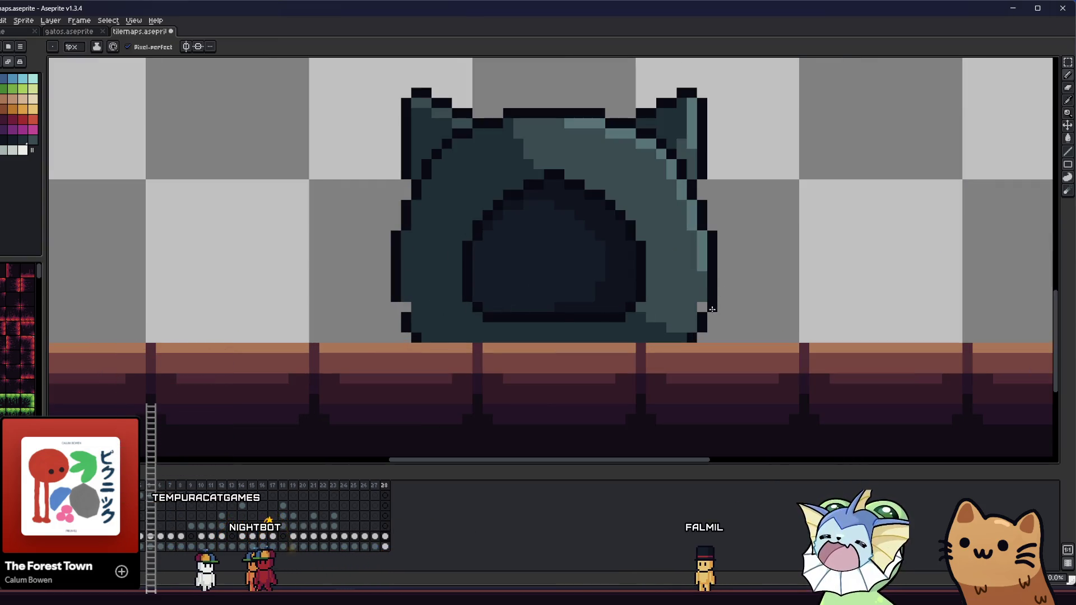
click(404, 307)
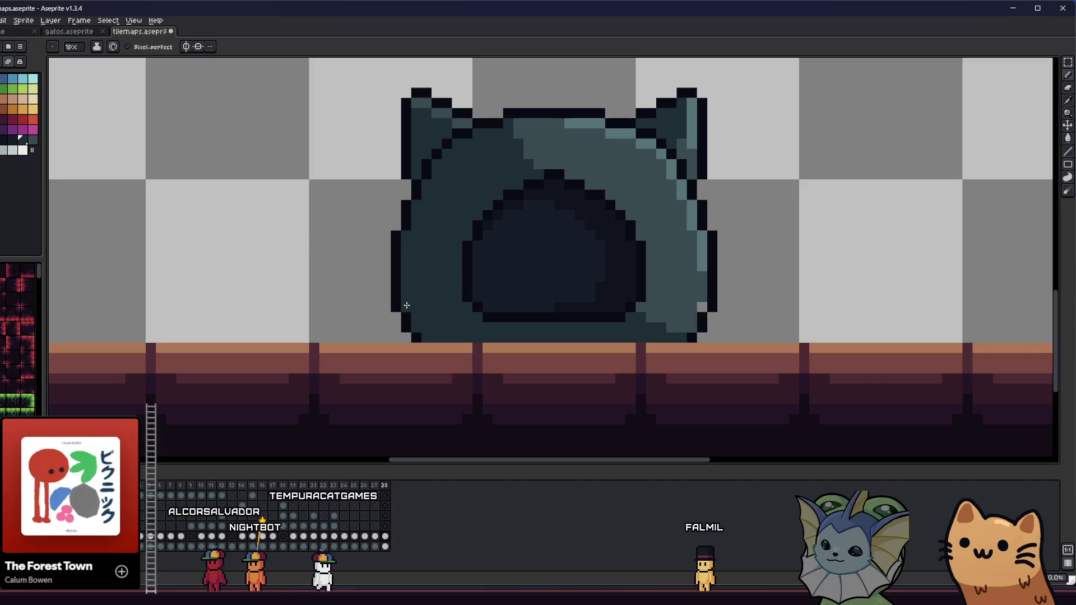
click(702, 303)
scroll(676, 306, down, 6)
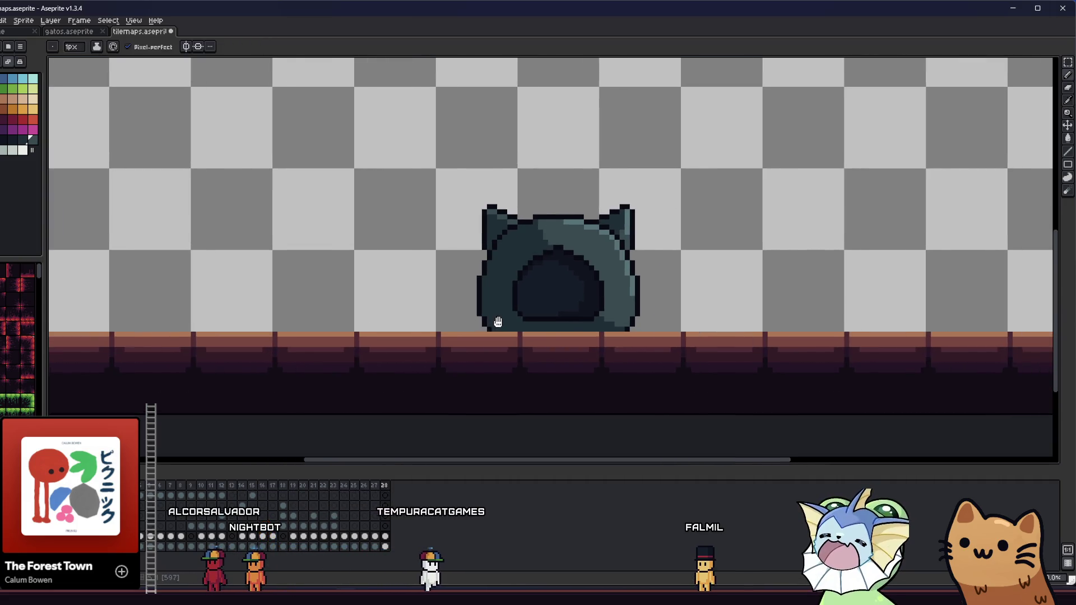
key(ctrl+s)
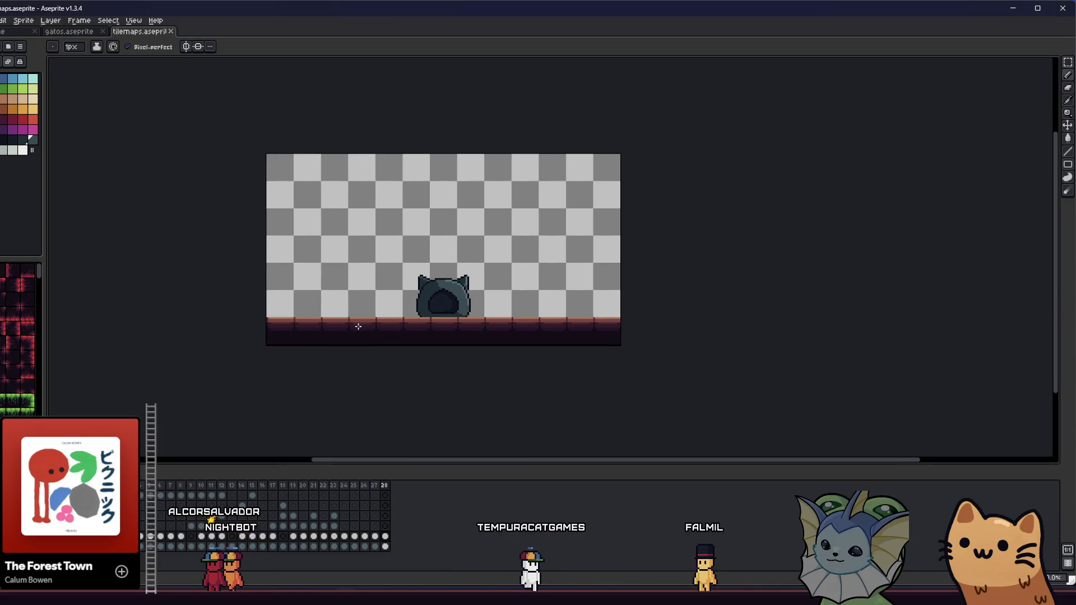
- Sample a teal shade from the cat's ear for the shading touch-ups
scroll(442, 290, up, 4)
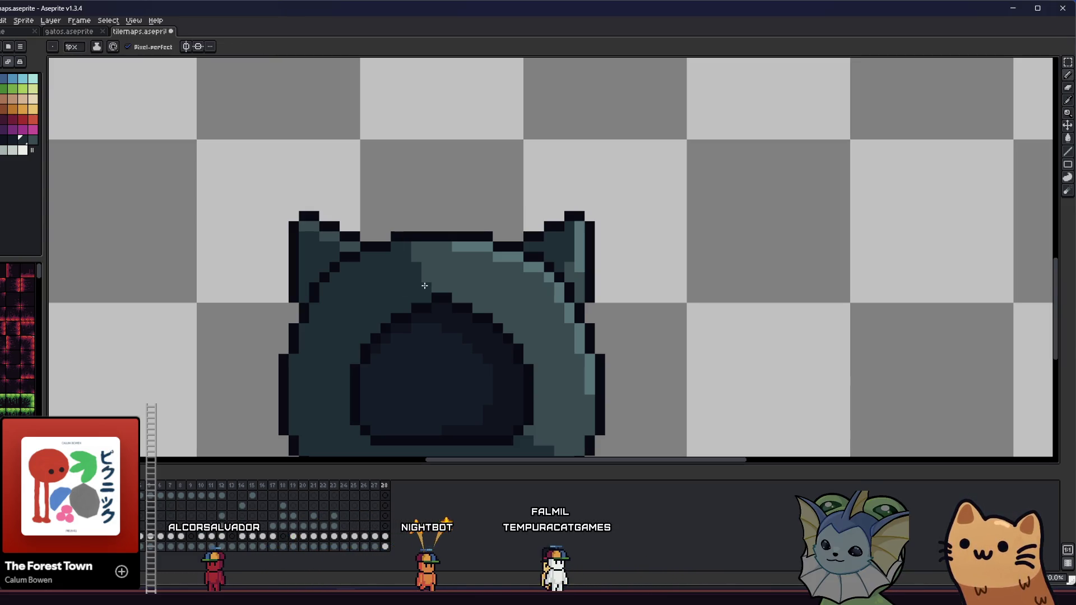
scroll(381, 292, down, 2)
scroll(341, 297, right, 2)
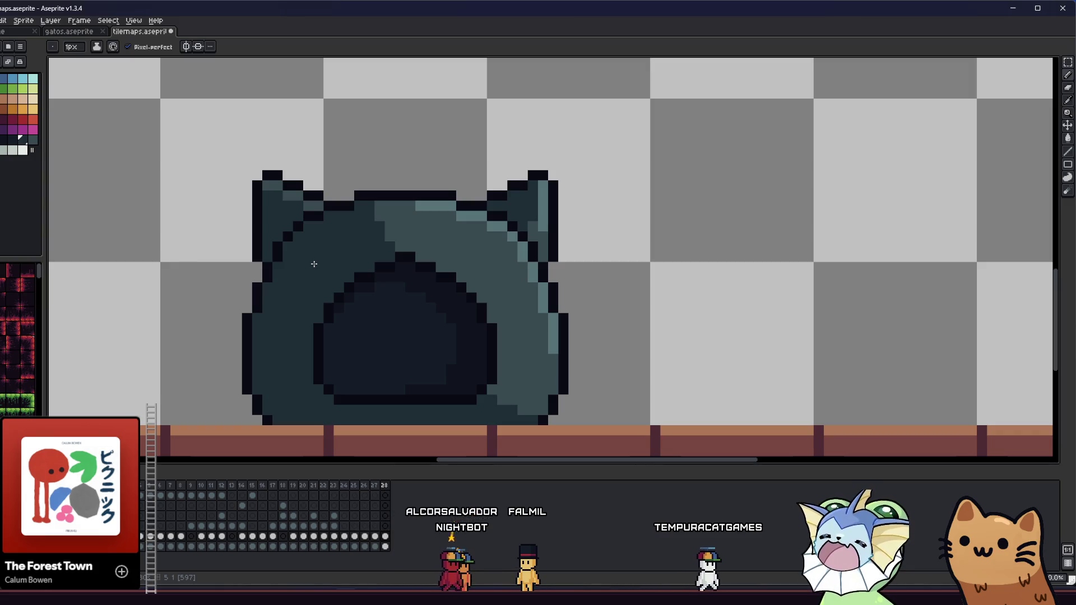
key(i)
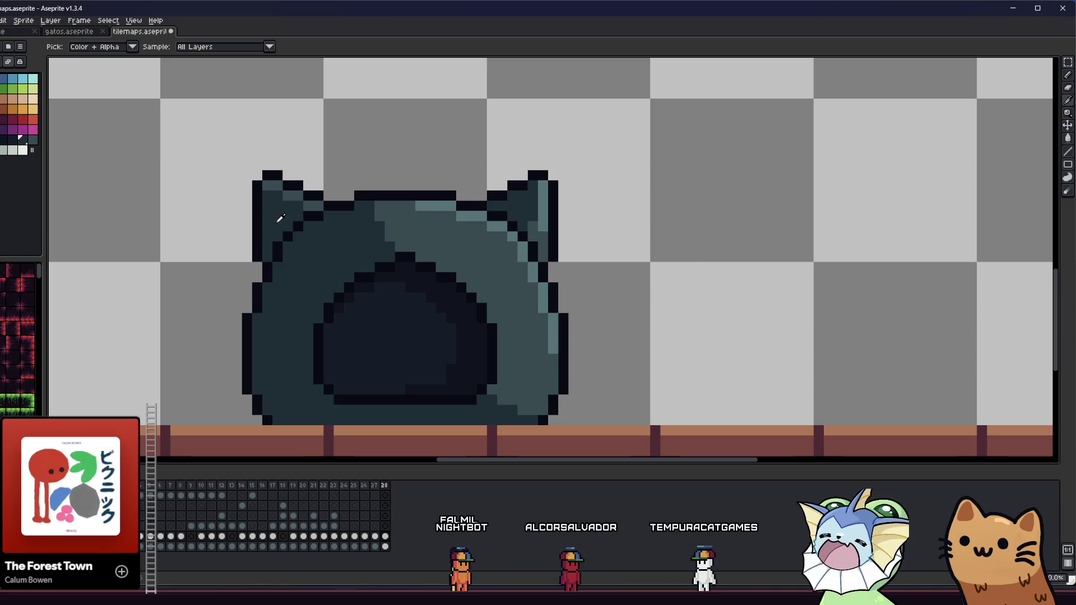
key(b)
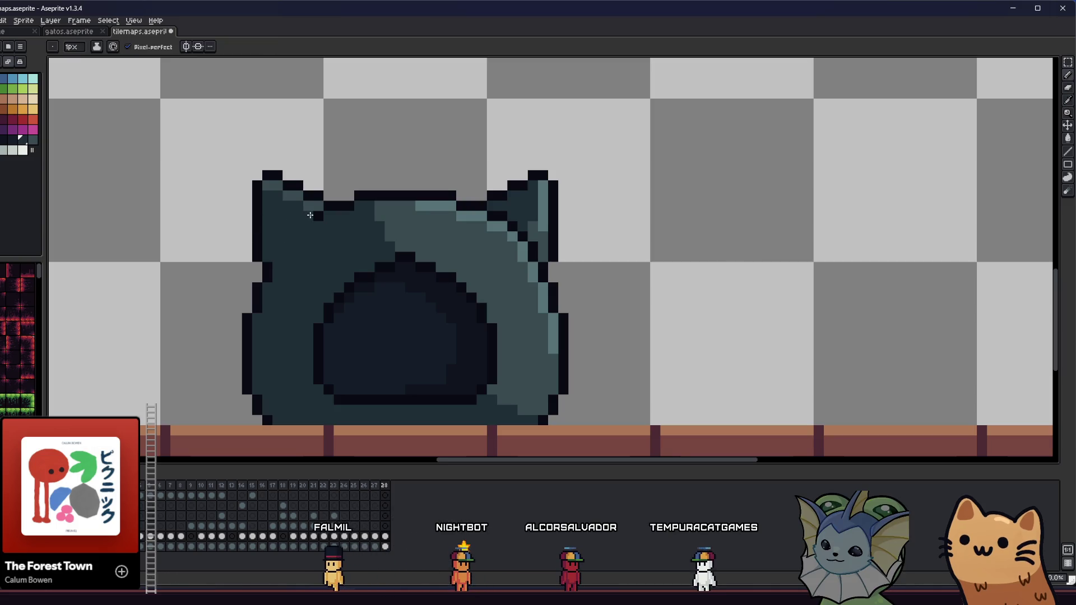
key(i)
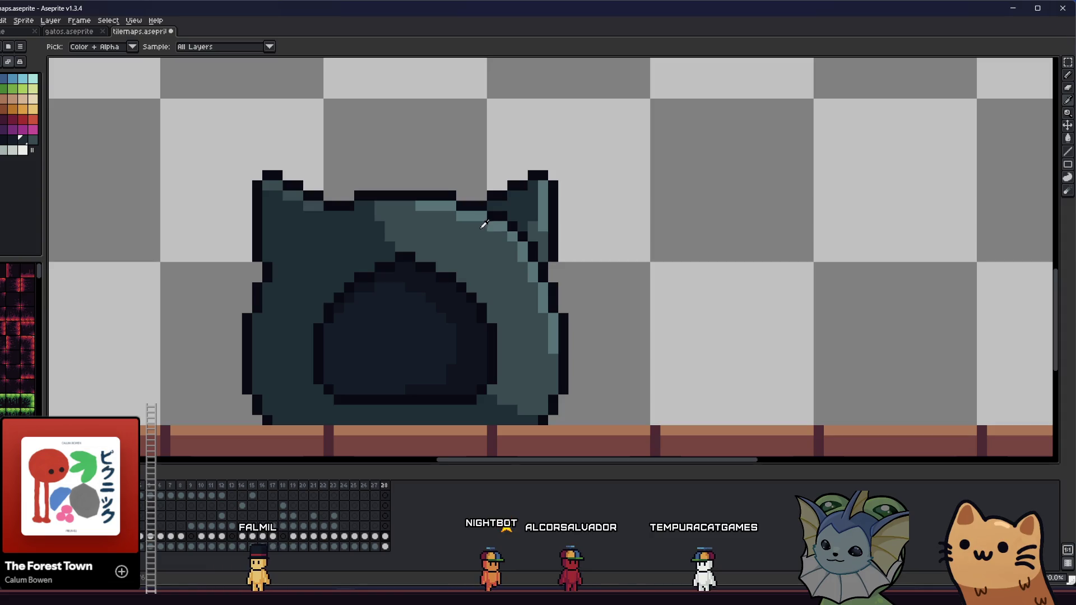
click(488, 234)
- Try a lighter teal diagonal on the right ear, undo it, and save the sprite
key(b)
drag(500, 217, 530, 245)
key(ctrl+z)
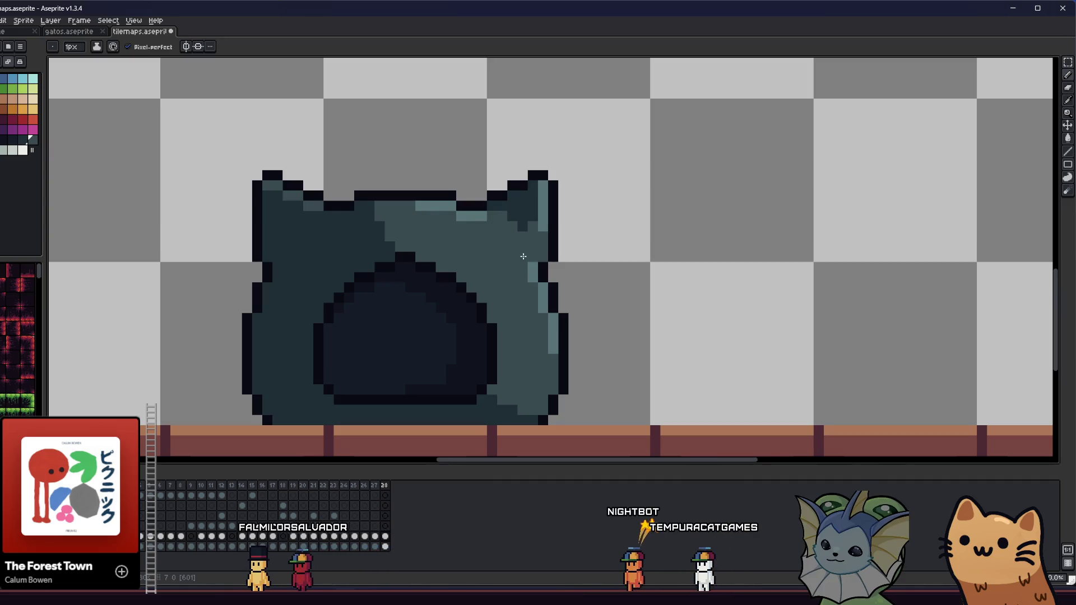
scroll(522, 256, down, 3)
scroll(504, 252, up, 1)
scroll(493, 251, down, 1)
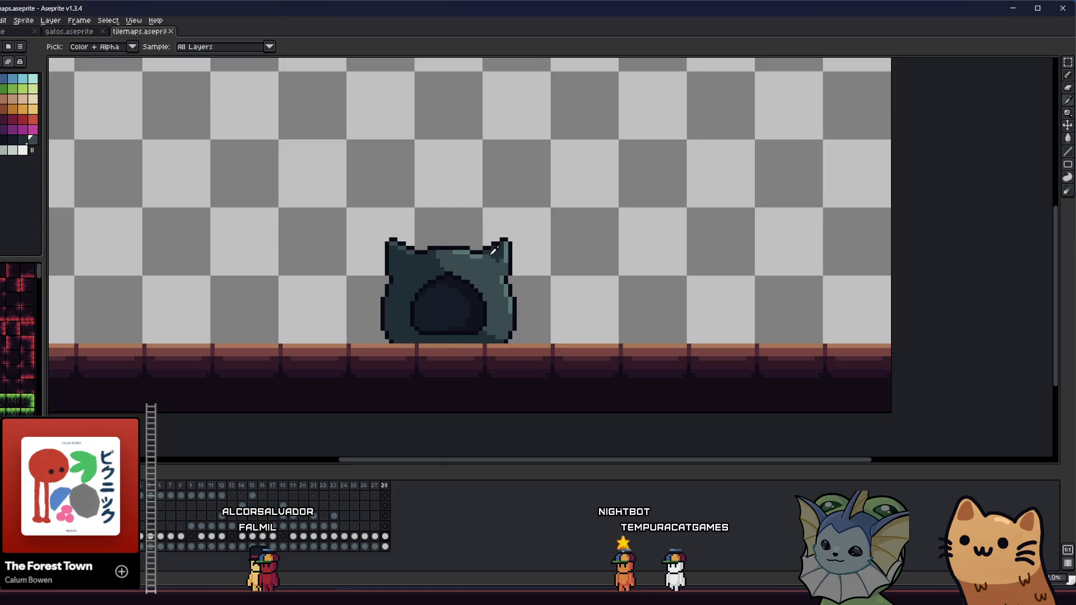
scroll(493, 250, up, 3)
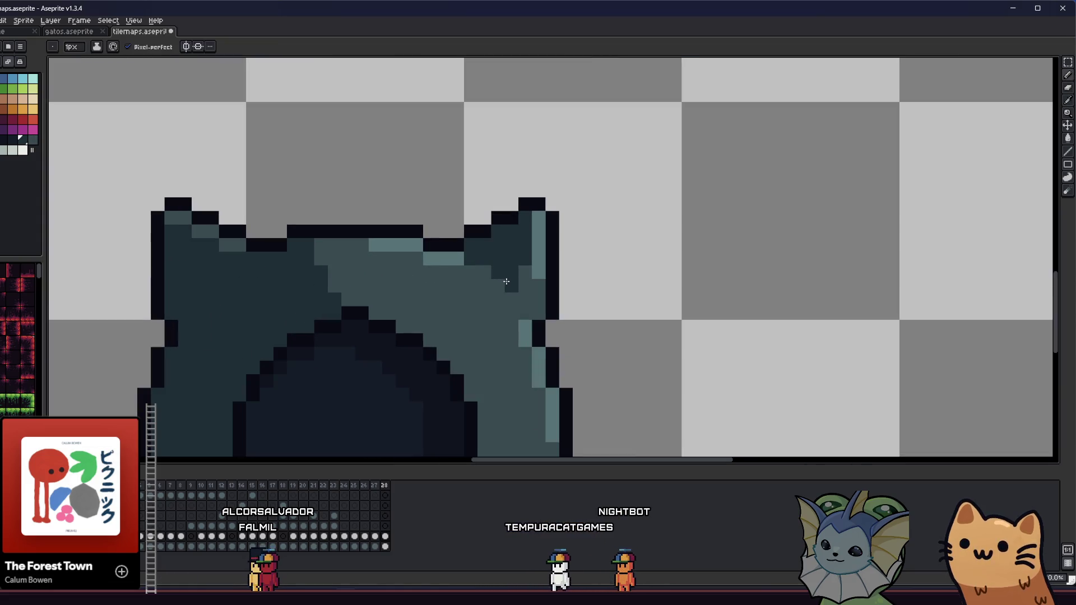
scroll(499, 283, left, 2)
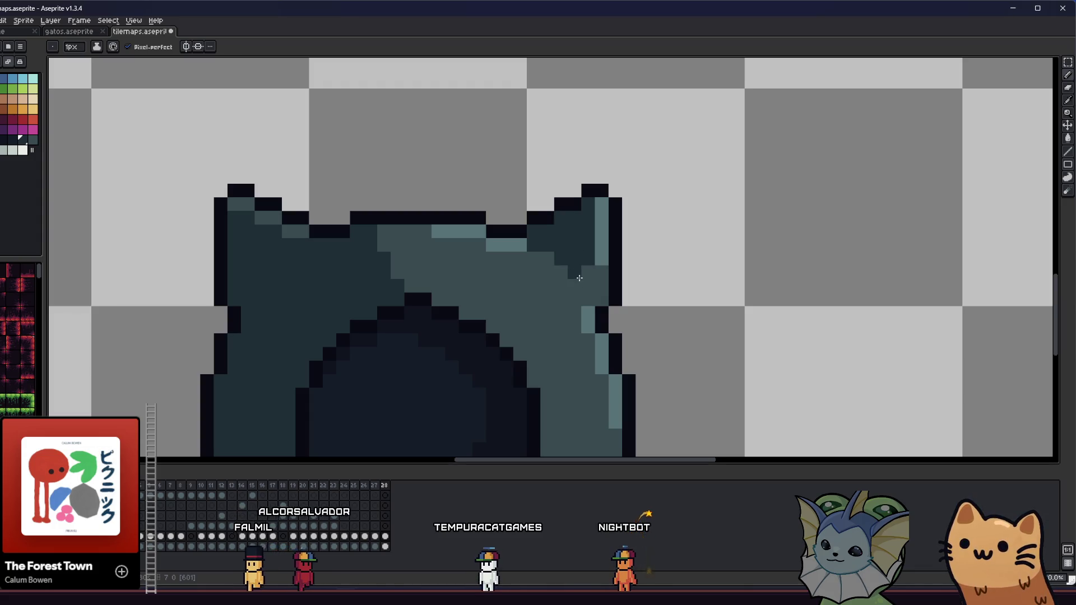
key(ctrl+s)
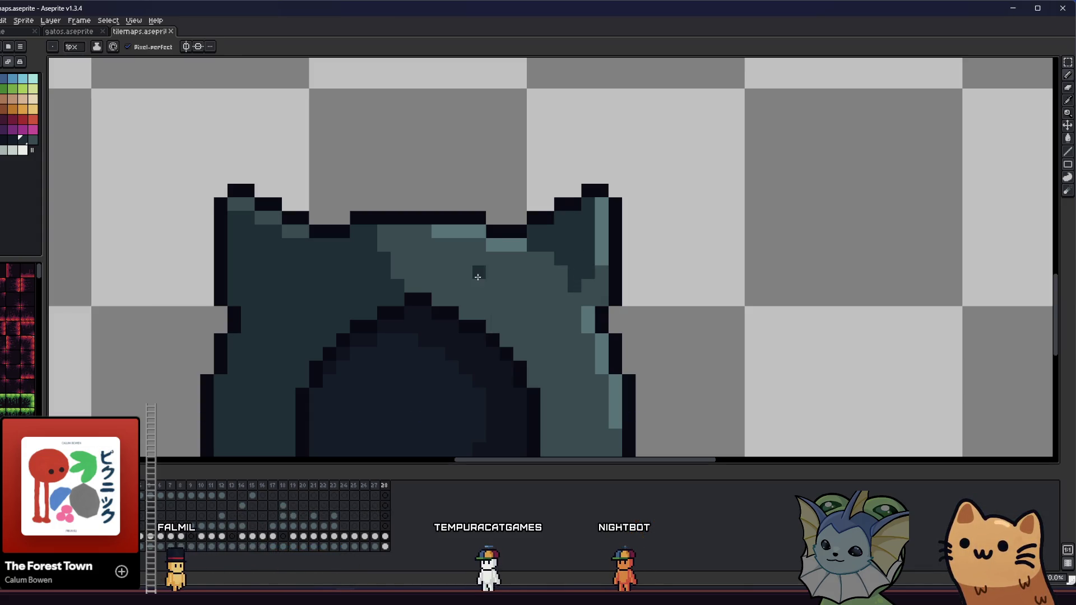
- Reframe the view on the cat and floor with the Eyedropper ready
scroll(377, 283, down, 4)
key(i)
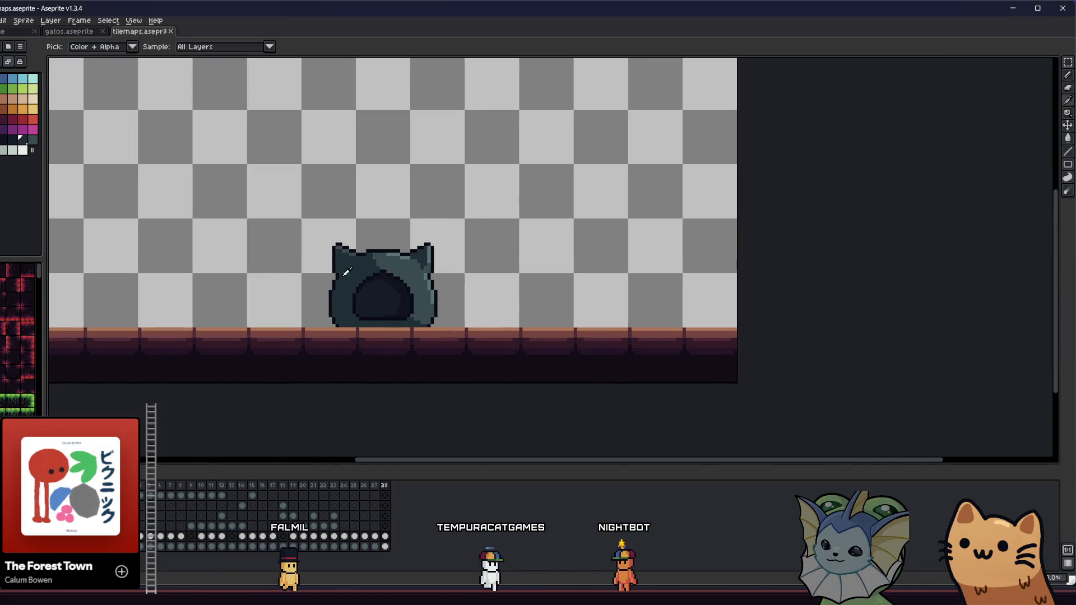
scroll(387, 264, up, 3)
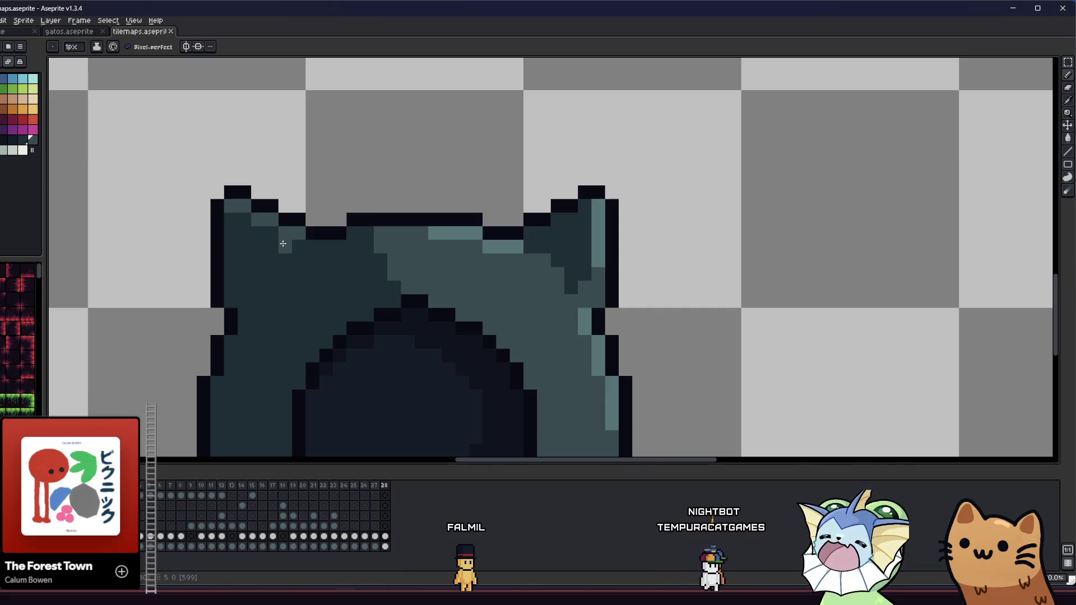
scroll(263, 263, down, 6)
mouse_move(172, 302)
mouse_down()
mouse_move(159, 338)
mouse_move(240, 341)
mouse_up()
scroll(304, 339, up, 2)
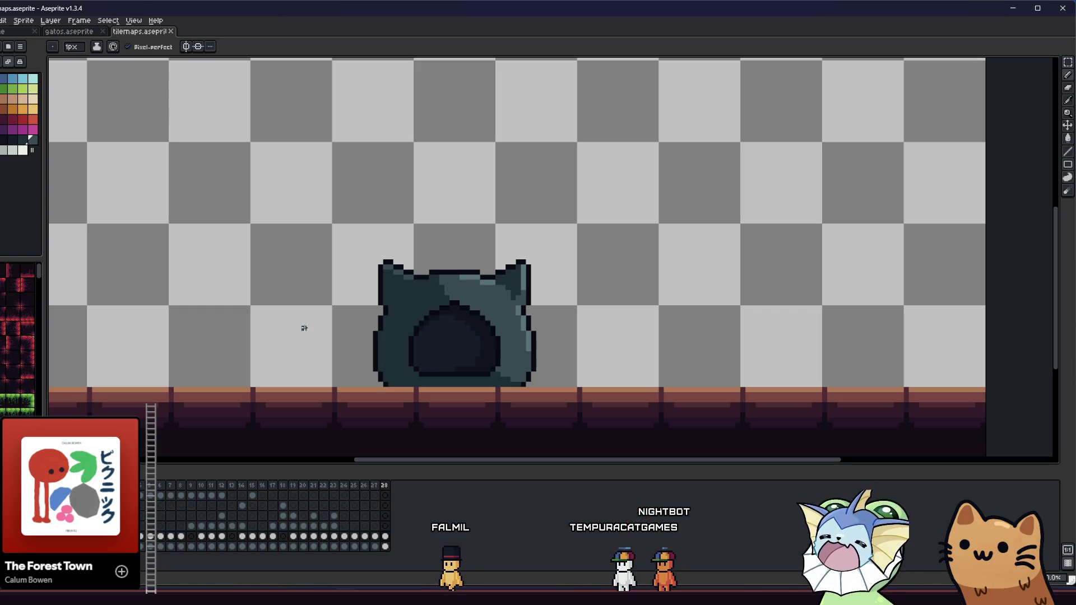
- Work over the top of the cat tree, alternating Eyedropper and Pencil on individual pixels
scroll(403, 313, up, 5)
key(i)
key(b)
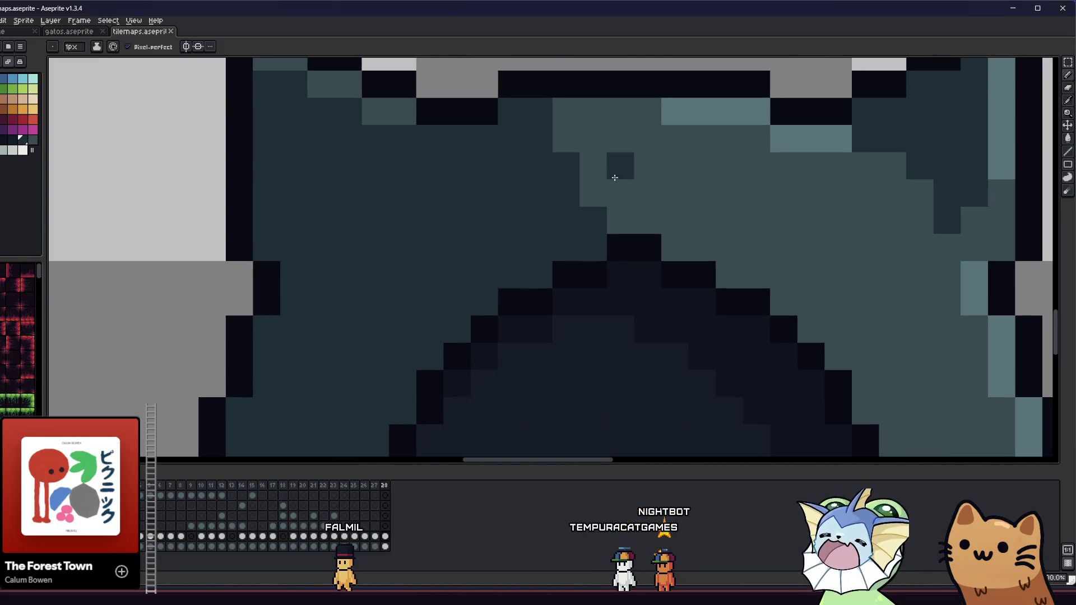
scroll(642, 196, up, 2)
scroll(607, 224, down, 6)
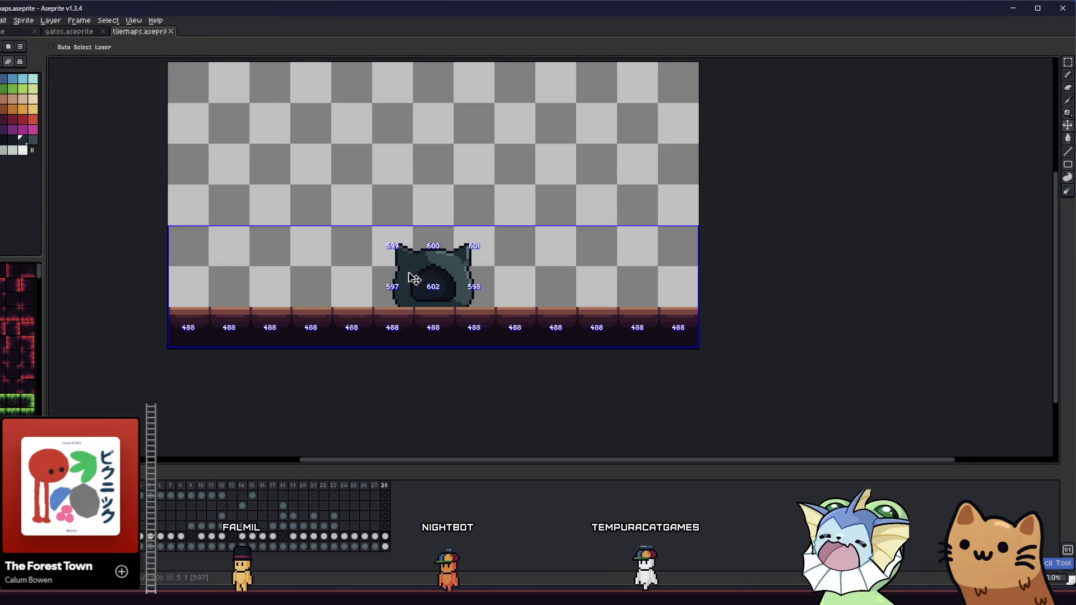
scroll(413, 276, up, 2)
mouse_move(413, 276)
mouse_down()
mouse_move(265, 303)
mouse_move(391, 285)
mouse_move(409, 265)
mouse_up()
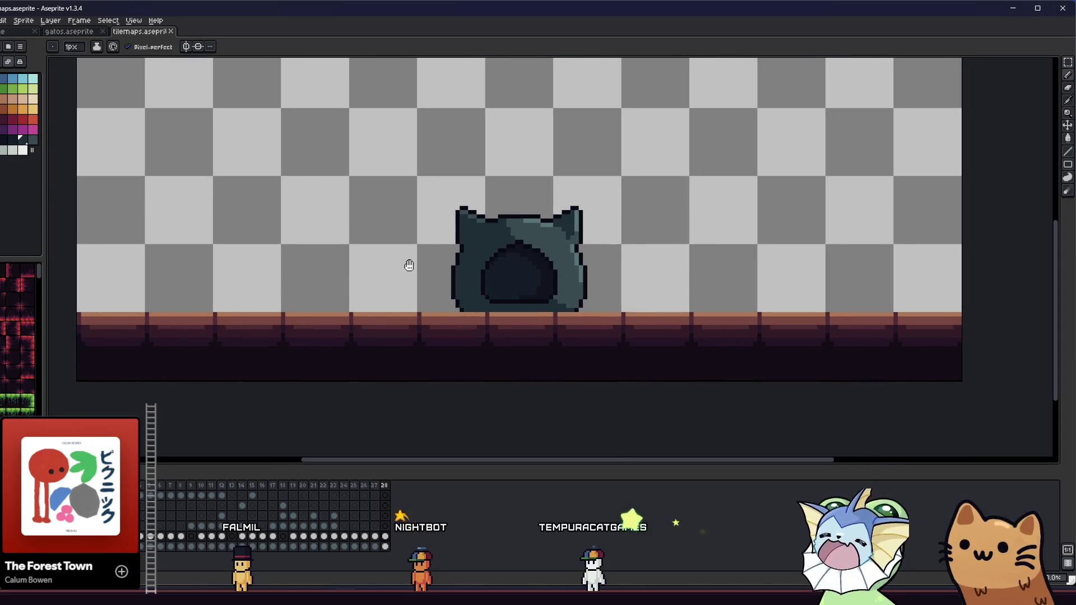
drag(410, 265, 369, 250)
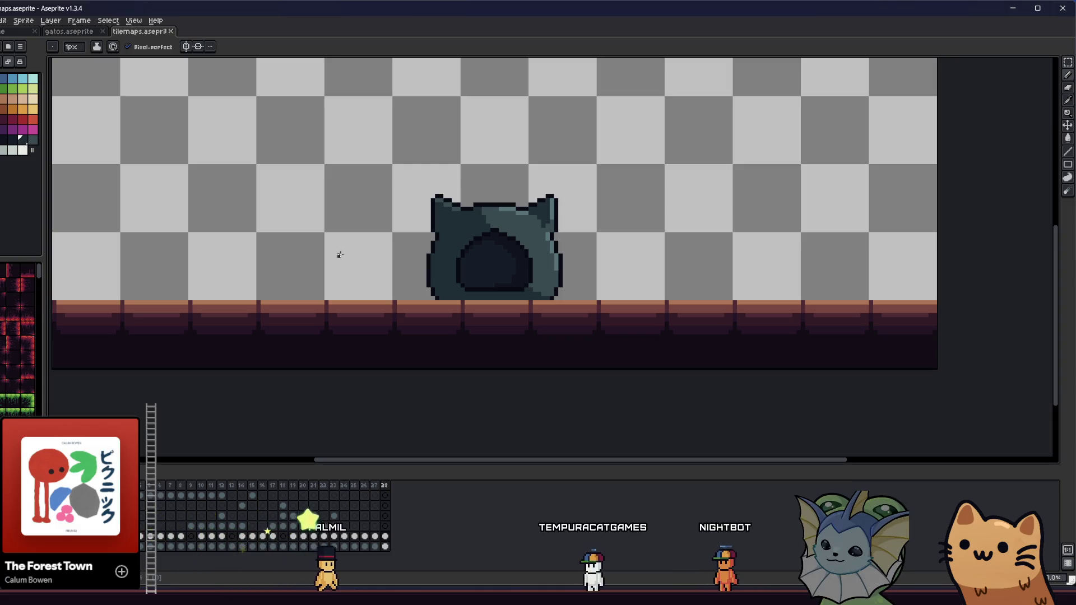
scroll(438, 245, down, 1)
scroll(519, 199, up, 3)
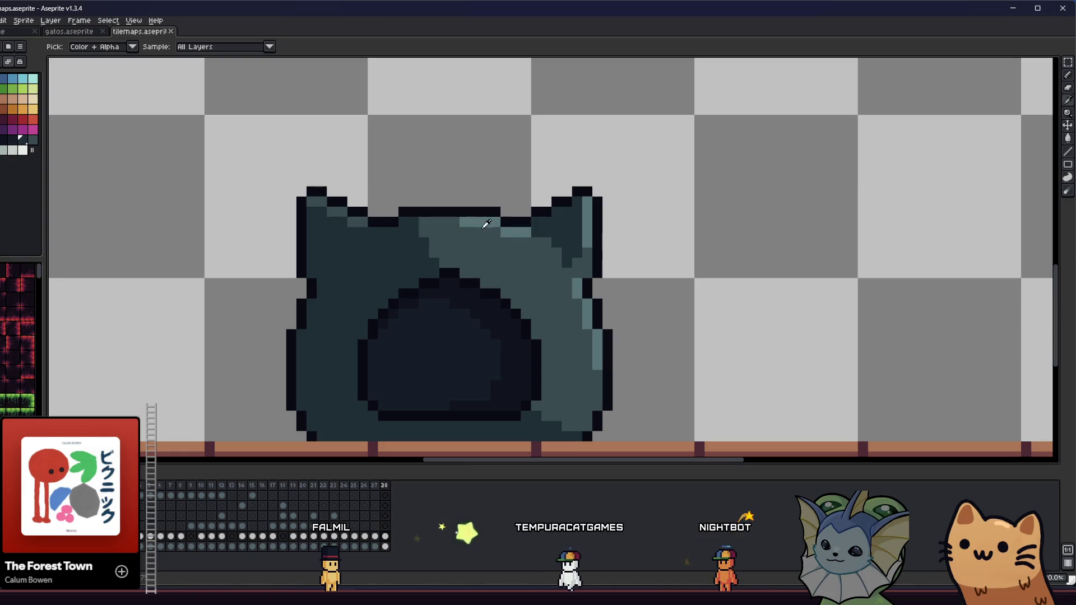
drag(461, 235, 427, 221)
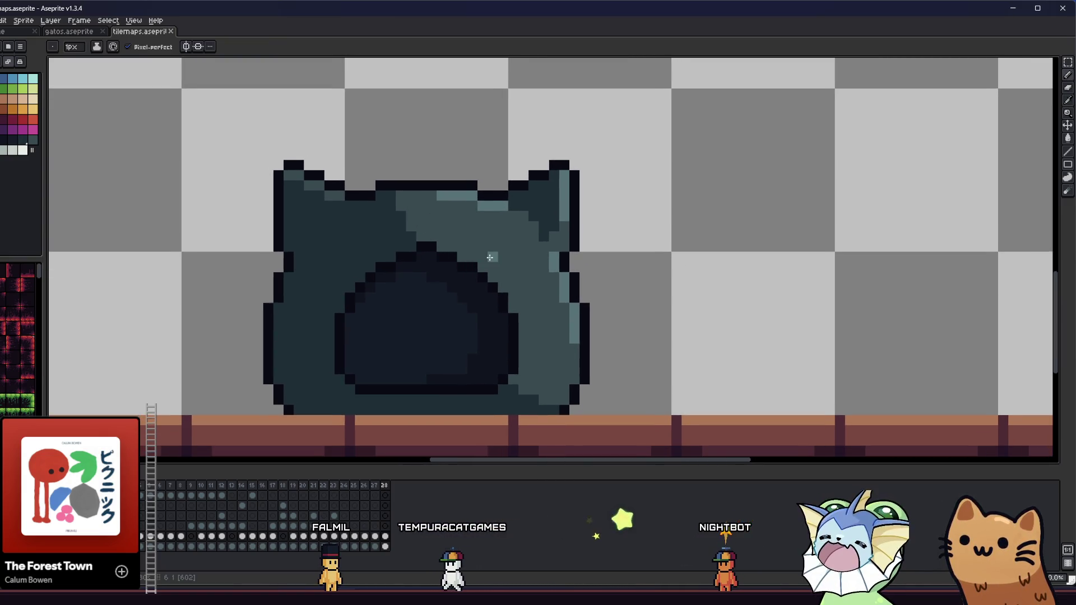
scroll(488, 255, down, 6)
scroll(440, 257, up, 2)
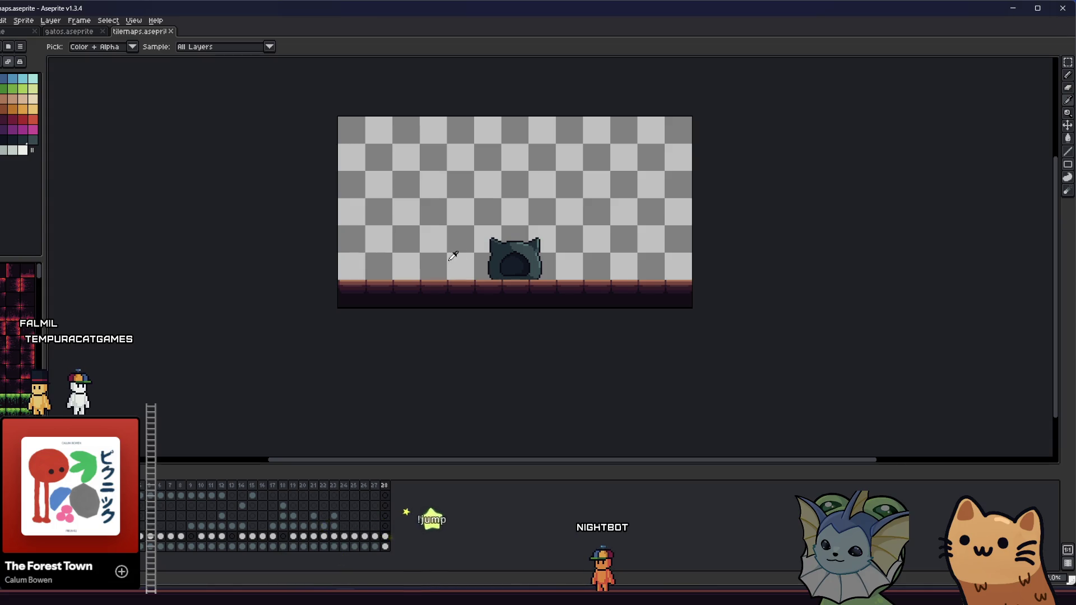
- Box-select the cat bed sprite and open Export As for that selection
scroll(453, 256, up, 2)
drag(453, 218, 600, 319)
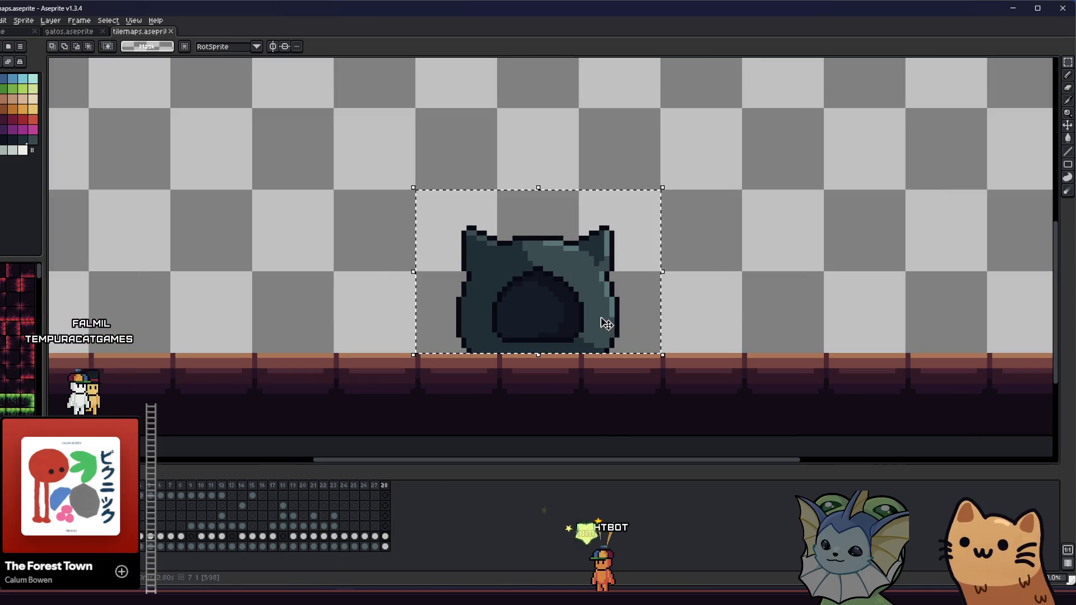
mouse_move(276, 276)
mouse_down()
mouse_move(313, 267)
mouse_move(402, 298)
mouse_move(303, 297)
mouse_move(297, 311)
mouse_up()
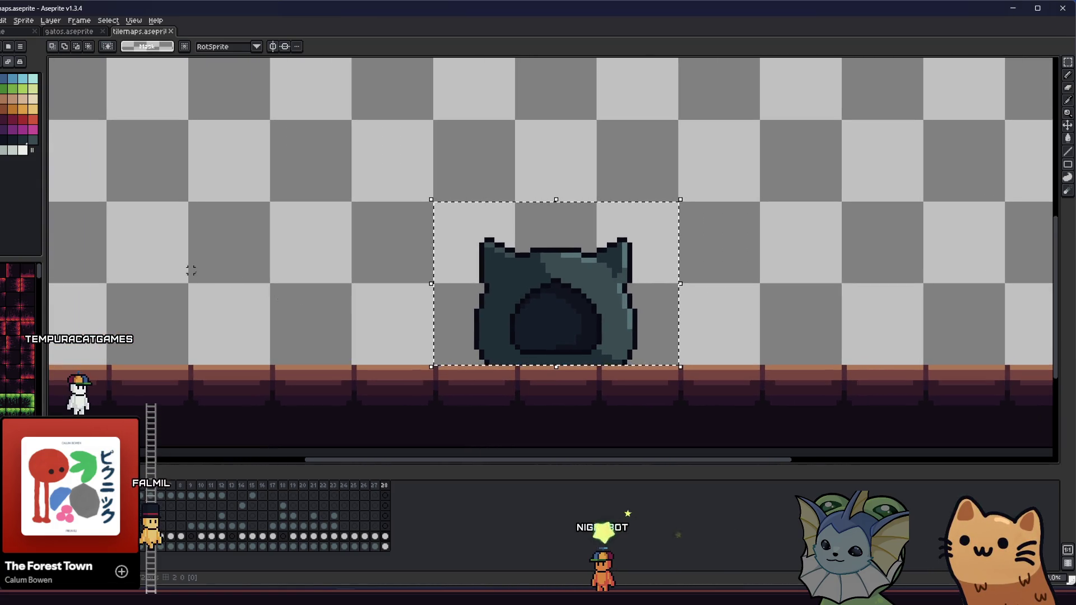
drag(191, 271, 97, 253)
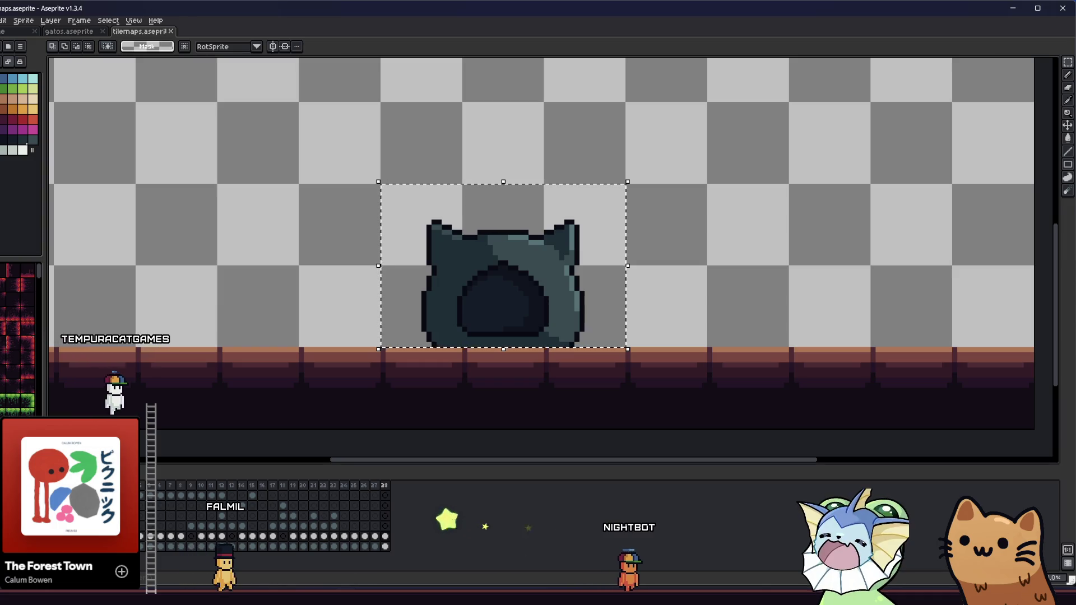
key(alt+f)
click(90, 102)
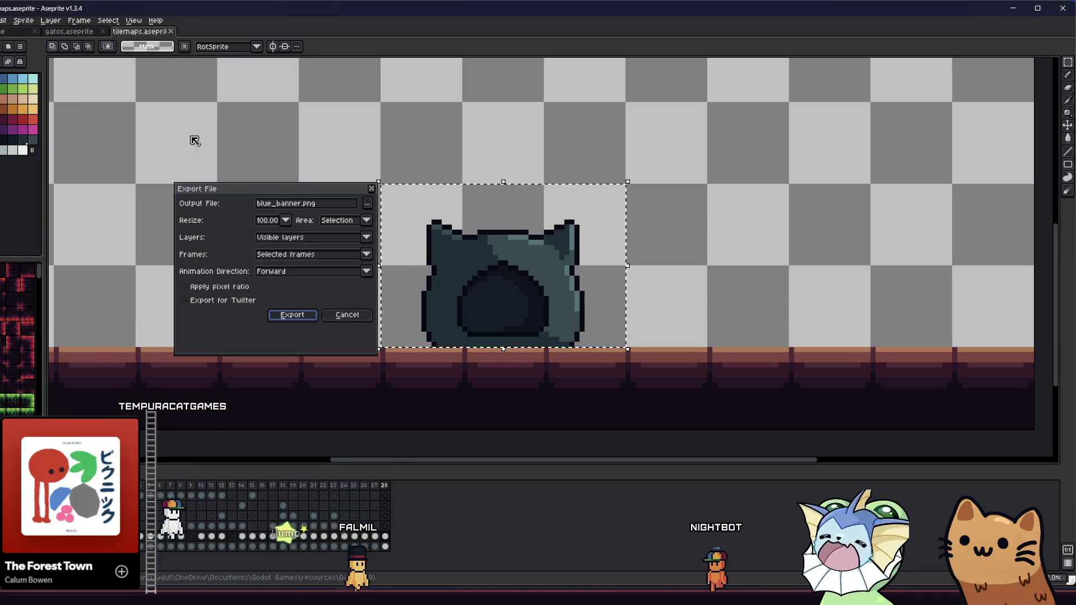
- Export the selection as cat_bed.png and open the Dantes 9 Playtest project in Godot
double_click(289, 203)
key(BackSpace)
key(BackSpace)
key(BackSpace)
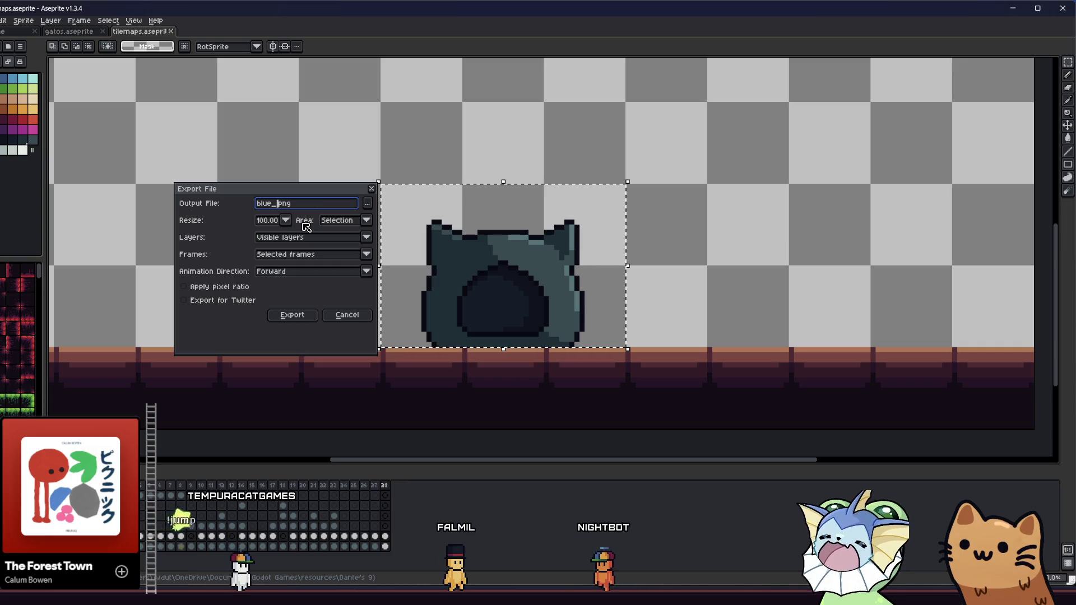
text(cat_)
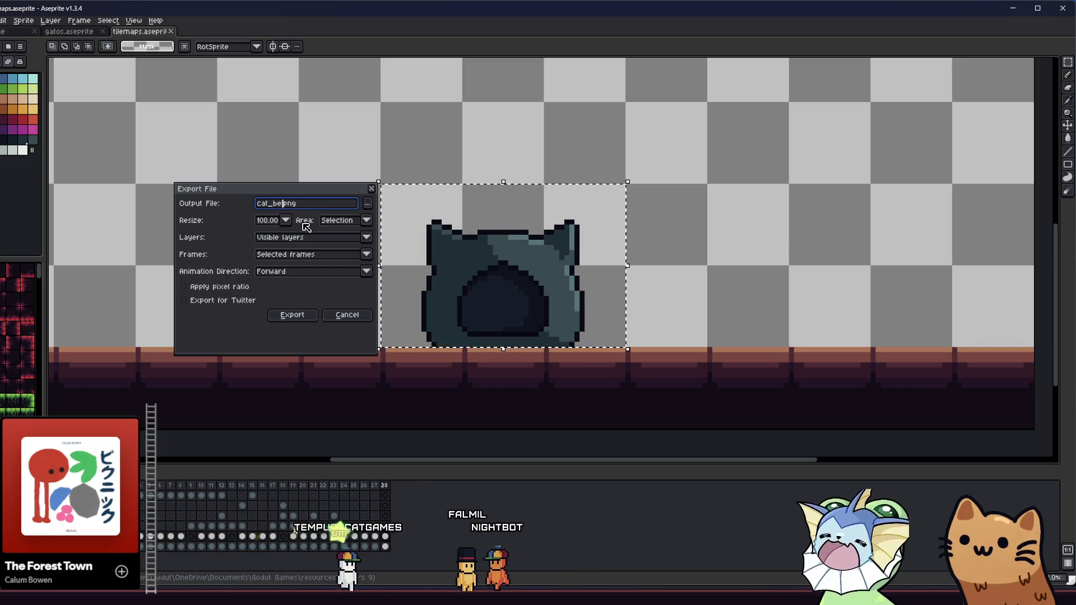
key(Return)
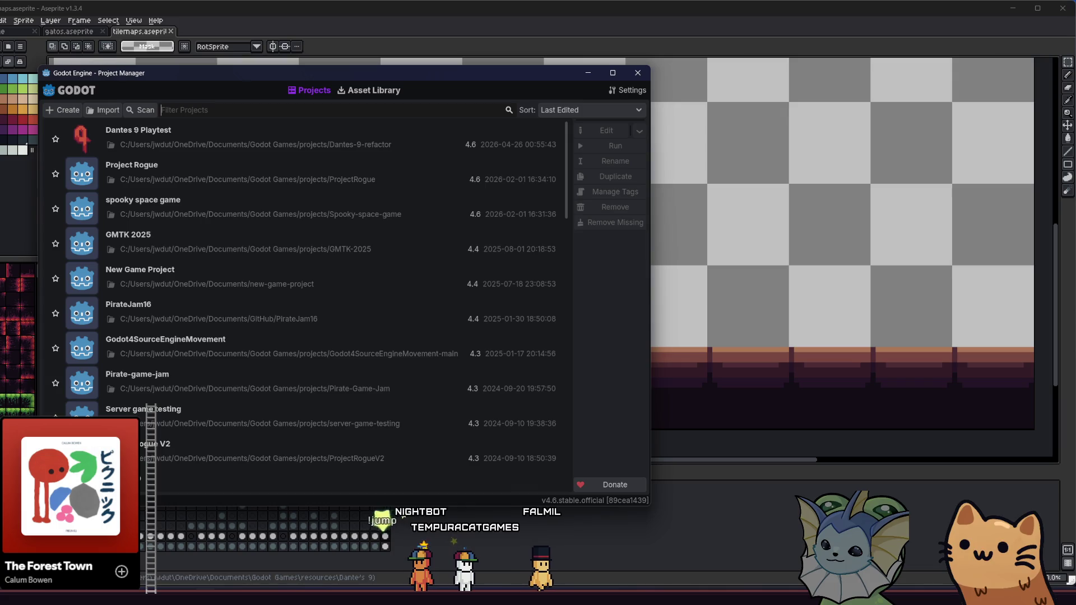
double_click(260, 146)
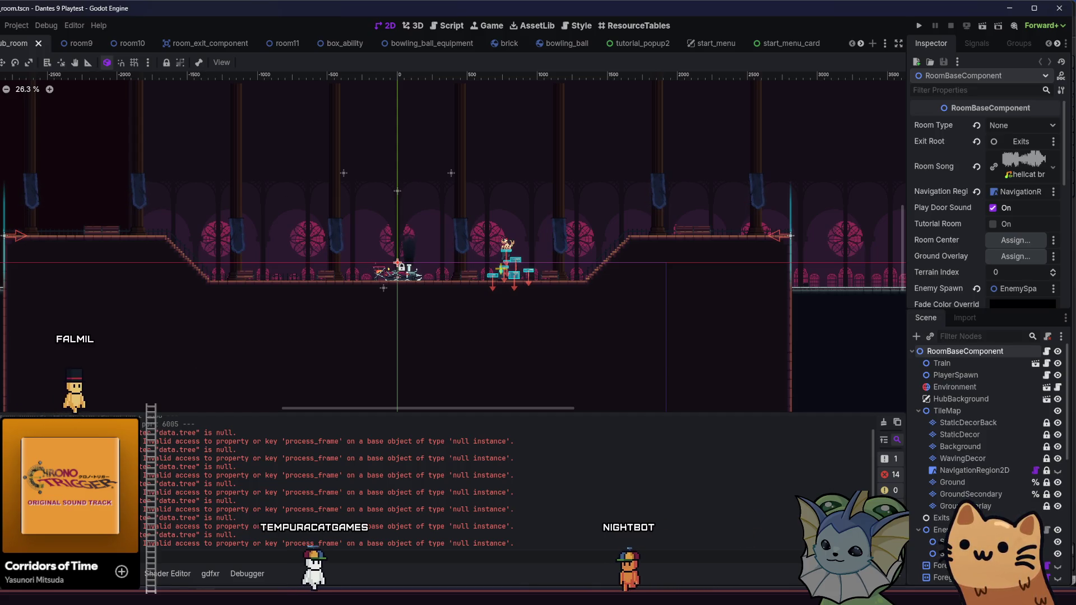
- Add cat_bed.png to the hub room as a CatBed sprite with scale 4
key(alt+f)
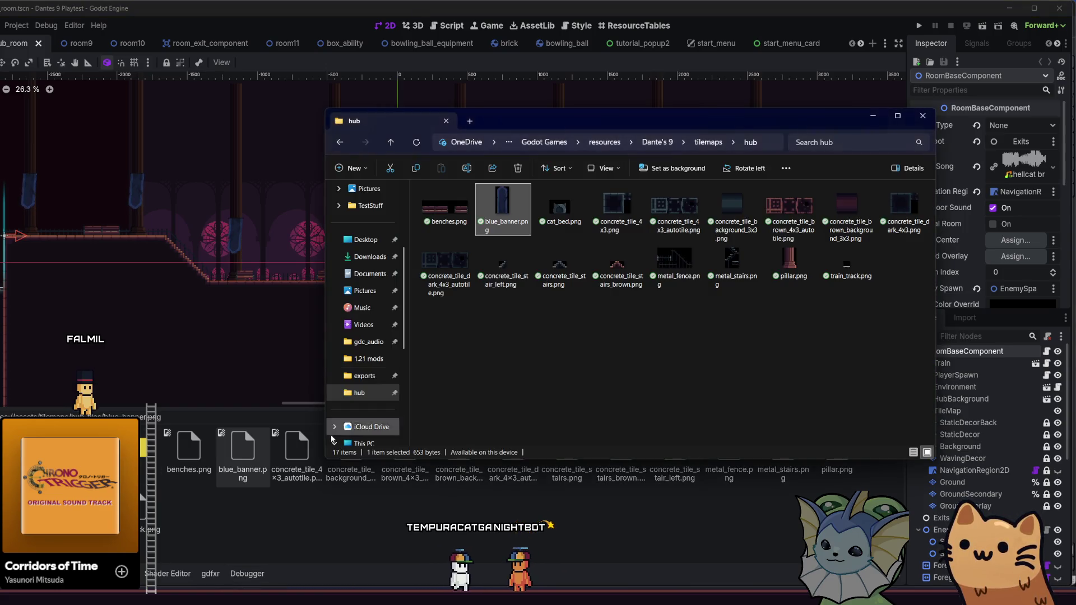
key(Right)
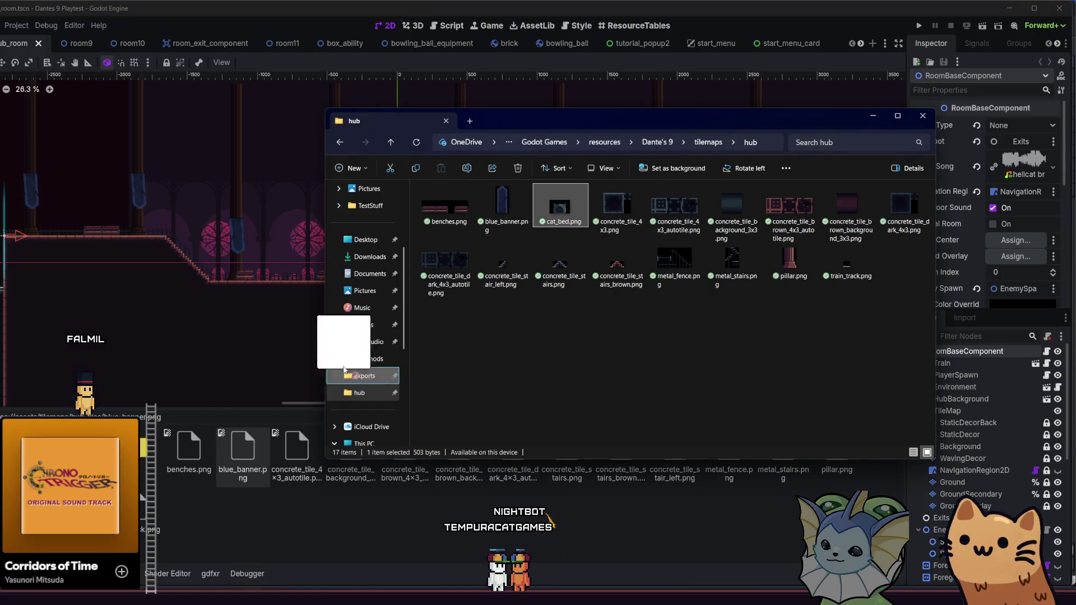
click(277, 539)
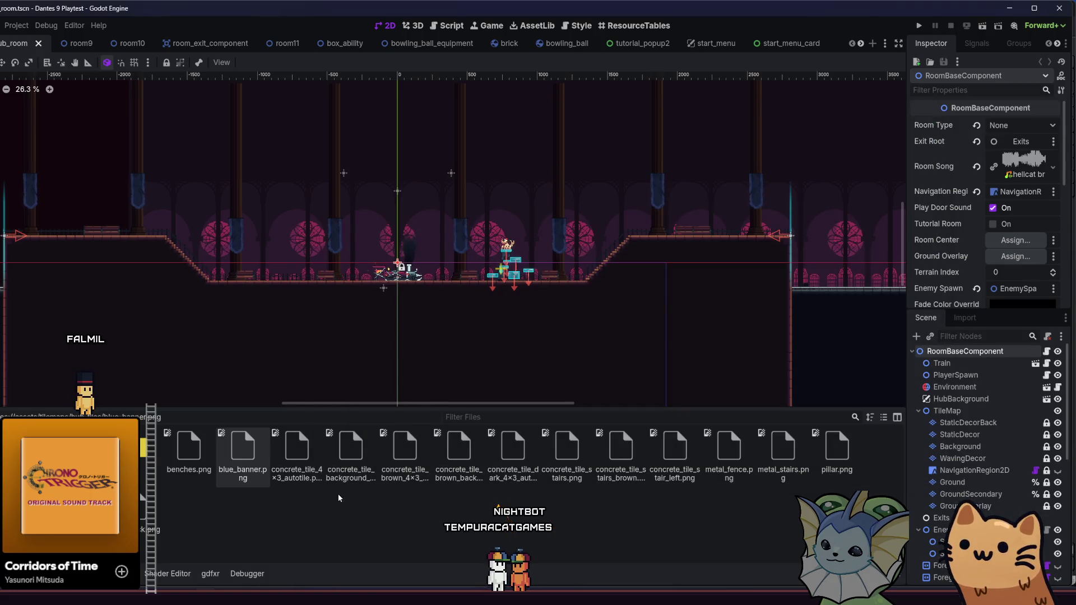
drag(296, 448, 286, 278)
scroll(285, 278, up, 4)
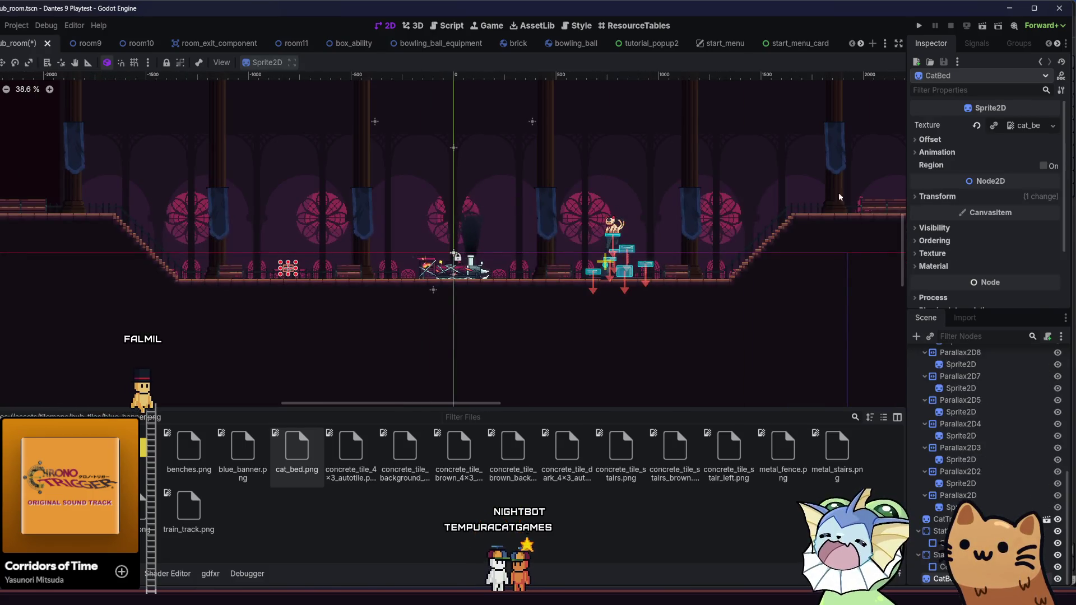
click(937, 197)
click(1006, 258)
text(4)
key(Return)
- Place the cat bed on the floor beside the left bench, nudging it pixel by pixel
scroll(291, 283, up, 10)
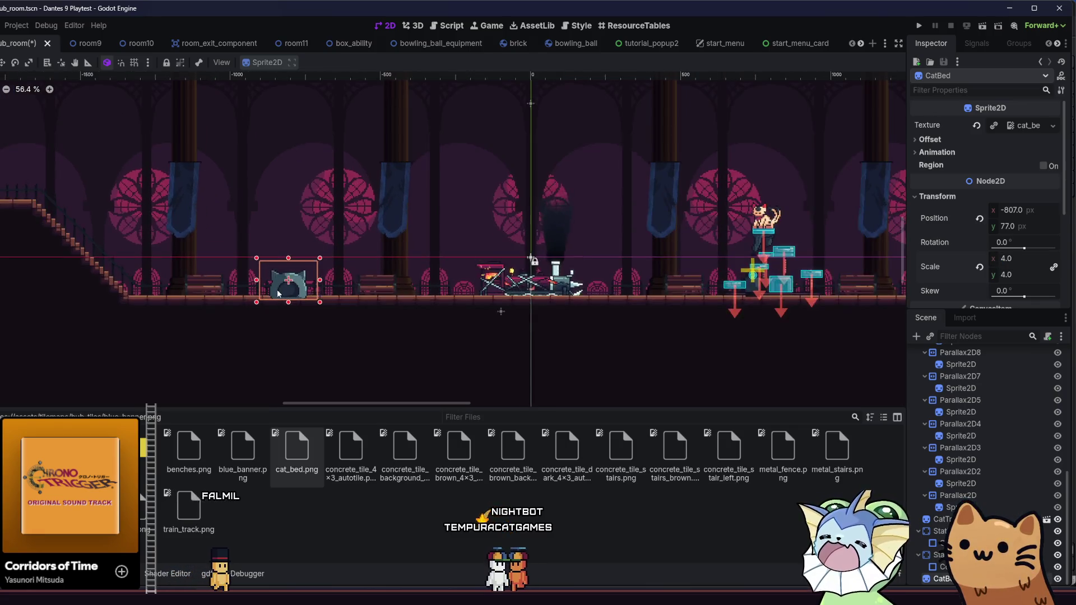
scroll(290, 286, up, 6)
drag(291, 286, 314, 281)
scroll(317, 279, up, 7)
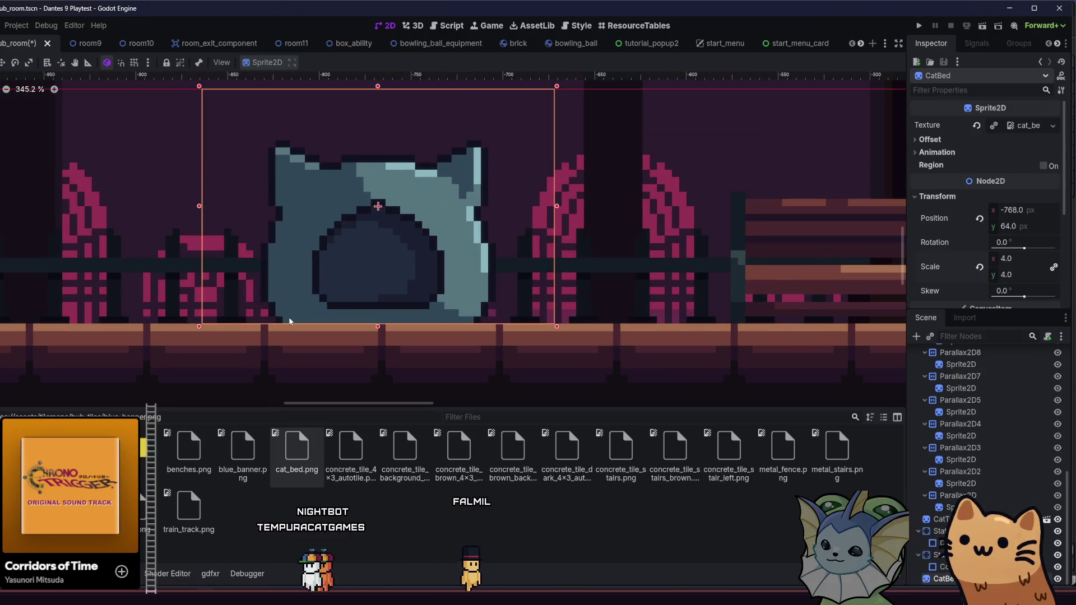
key(Right)
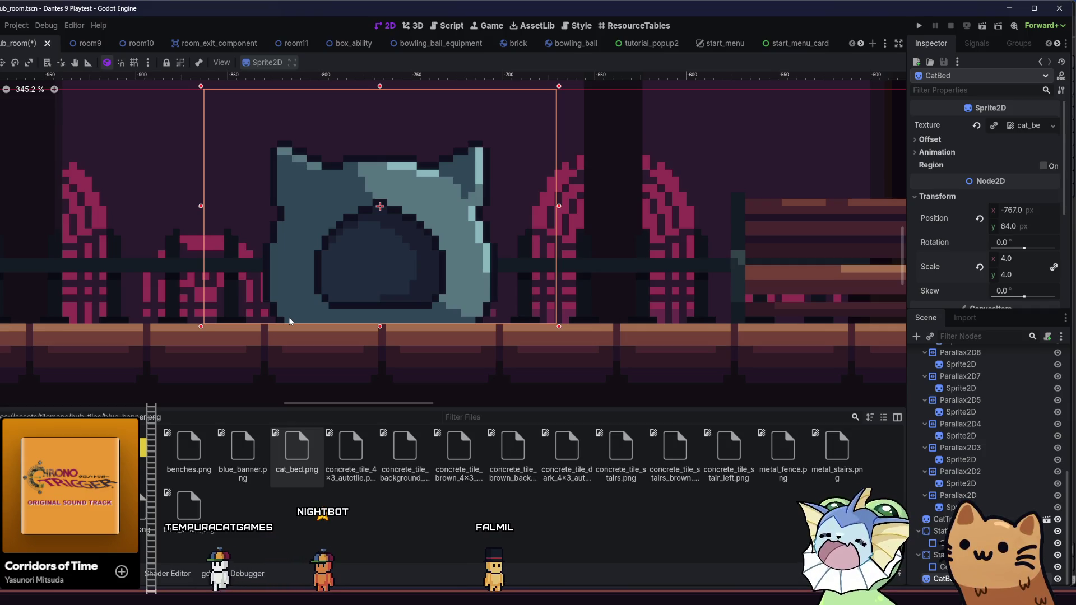
key(Right)
key(Right)
key(Left)
key(Left)
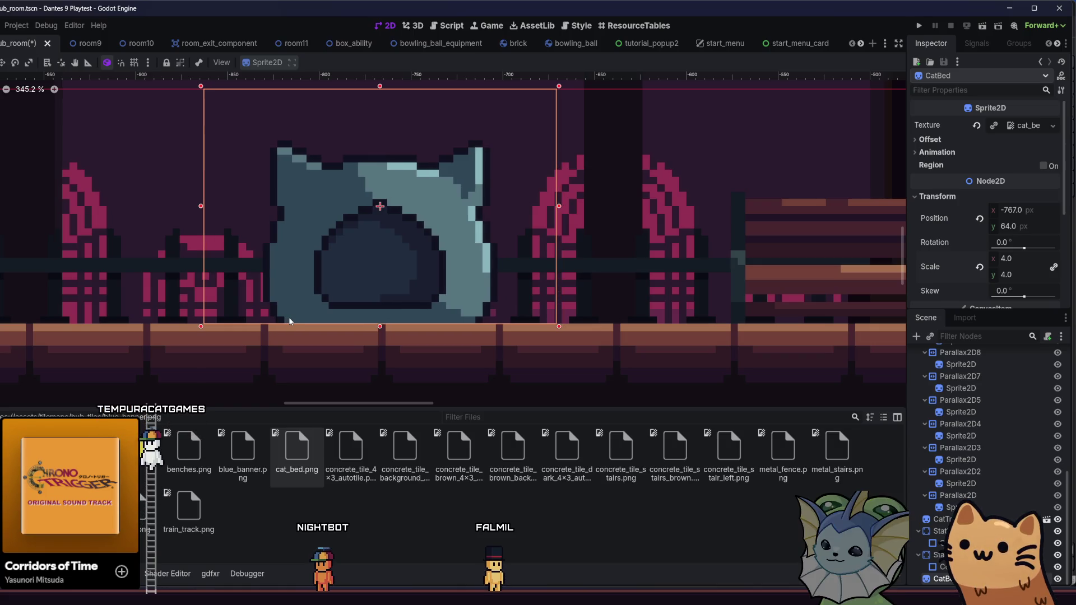
key(Right)
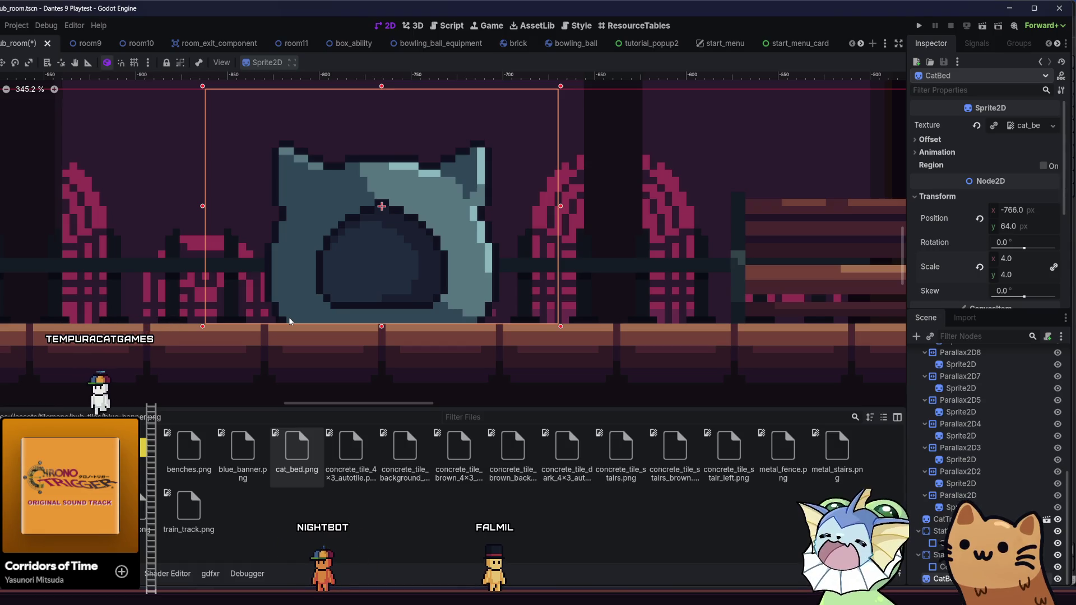
key(Left)
key(Left)
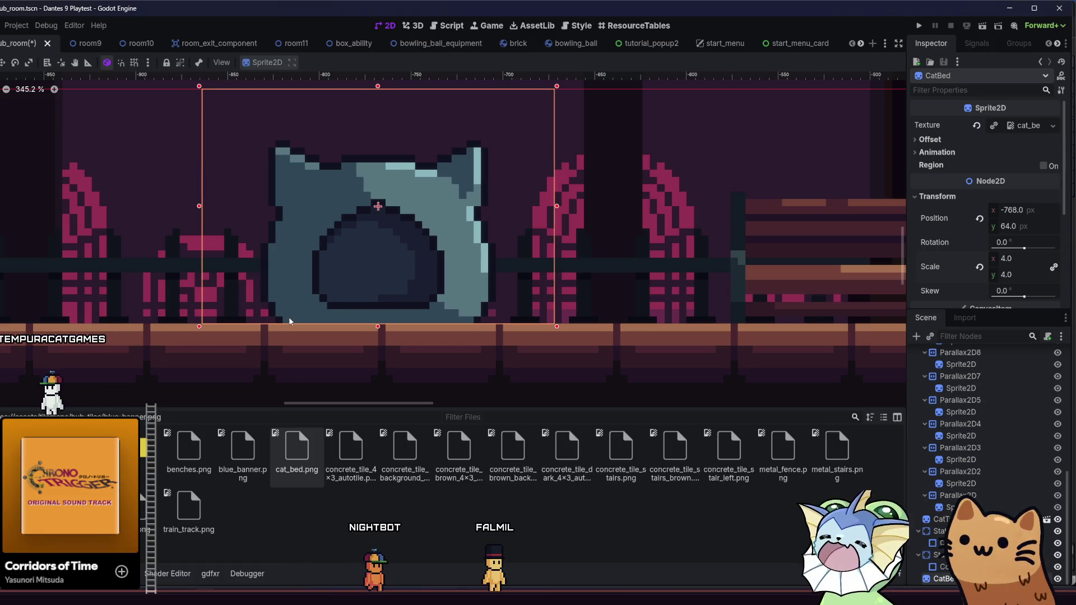
- Deselect the cat bed, save the hub room scene, and run the project
click(120, 165)
scroll(129, 213, down, 4)
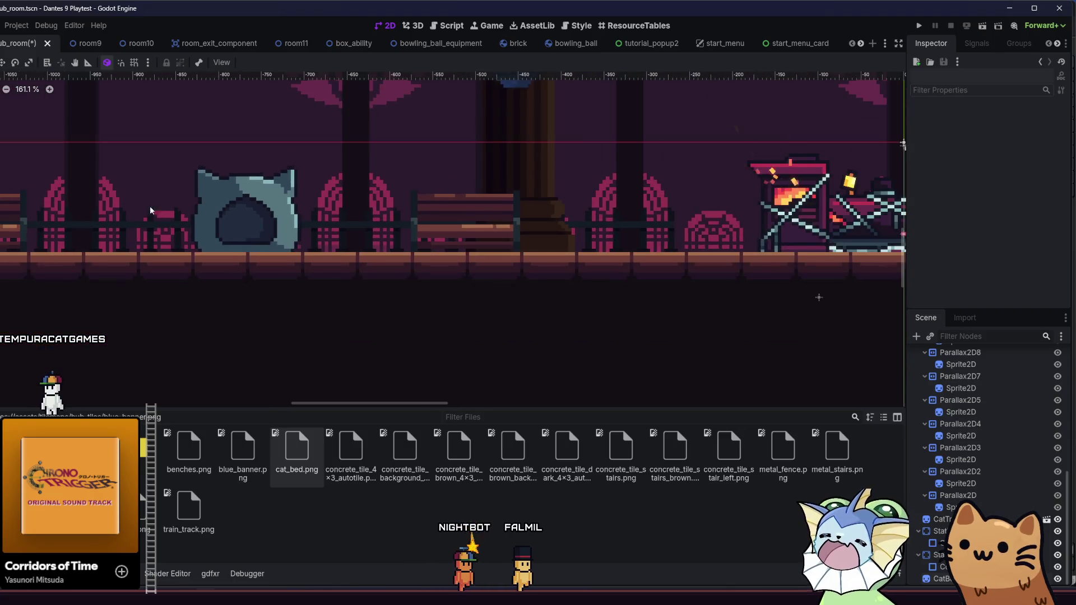
key(ctrl+s)
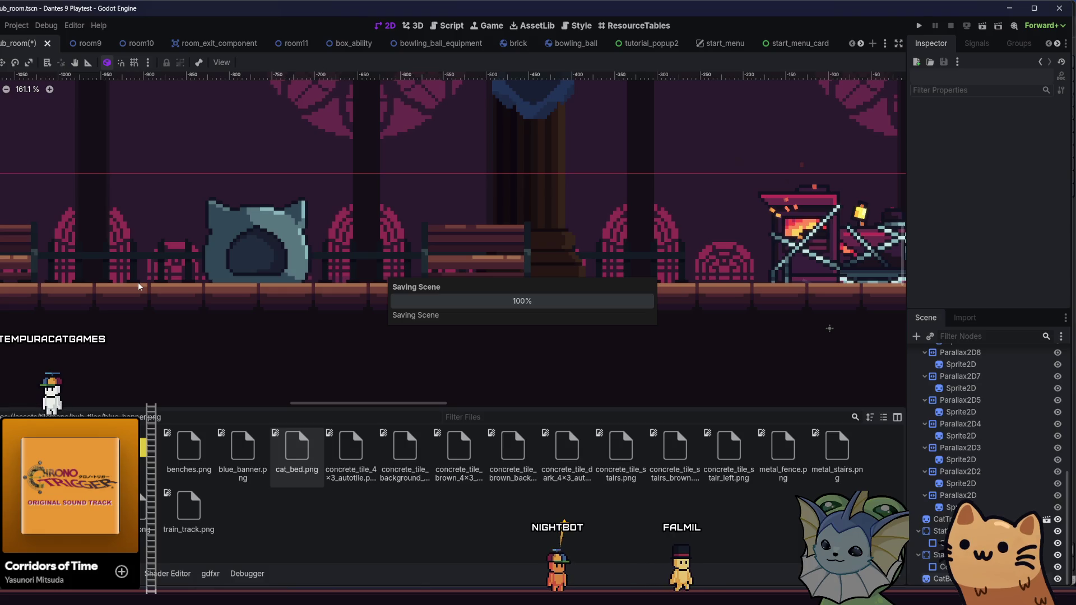
scroll(323, 237, down, 1)
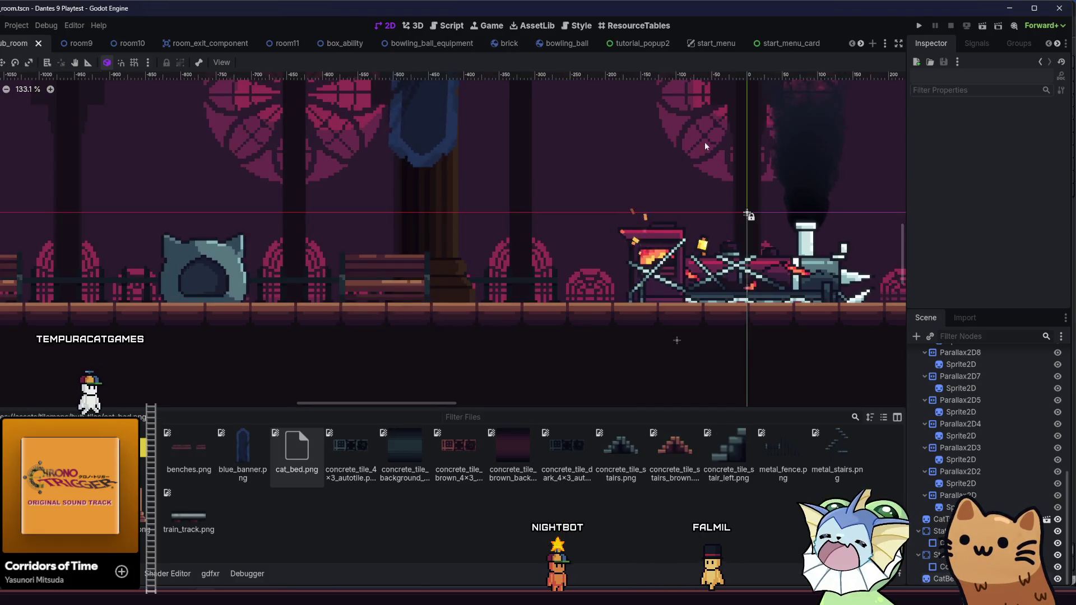
click(918, 26)
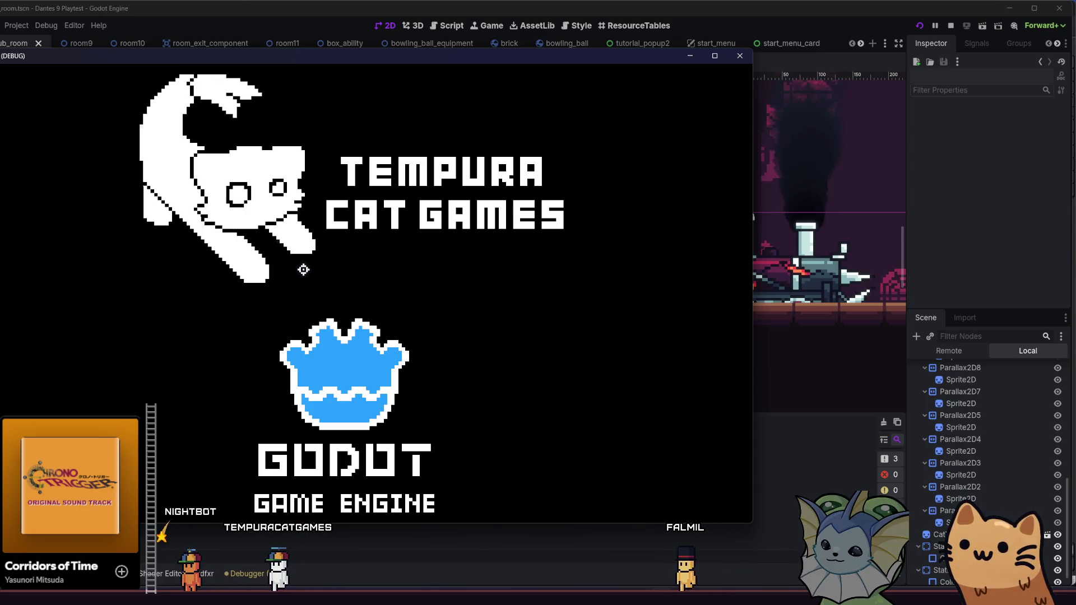
- Maximize the game, start a run, walk between the cat bed and train, then close it
key(super+Up)
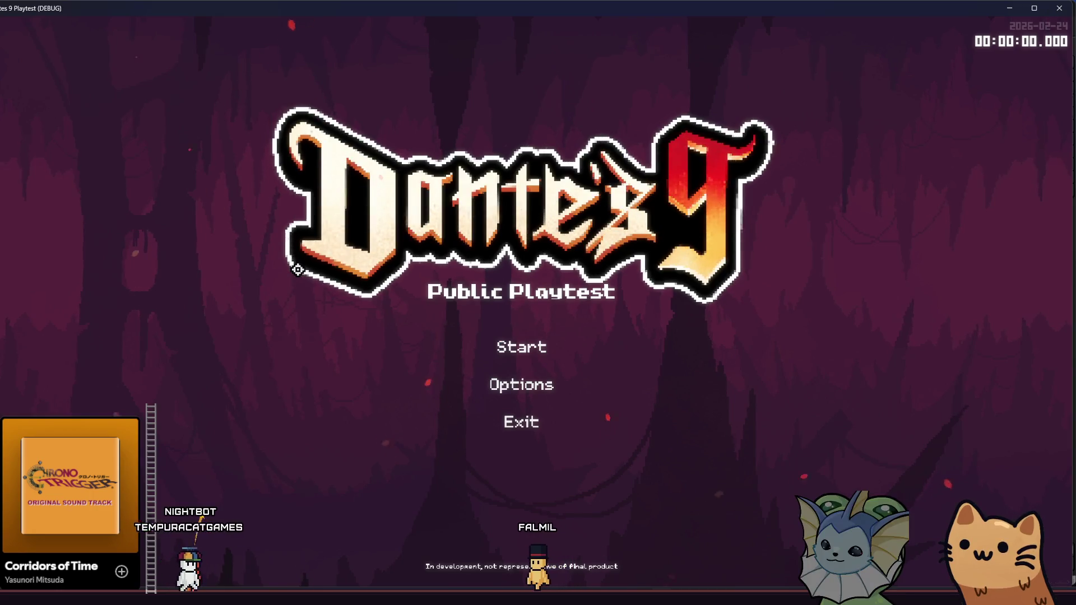
click(508, 355)
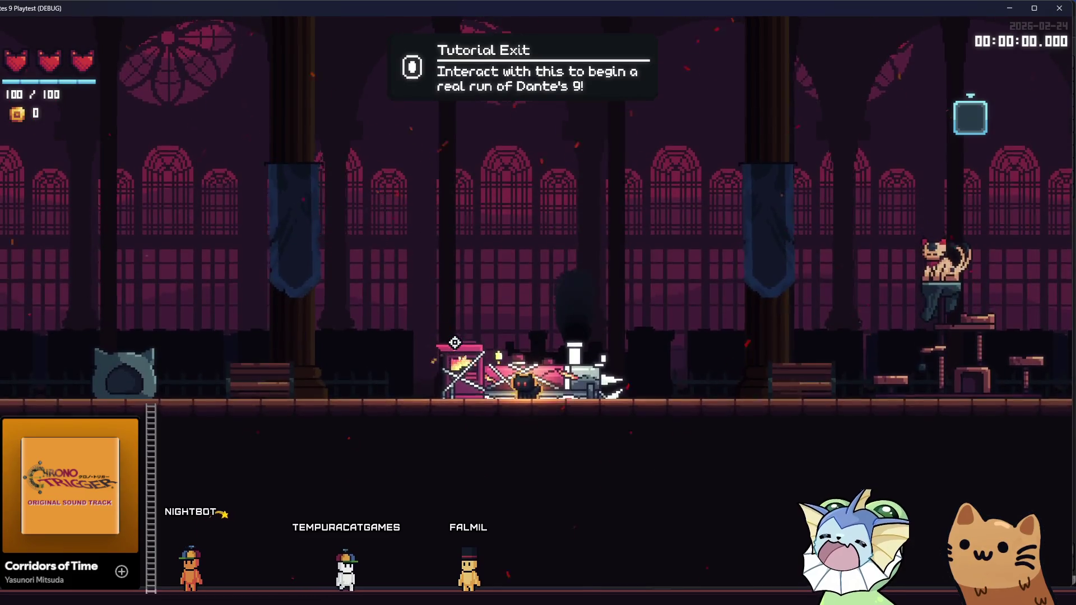
key(a)
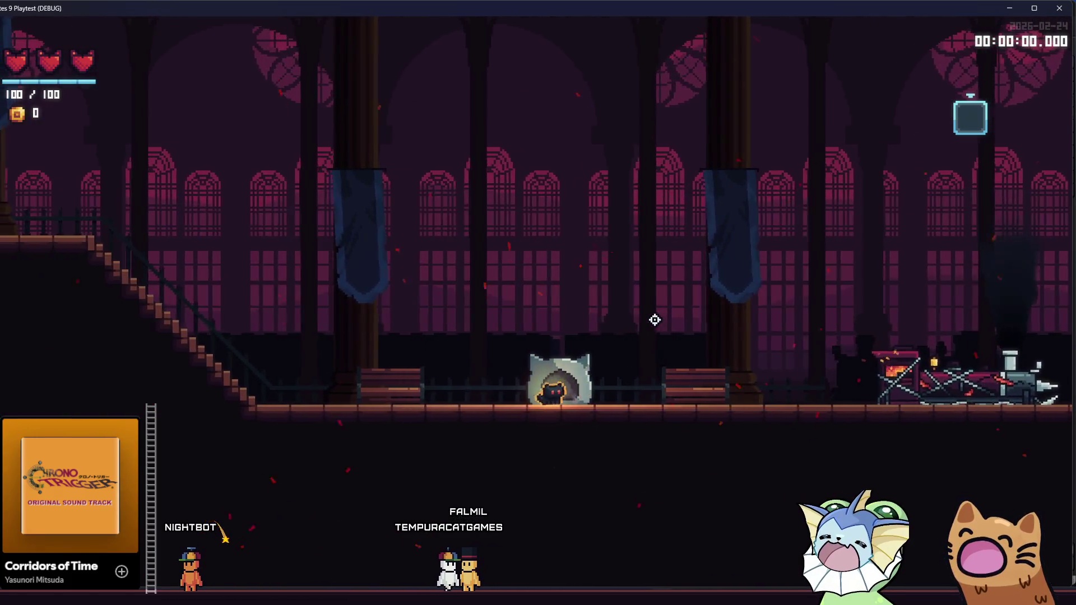
key(a)
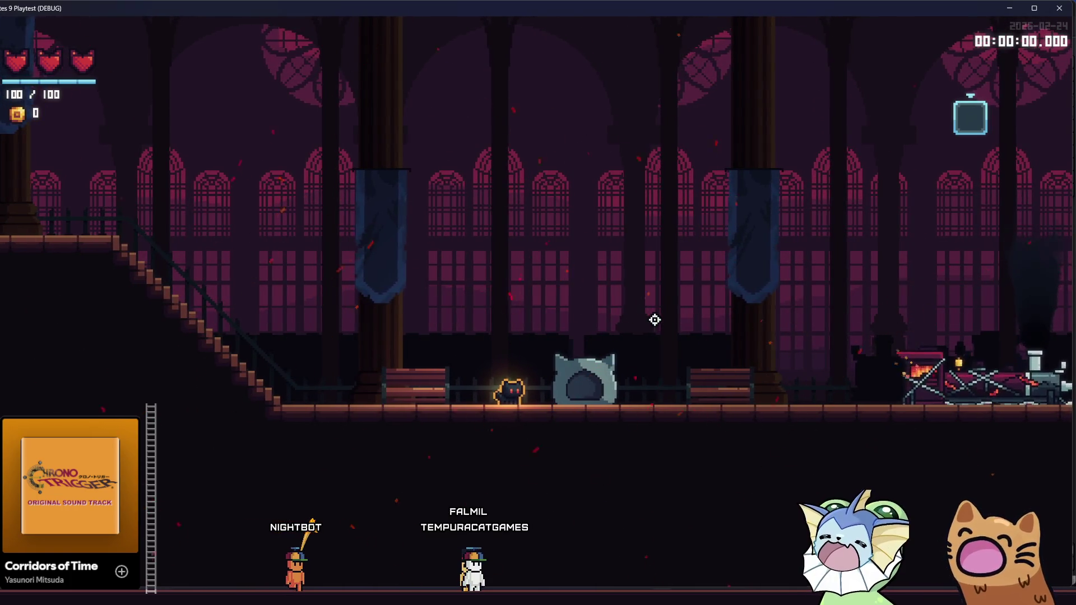
key(d)
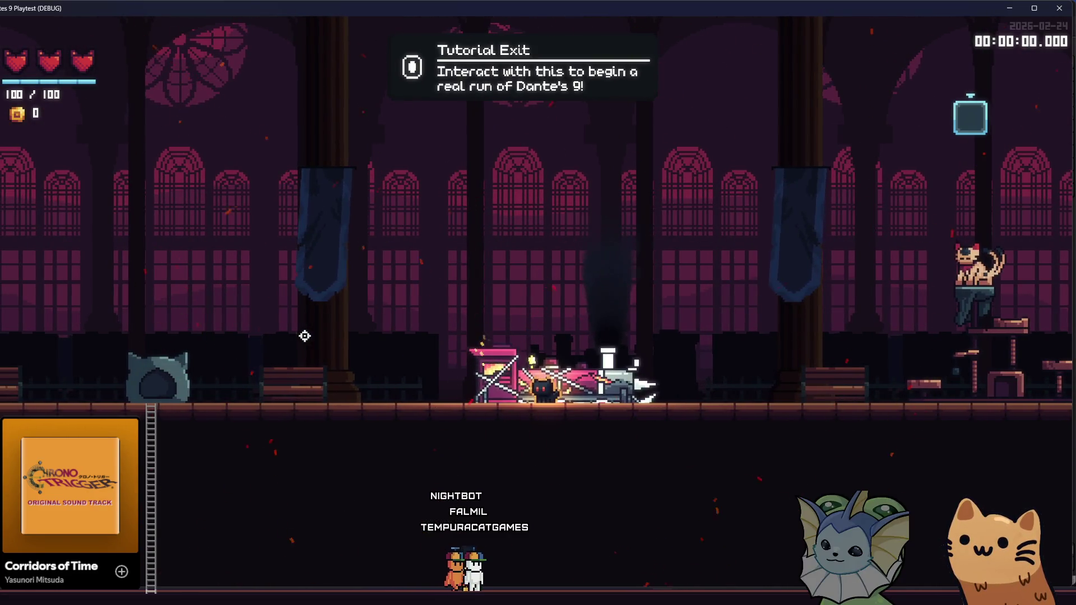
key(a)
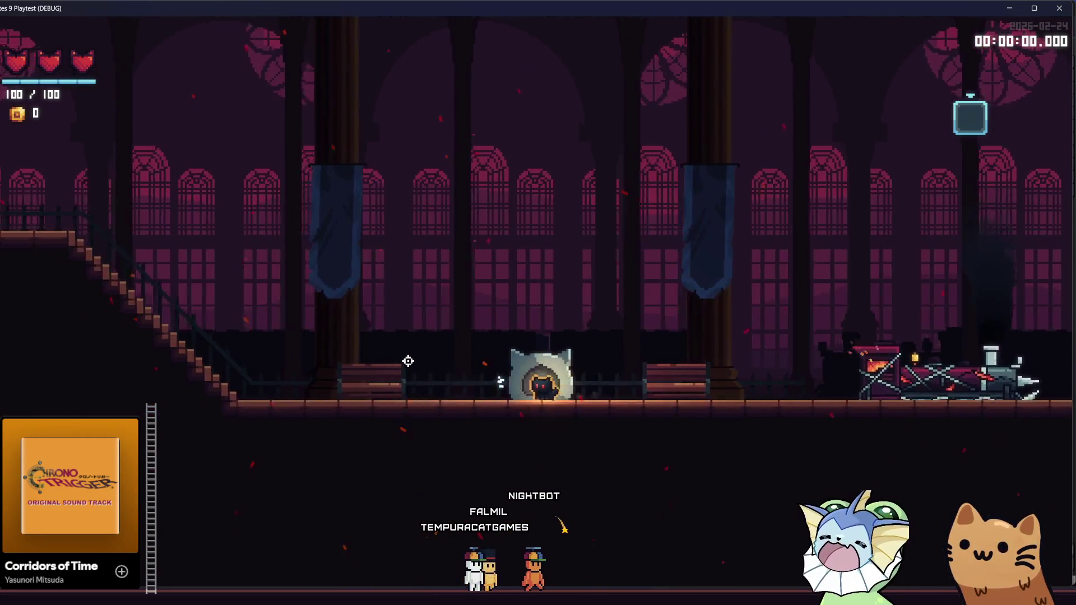
key(d)
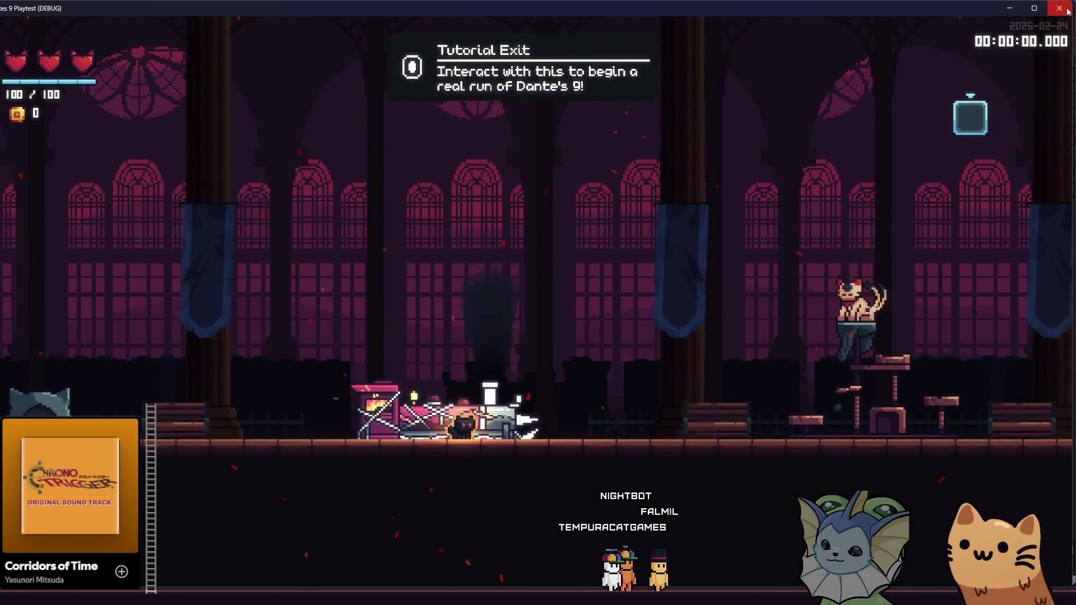
click(1059, 9)
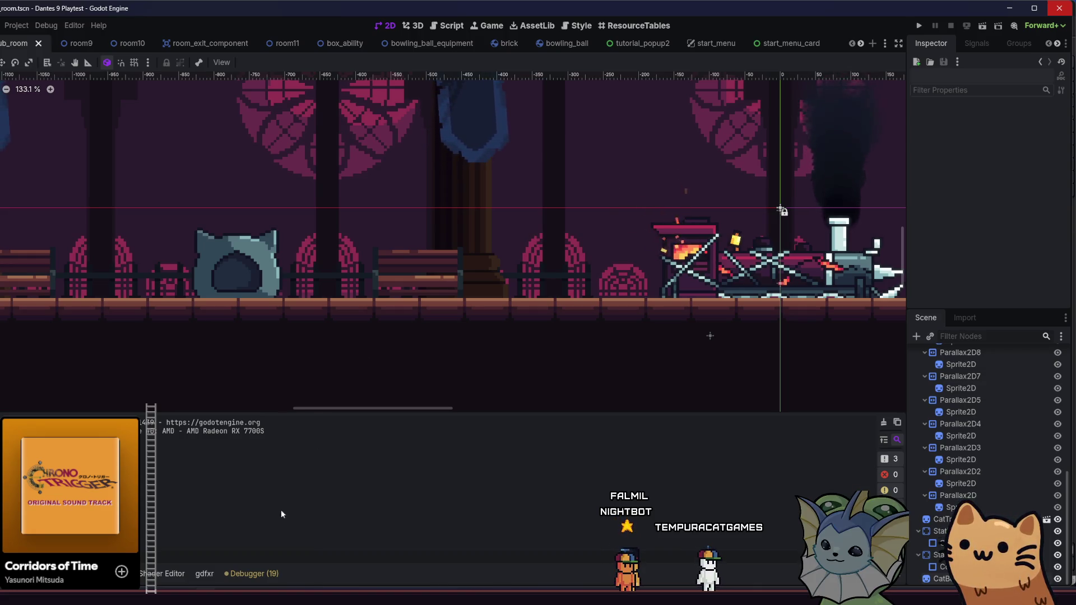
- Return to Aseprite's gatos.aseprite sheet and zoom in on the cat tree
key(alt+Tab)
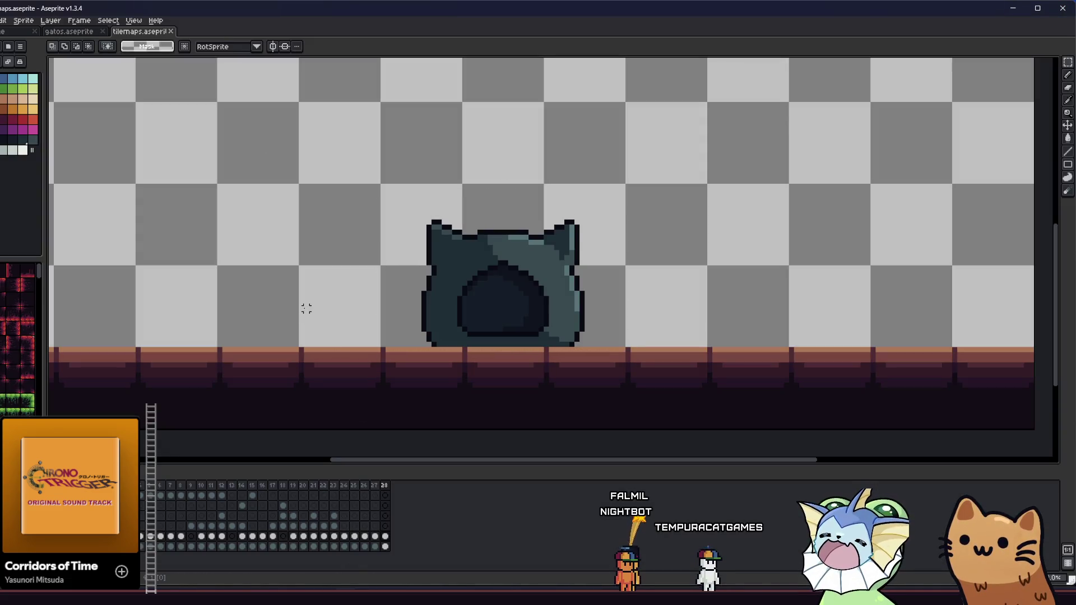
click(63, 33)
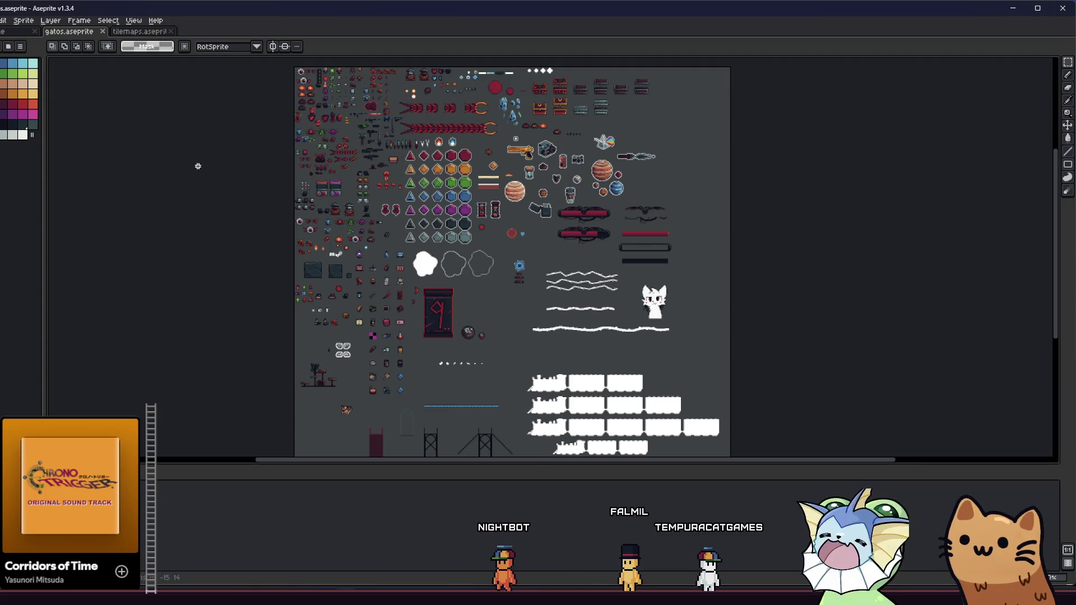
scroll(218, 364, up, 5)
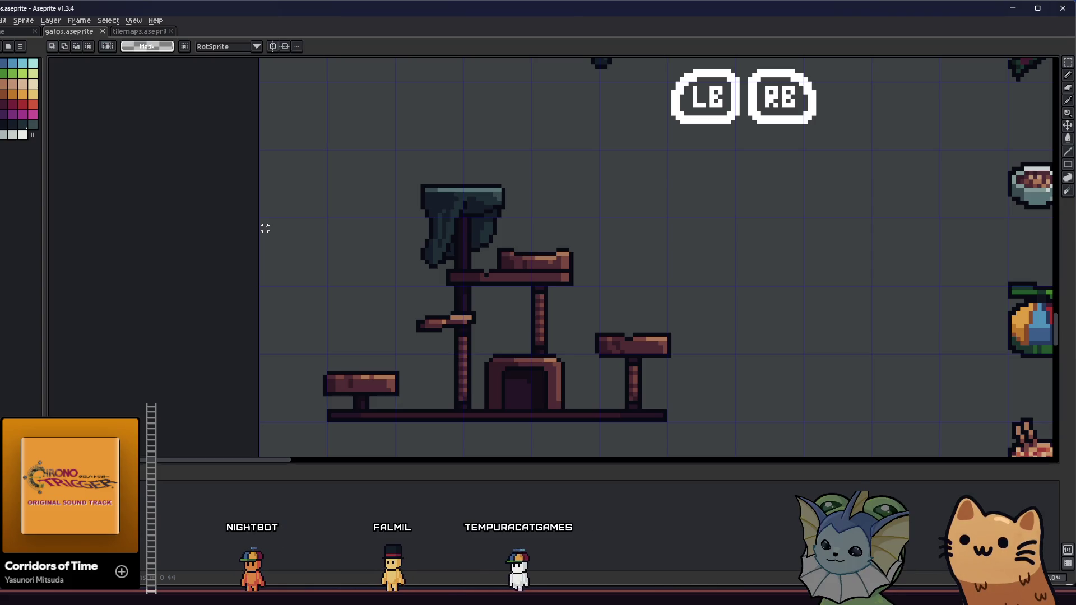
- Copy the cat tree's curtained top to the right of the tree, cancelling an accidental move
mouse_move(263, 159)
mouse_down()
mouse_move(666, 427)
mouse_move(694, 428)
mouse_up()
drag(588, 380, 629, 384)
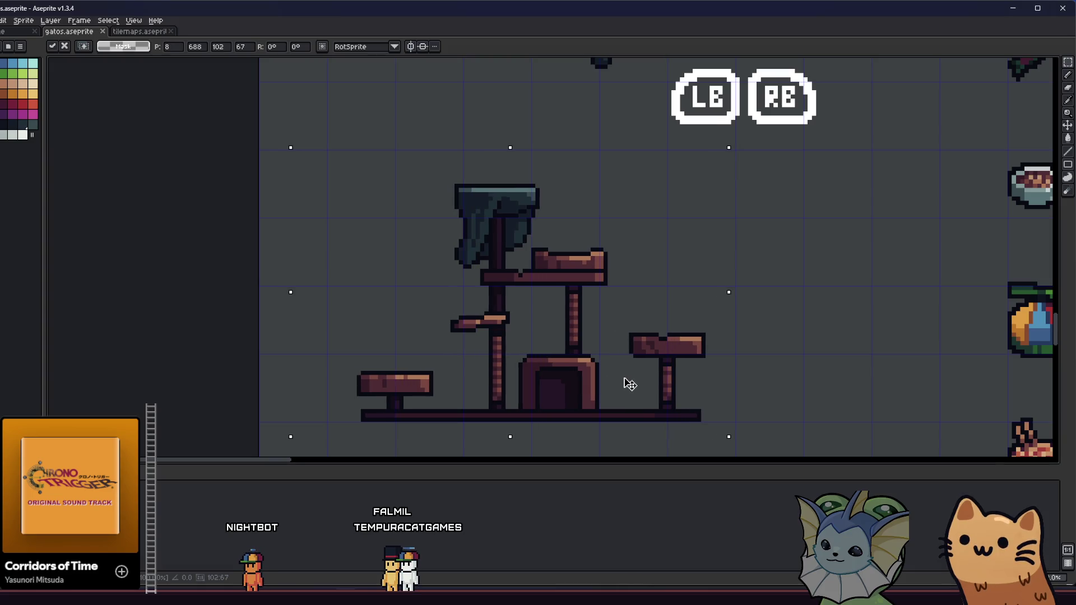
key(Escape)
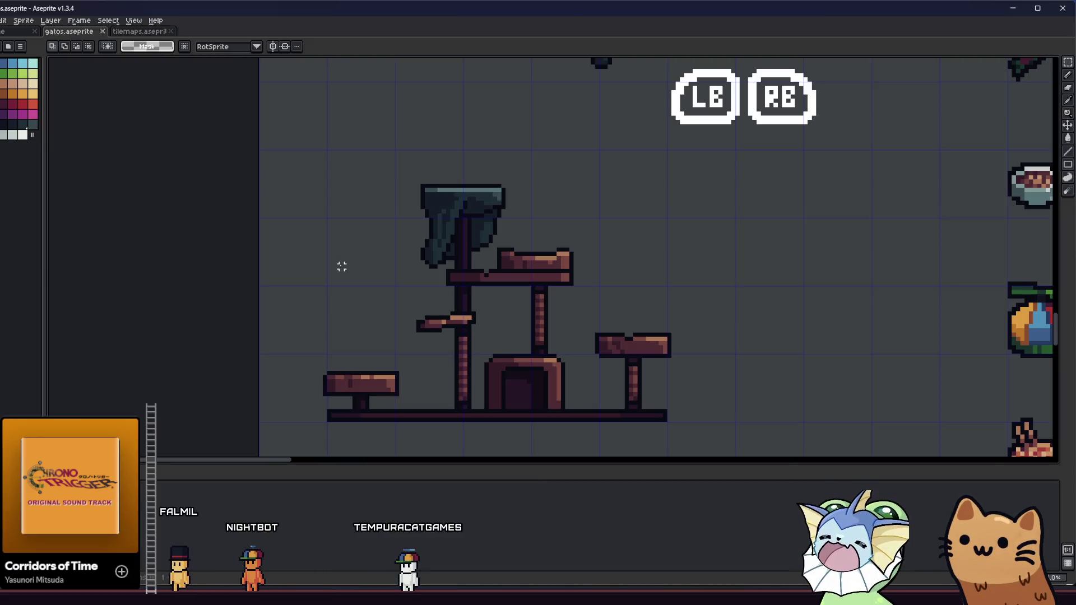
mouse_move(371, 160)
mouse_down()
mouse_move(548, 288)
mouse_move(781, 323)
mouse_up()
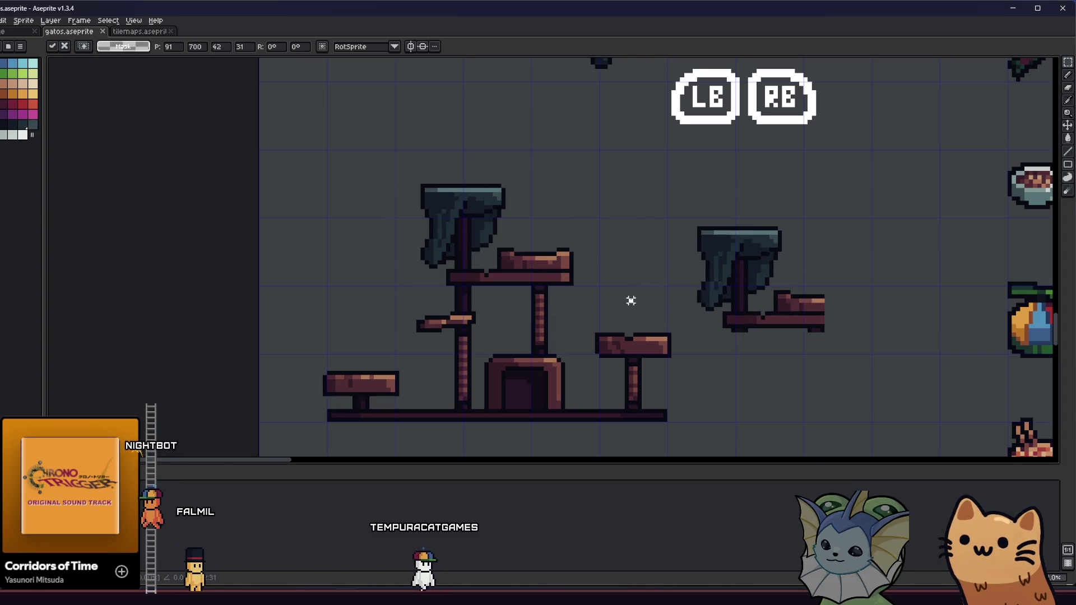
- Commit the copied top and erase the curtain pixels from the original tree's top
key(Return)
scroll(384, 199, up, 2)
drag(392, 196, 493, 302)
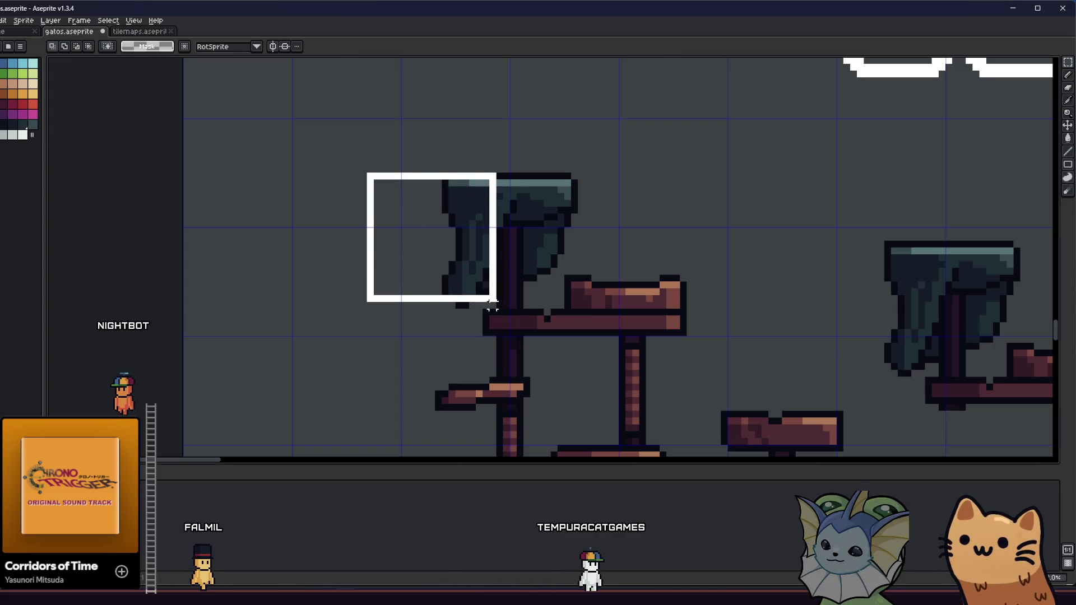
key(Delete)
drag(588, 155, 529, 233)
key(Delete)
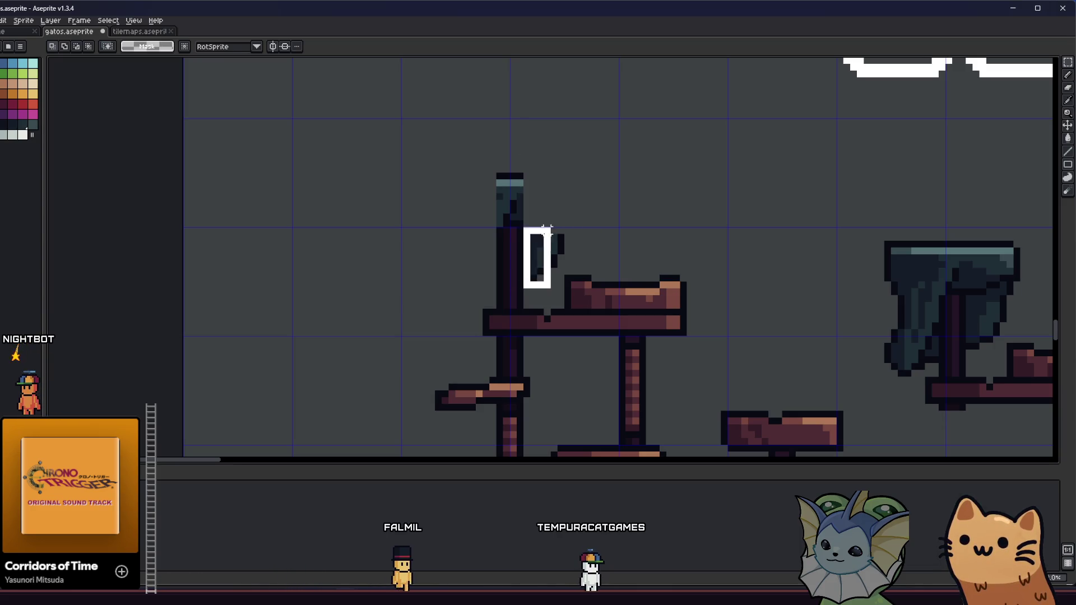
key(Delete)
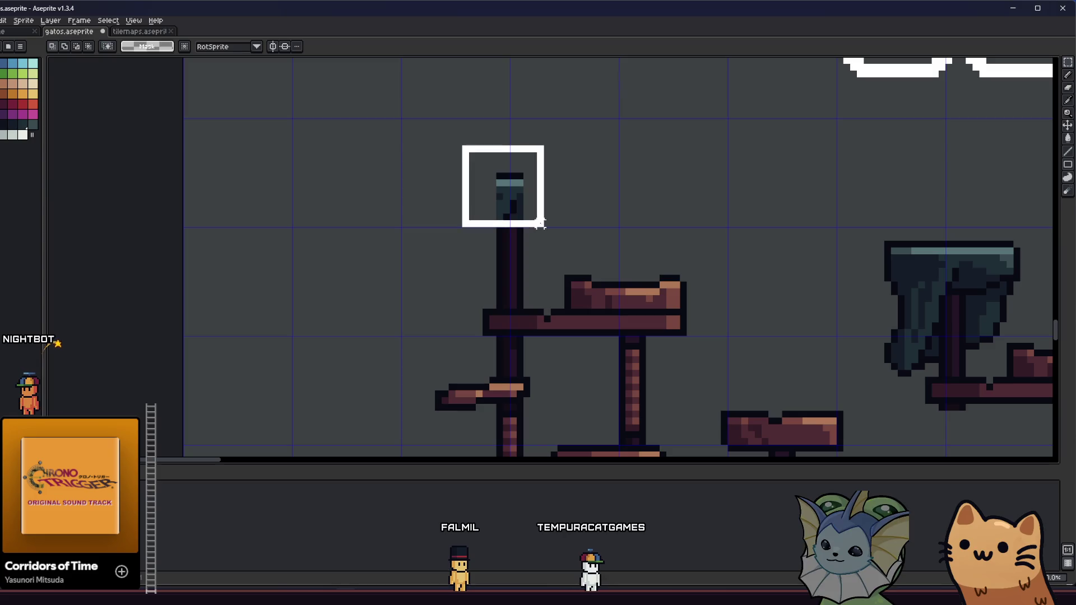
key(Delete)
- Erase the two planks under the right-hand blanket
scroll(456, 272, down, 3)
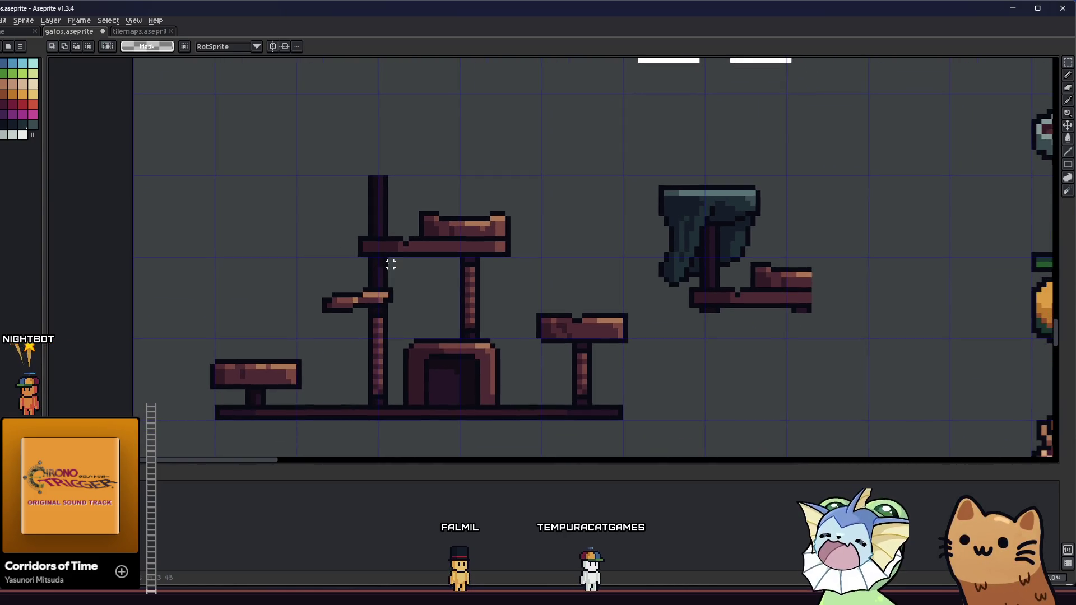
drag(390, 265, 357, 252)
drag(545, 229, 497, 220)
scroll(645, 268, up, 2)
drag(577, 315, 835, 257)
key(Delete)
drag(688, 203, 859, 283)
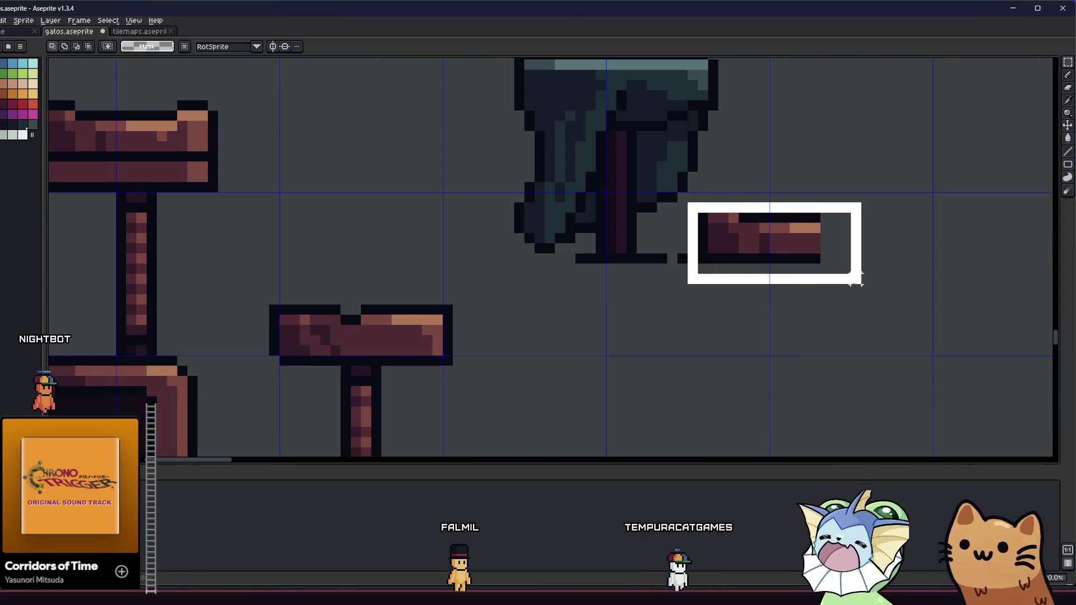
key(Delete)
- Erase the base and post beneath the right-hand blanket, undoing and redoing the post erase
drag(566, 273, 707, 243)
key(Delete)
drag(599, 249, 636, 129)
key(Delete)
scroll(580, 196, up, 3)
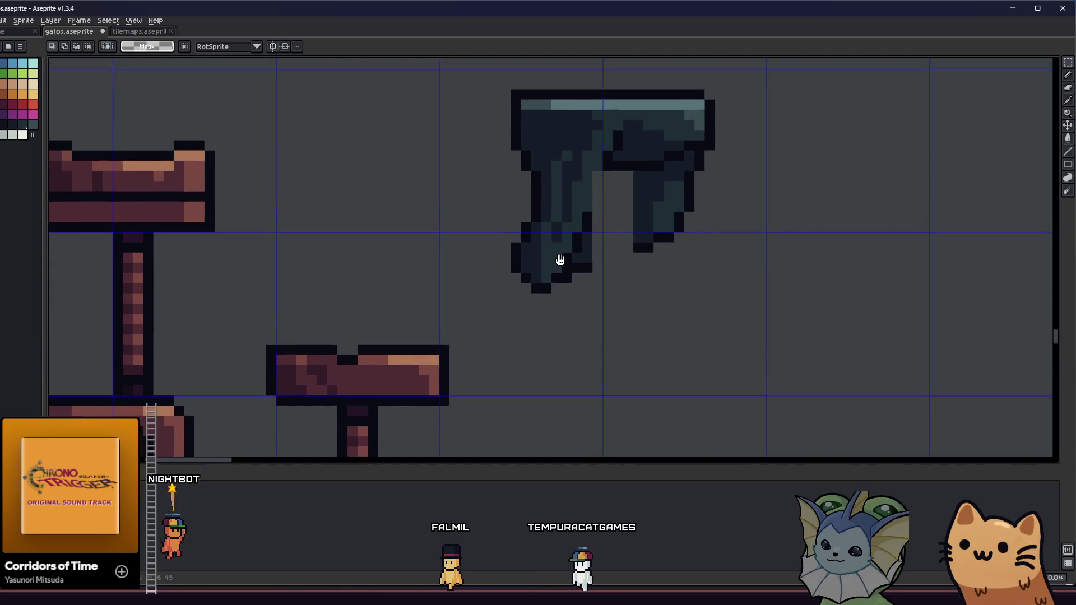
key(ctrl+z)
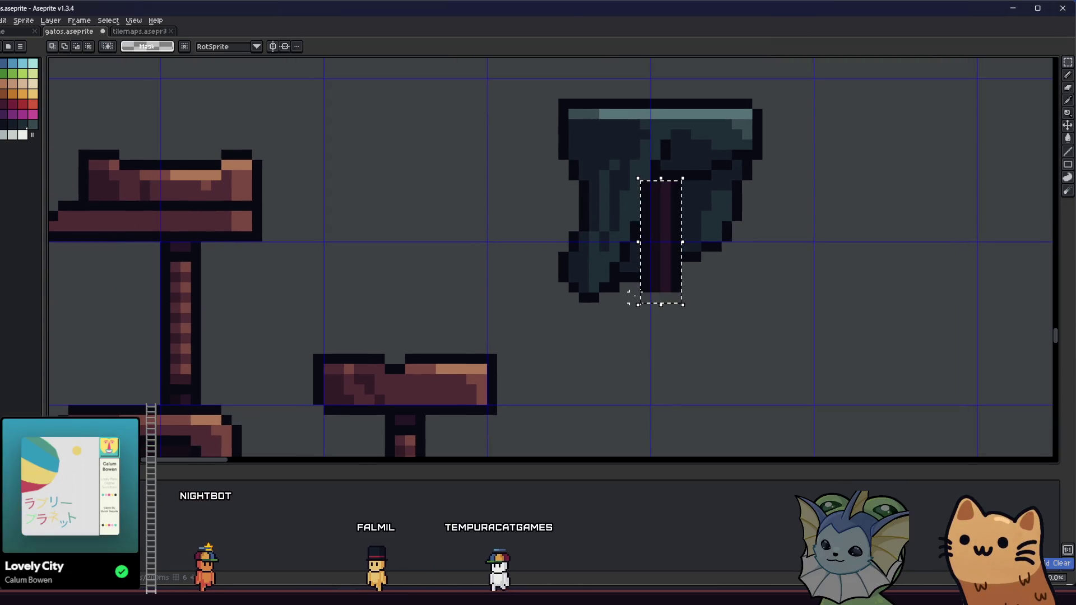
key(Delete)
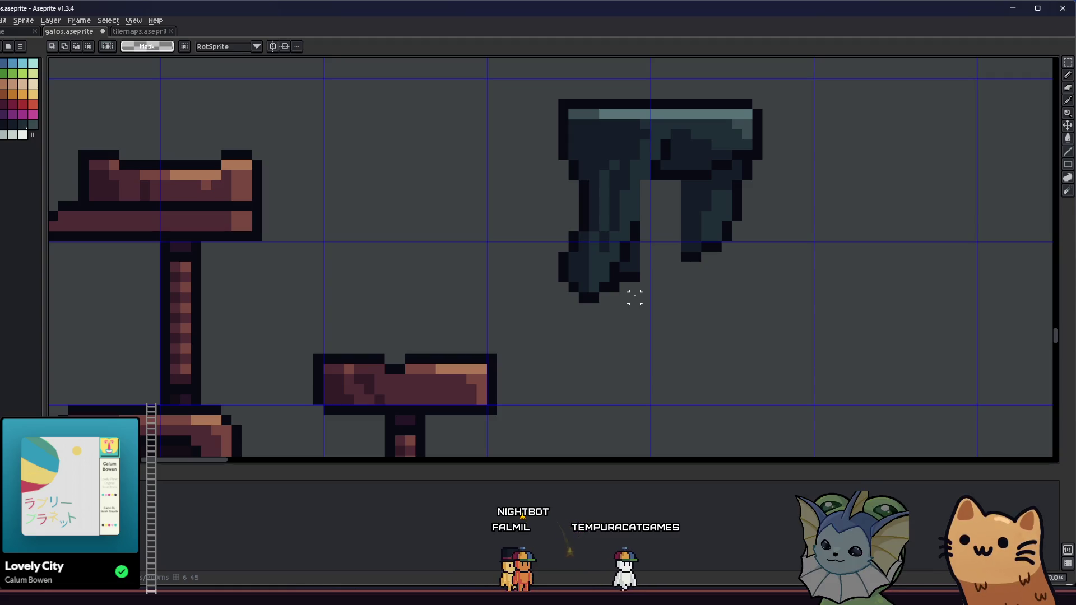
- Redo to restore the right piece's post and plank and the left tree's full blanket
scroll(582, 297, down, 3)
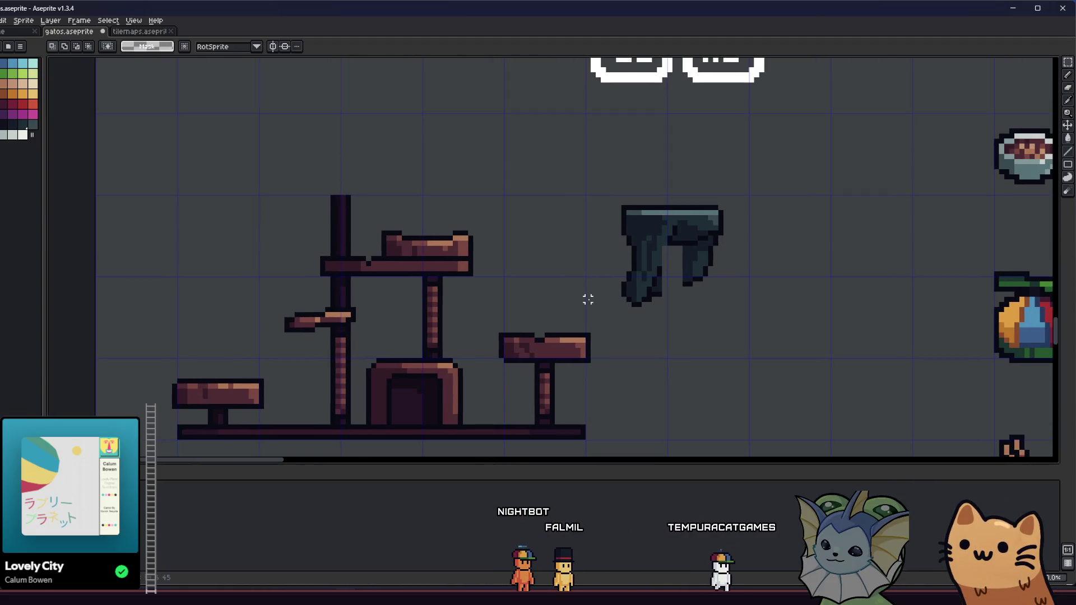
key(ctrl+y)
key(ctrl+y)
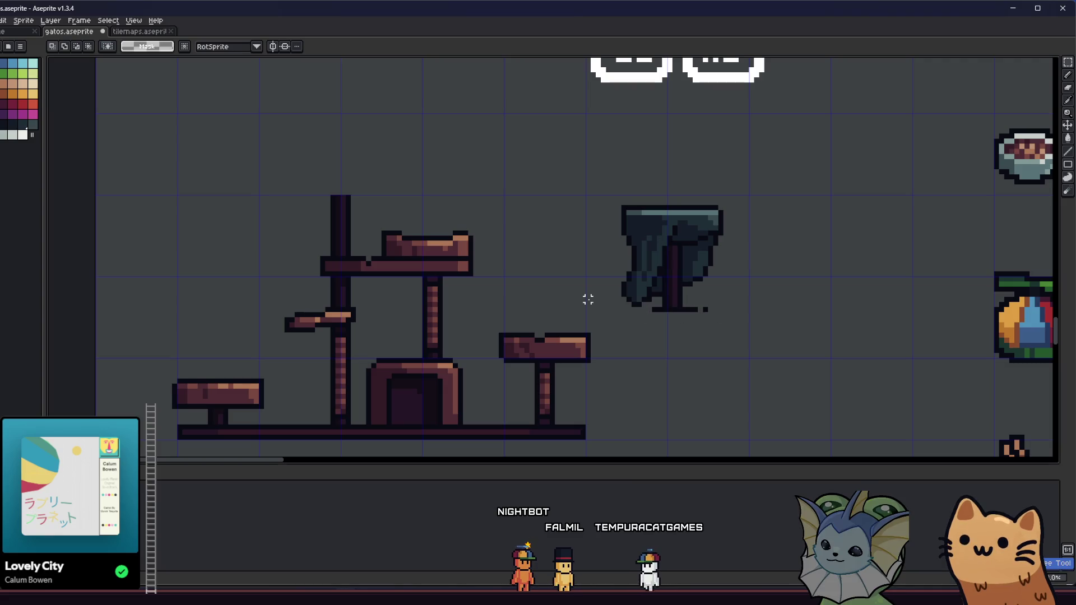
key(ctrl+y)
key(ctrl+y)
key(ctrl+y)
key(ctrl+y)
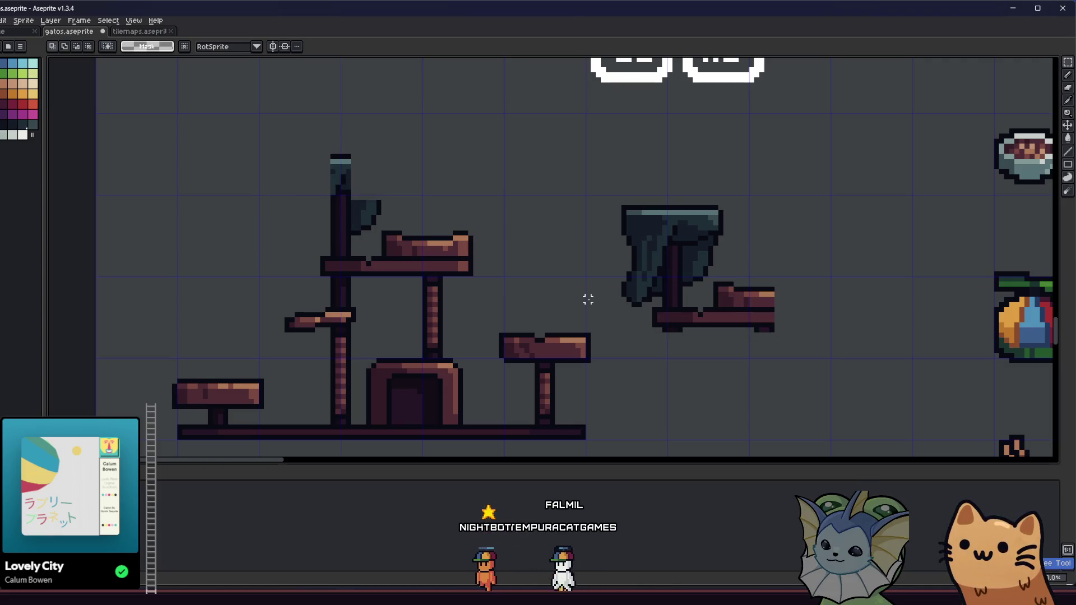
key(ctrl+y)
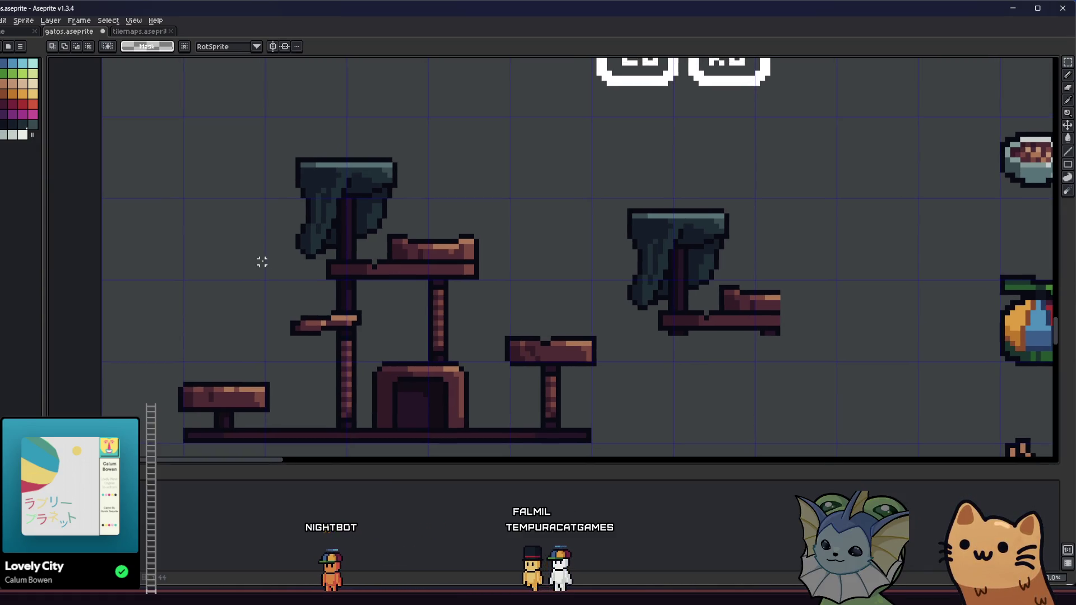
- Select the left tree's blanket without its post and drop a copy up between the trees
scroll(262, 262, up, 2)
drag(328, 229, 367, 212)
scroll(347, 246, up, 2)
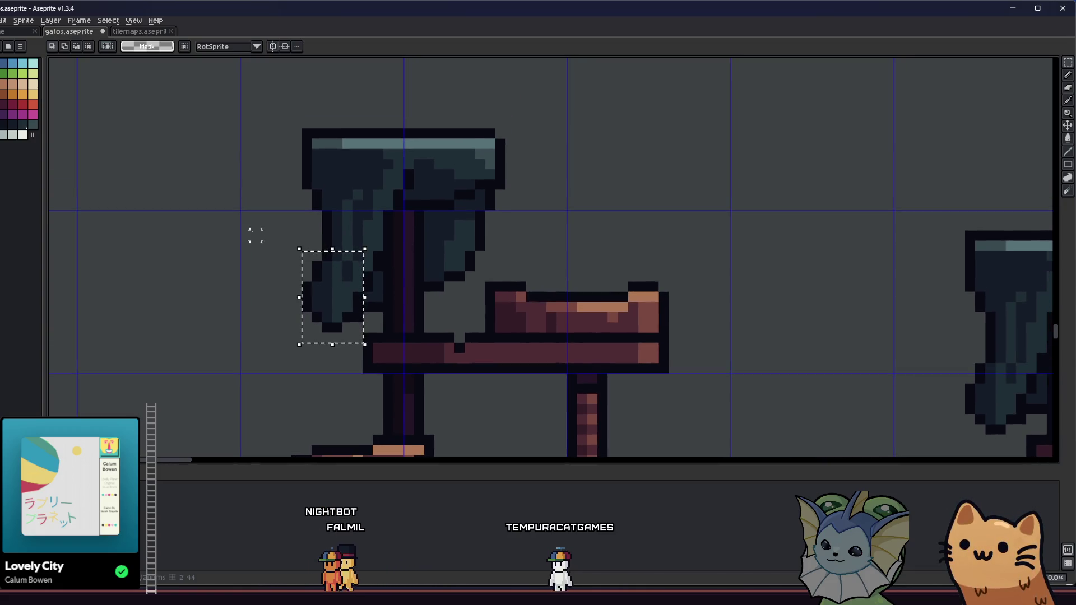
drag(274, 102, 456, 210)
mouse_move(535, 110)
mouse_down()
mouse_move(464, 168)
mouse_move(460, 181)
mouse_move(475, 191)
mouse_move(394, 77)
mouse_up()
mouse_move(252, 301)
mouse_down()
mouse_move(312, 271)
mouse_move(363, 189)
mouse_up()
drag(384, 272, 363, 210)
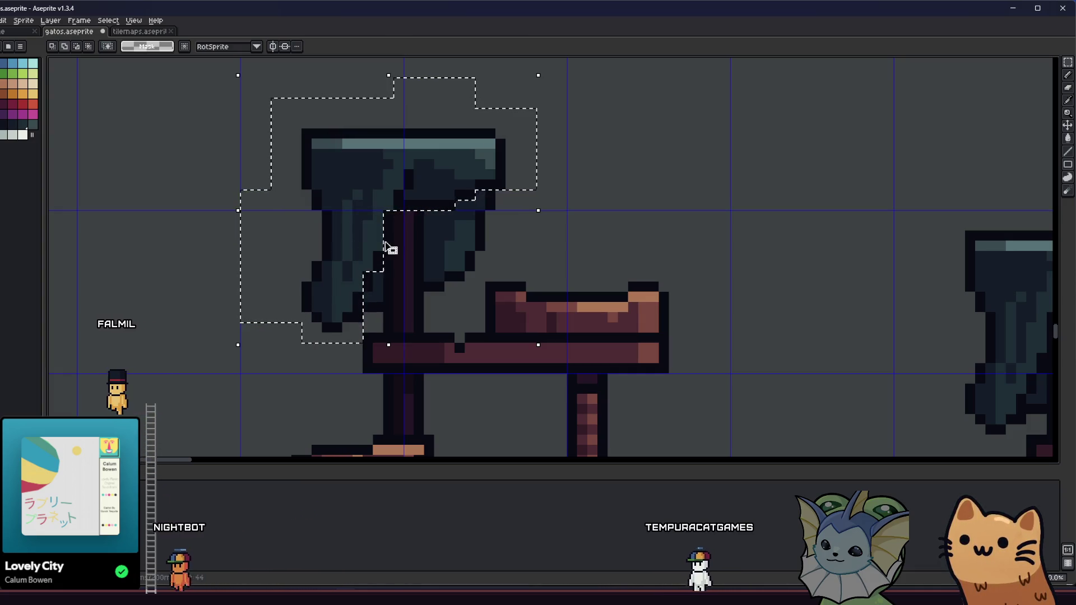
mouse_move(392, 250)
mouse_down()
mouse_move(357, 163)
mouse_move(291, 150)
mouse_up()
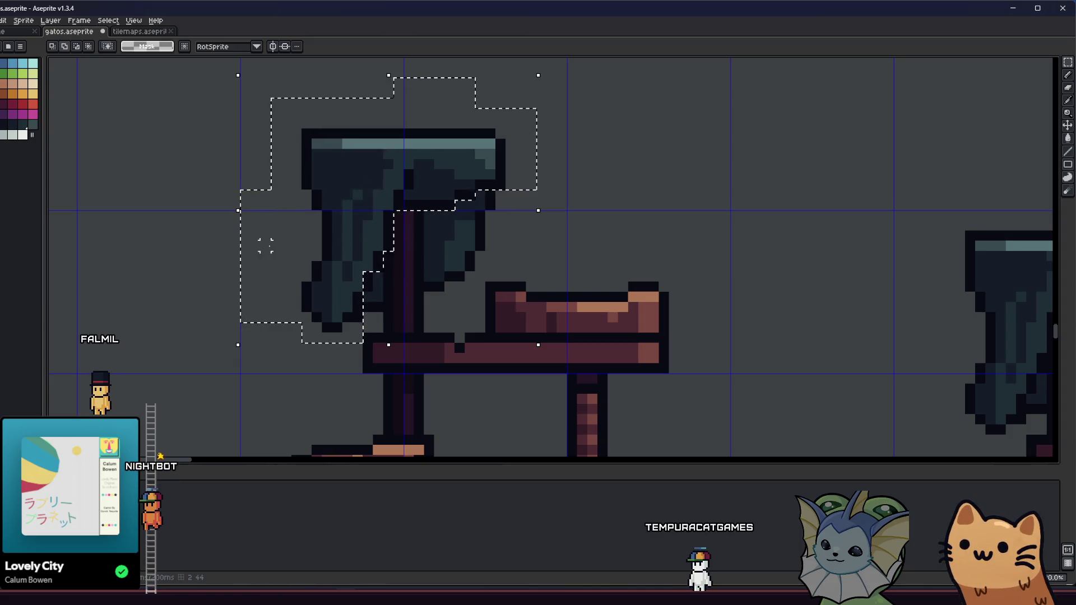
drag(261, 294, 240, 287)
scroll(240, 287, down, 3)
mouse_move(300, 252)
mouse_down()
mouse_move(492, 241)
mouse_move(509, 226)
mouse_move(499, 209)
mouse_up()
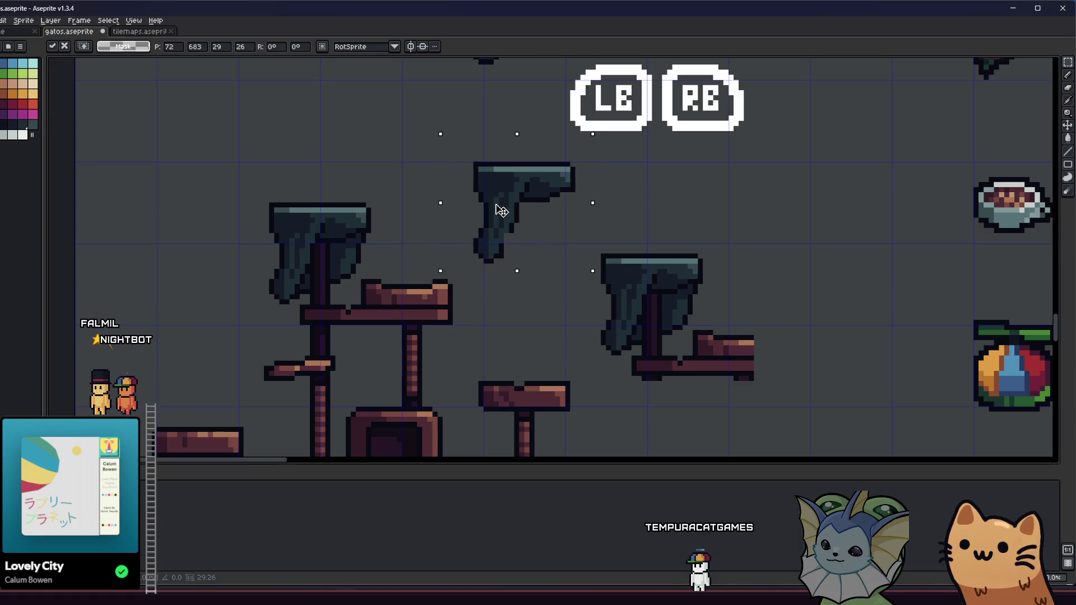
click(384, 230)
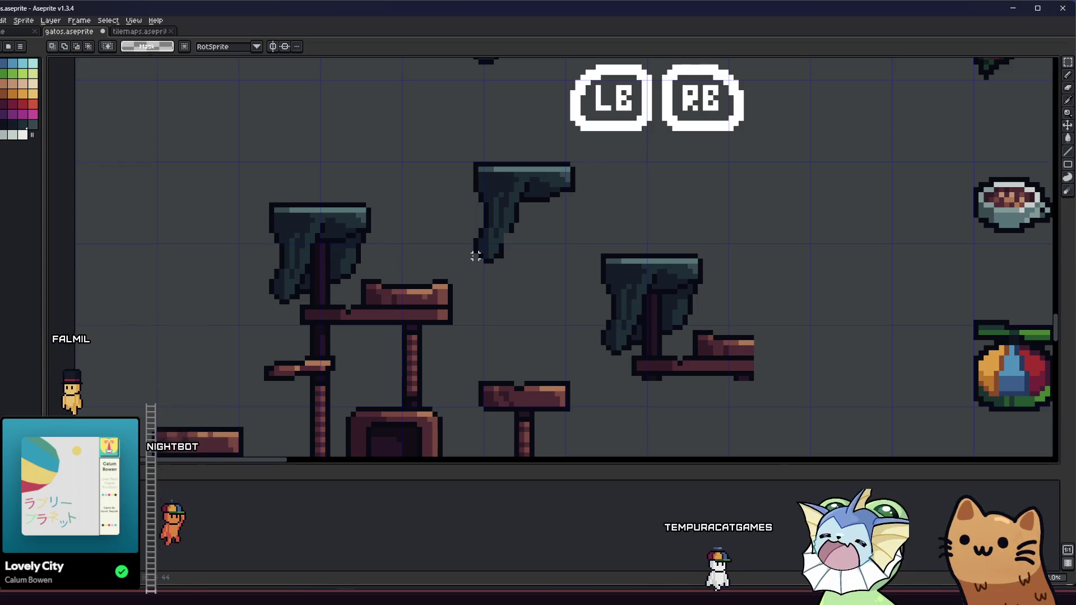
- Cycle through the Eyedropper, Pencil and Eraser while viewing the left tree's blanket
scroll(476, 256, up, 2)
key(i)
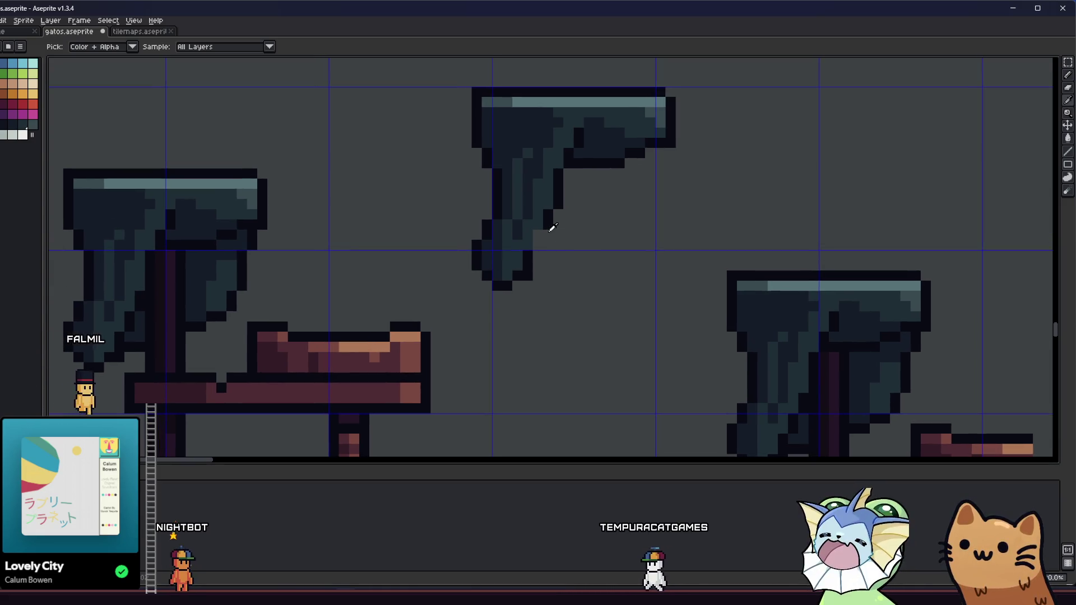
key(b)
scroll(538, 252, down, 1)
key(e)
scroll(482, 297, down, 3)
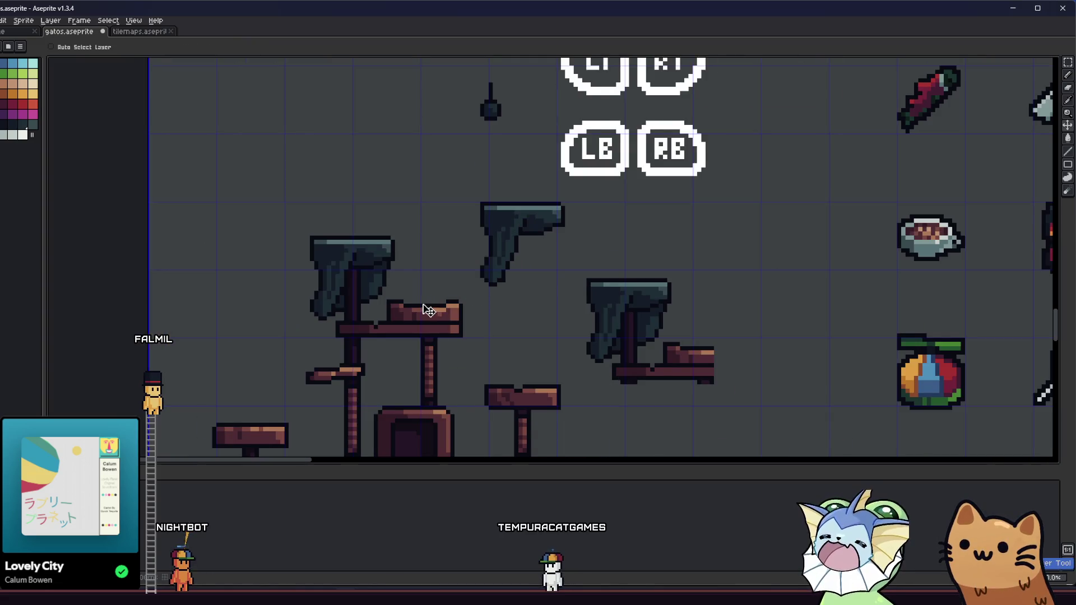
scroll(481, 263, up, 1)
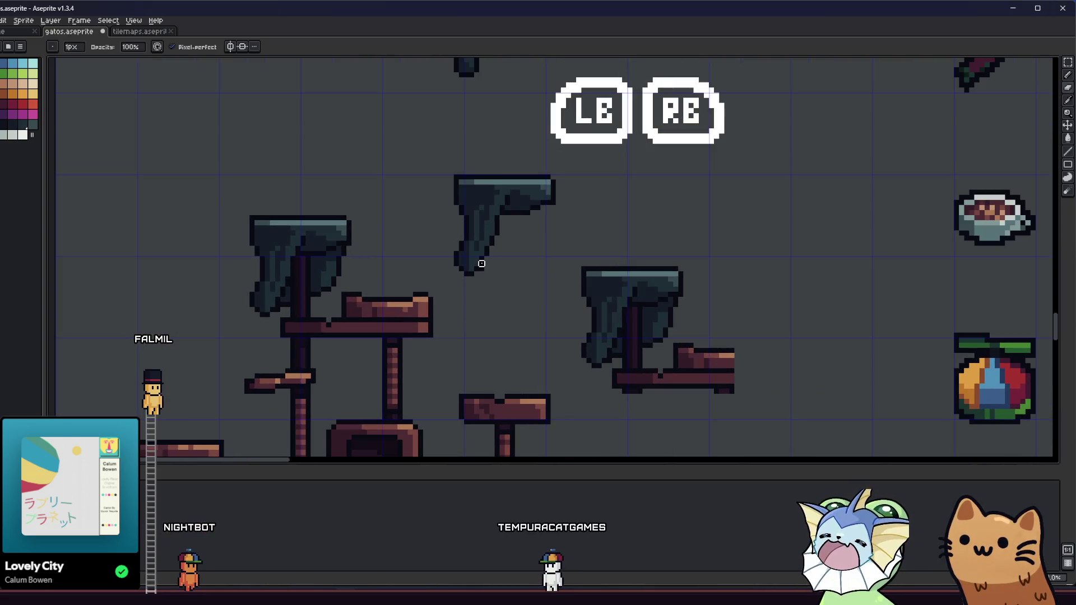
mouse_move(363, 295)
mouse_down()
mouse_move(495, 319)
mouse_move(550, 312)
mouse_move(441, 300)
mouse_up()
scroll(344, 314, up, 2)
scroll(329, 314, up, 1)
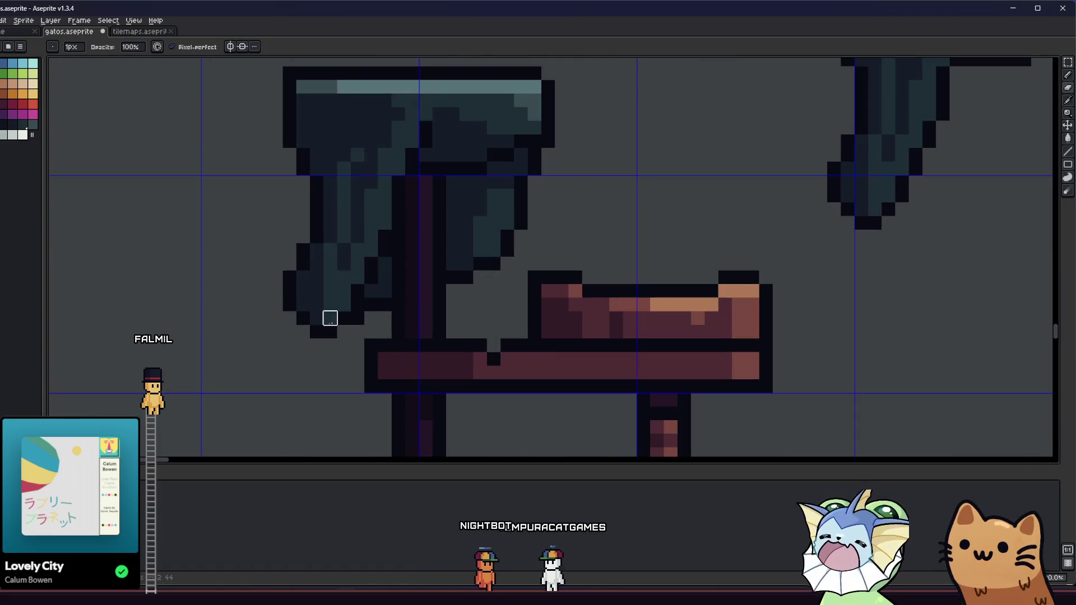
scroll(302, 320, down, 2)
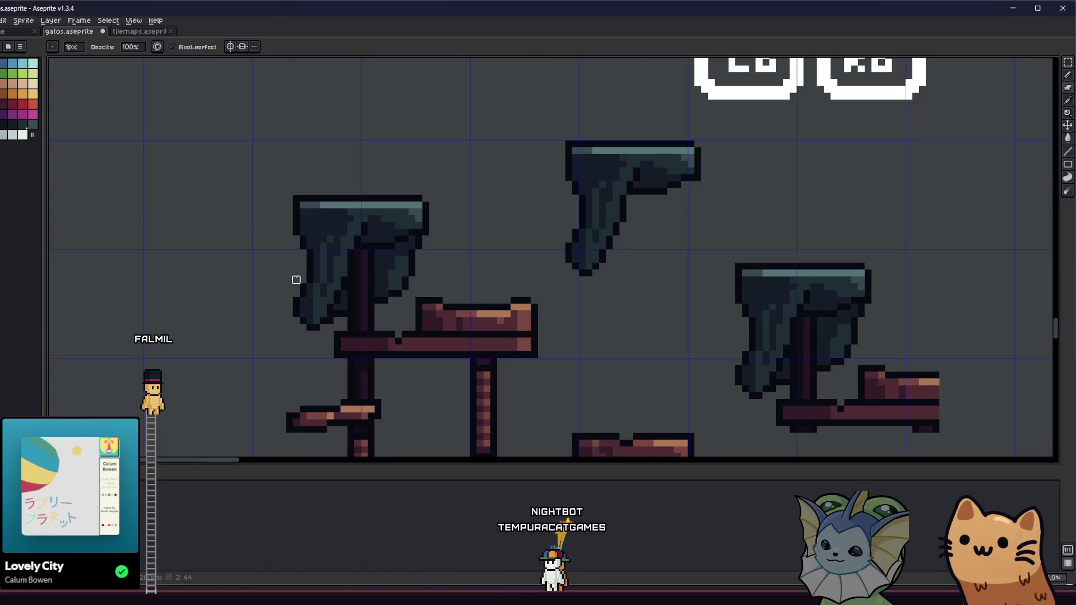
- Remove the blanket from the left tree and paste the spare blanket copy above the trees
drag(309, 314, 331, 329)
mouse_move(533, 142)
mouse_down()
mouse_move(692, 250)
mouse_move(716, 285)
mouse_up()
click(650, 313)
key(ctrl+v)
key(ctrl+z)
key(ctrl+y)
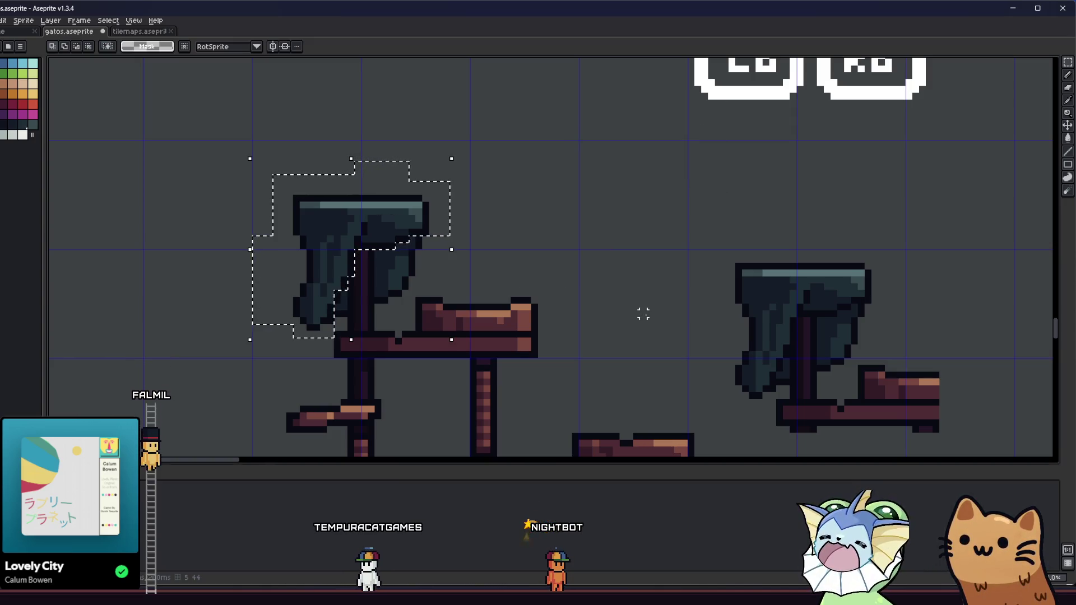
key(ctrl+z)
key(b)
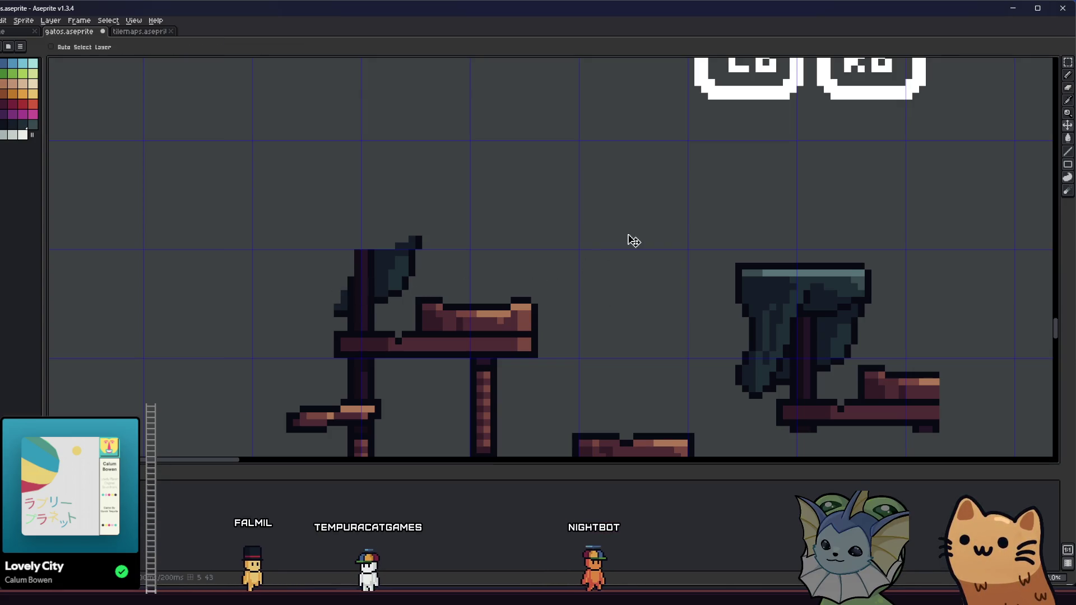
key(ctrl+v)
key(Return)
scroll(391, 256, up, 1)
scroll(392, 255, down, 2)
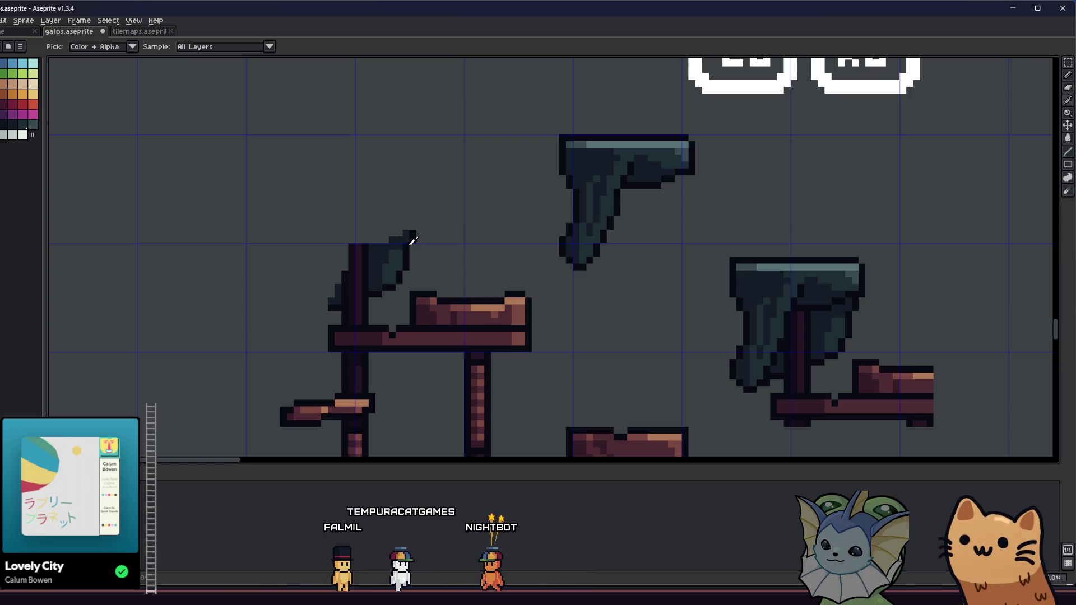
- Pick a dark colour and pencil a squared dark block beside the post's top
alt+click(336, 308)
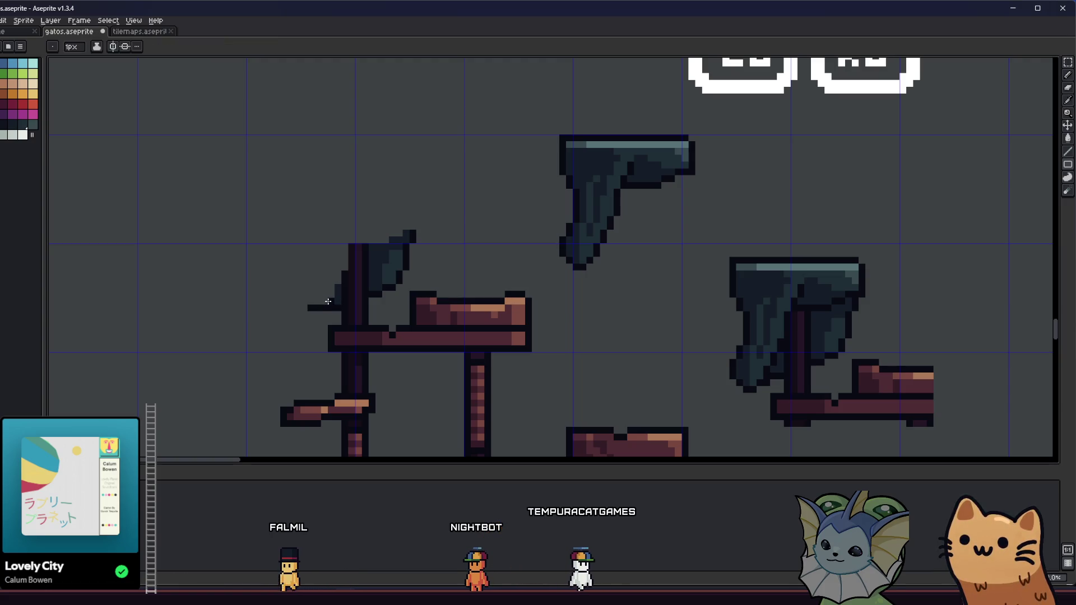
alt+click(310, 308)
drag(314, 308, 318, 252)
drag(328, 293, 335, 259)
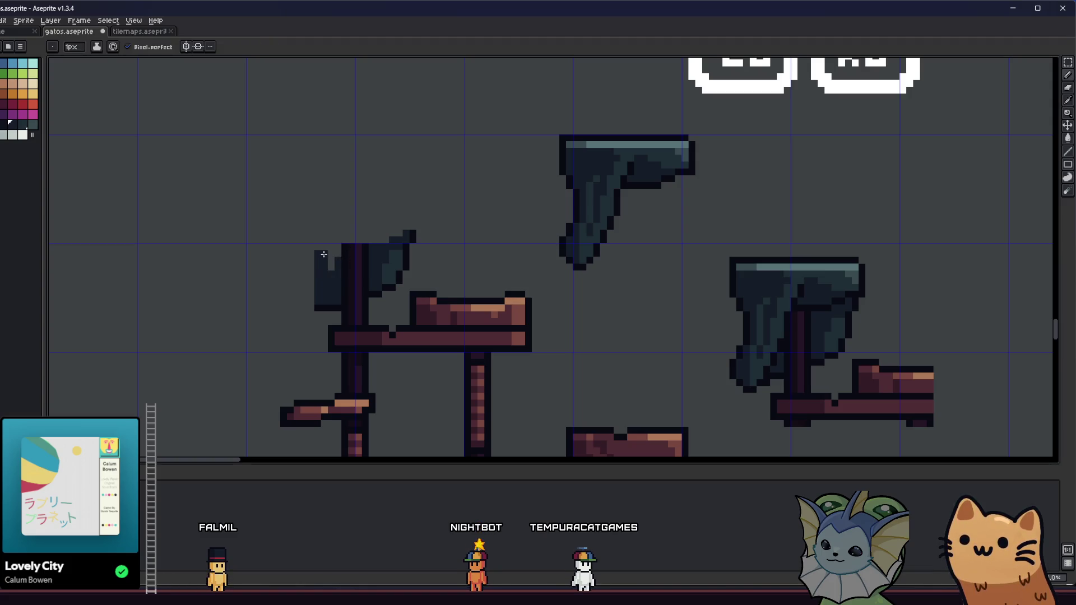
drag(335, 249, 323, 245)
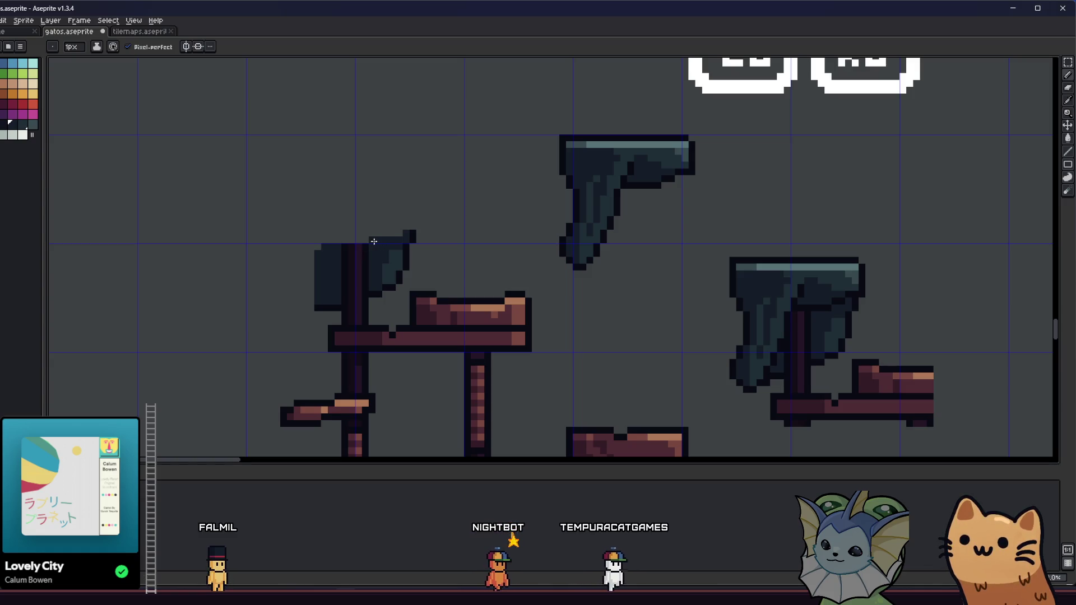
scroll(439, 241, down, 2)
scroll(469, 164, up, 5)
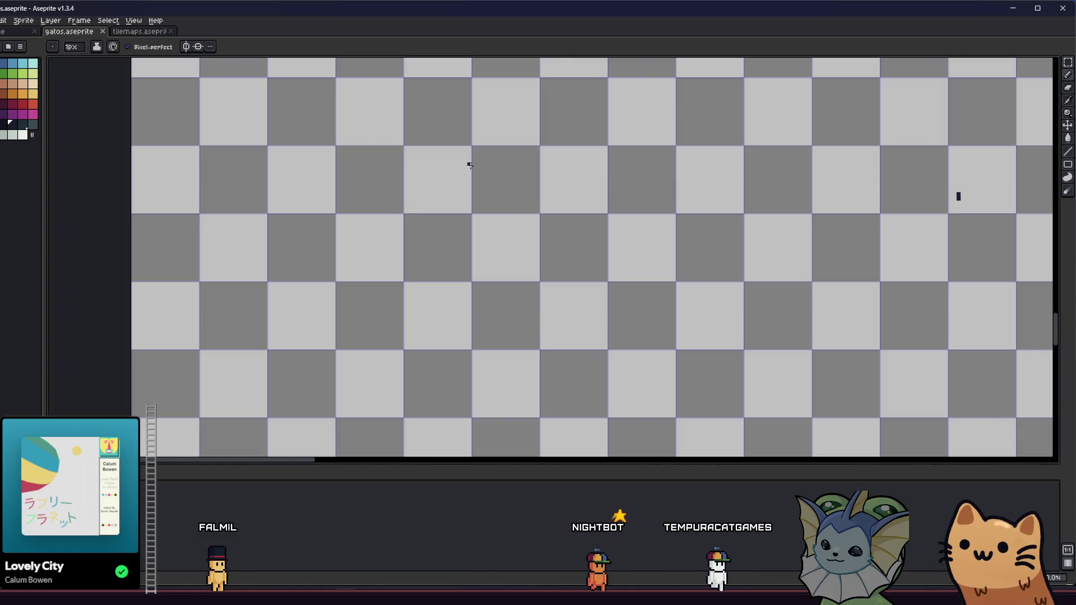
- Move the standalone blanket copy to the far left, lined up with the post
key(m)
drag(455, 147, 556, 238)
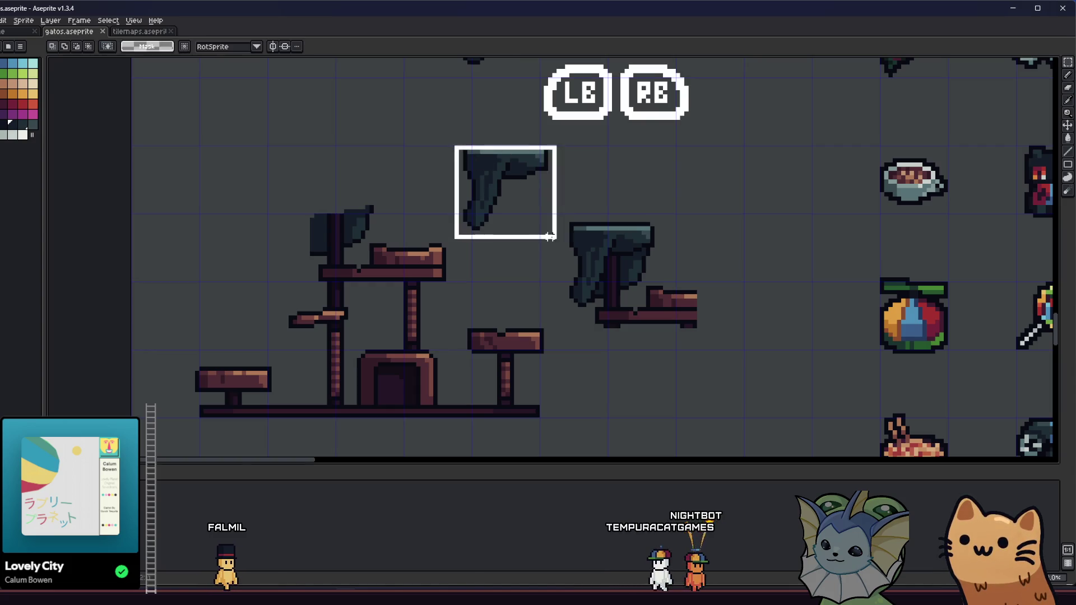
mouse_move(438, 150)
mouse_down()
mouse_move(512, 286)
mouse_move(540, 384)
mouse_move(361, 197)
mouse_move(269, 168)
mouse_move(263, 187)
mouse_up()
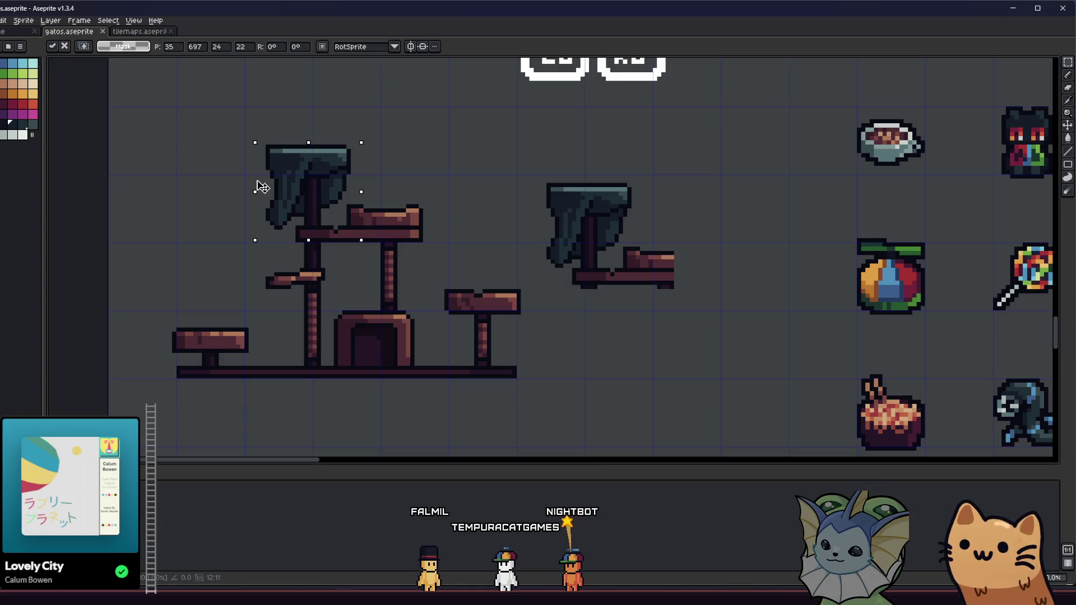
drag(263, 190, 266, 187)
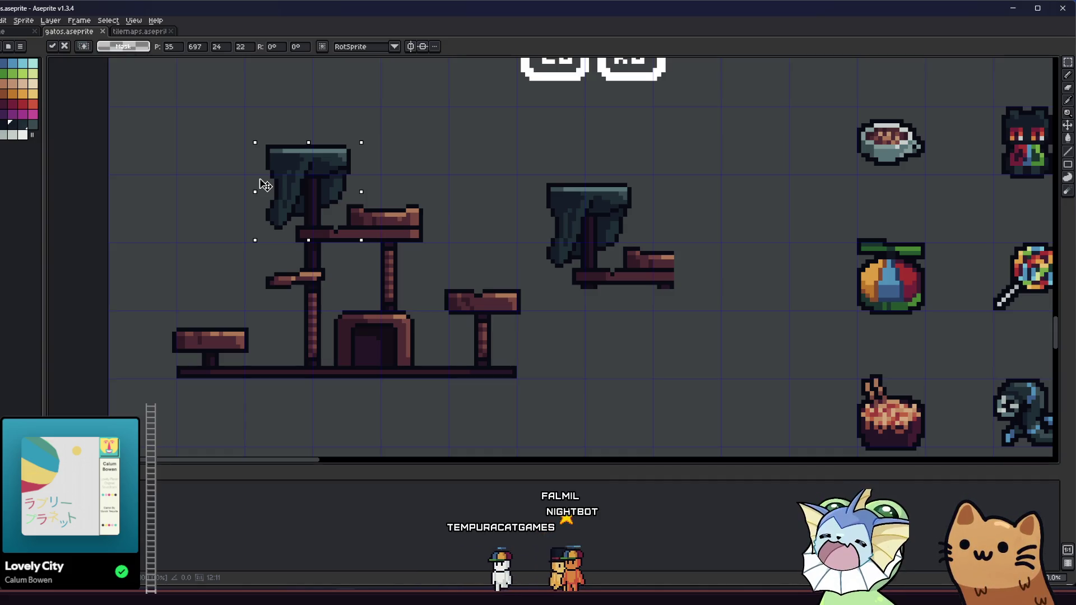
mouse_move(265, 186)
mouse_down()
mouse_move(130, 186)
mouse_move(267, 189)
mouse_move(155, 188)
mouse_up()
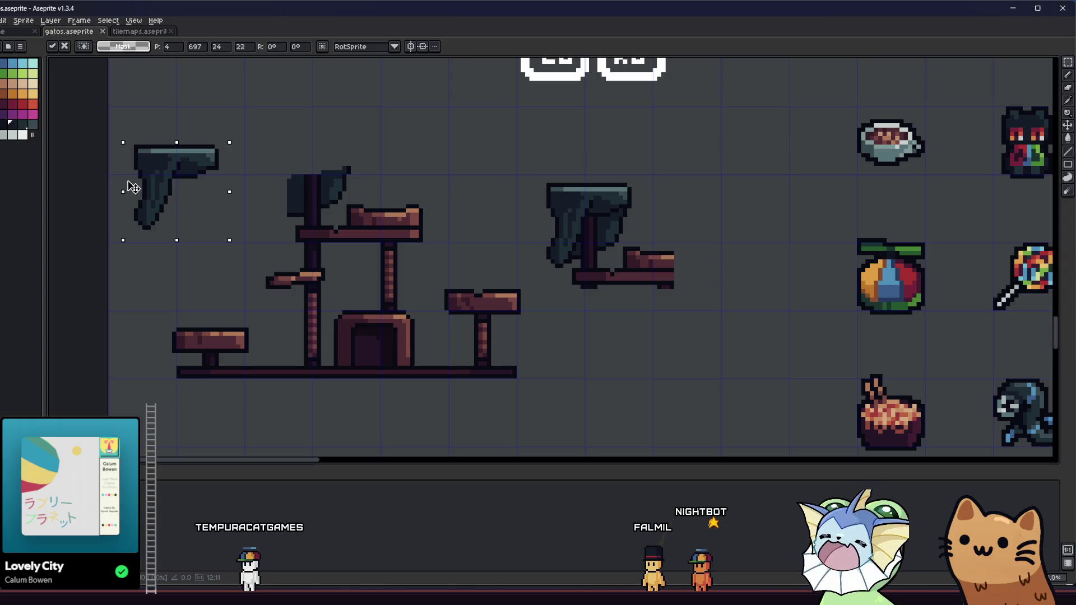
click(306, 167)
- Marquee-select just the detached blanket piece
scroll(308, 176, up, 2)
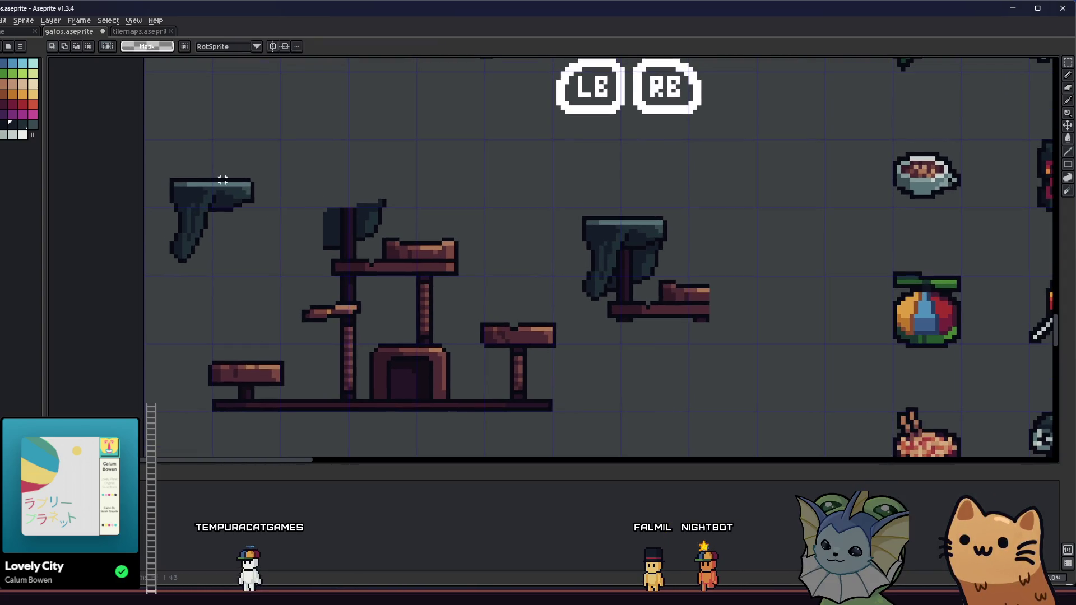
drag(172, 171, 252, 263)
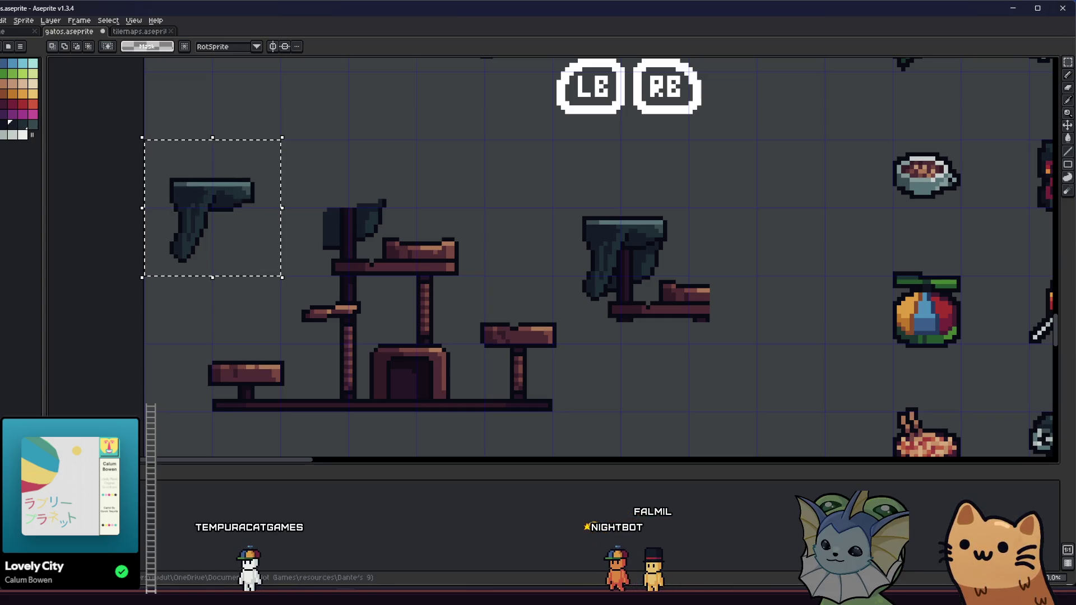
key(alt+f)
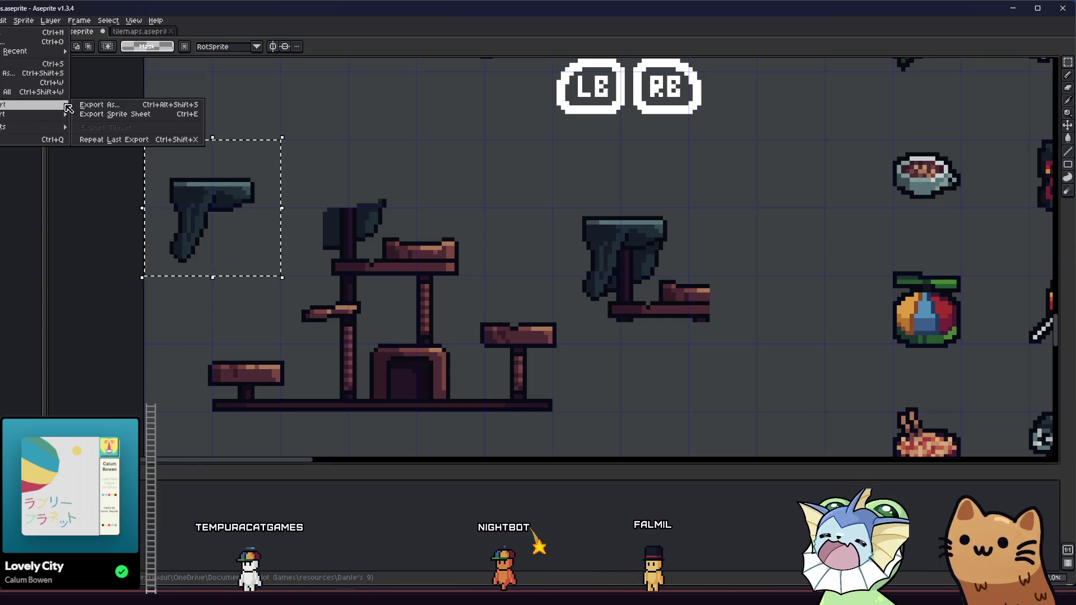
- Export the selection, browsing to the Dante's 9 objects/room objects folder
click(85, 112)
click(368, 203)
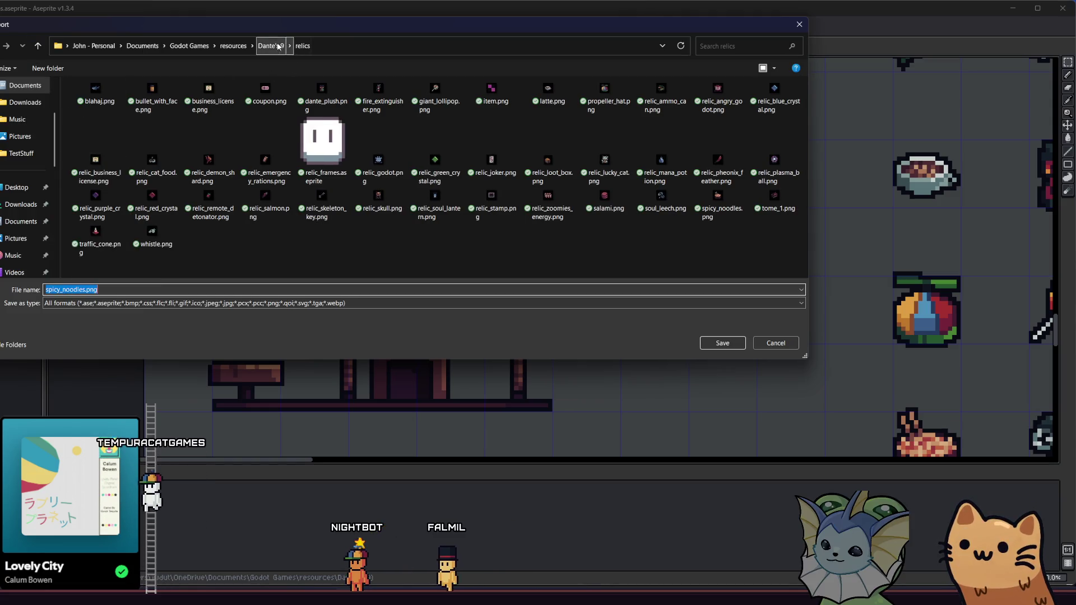
click(275, 46)
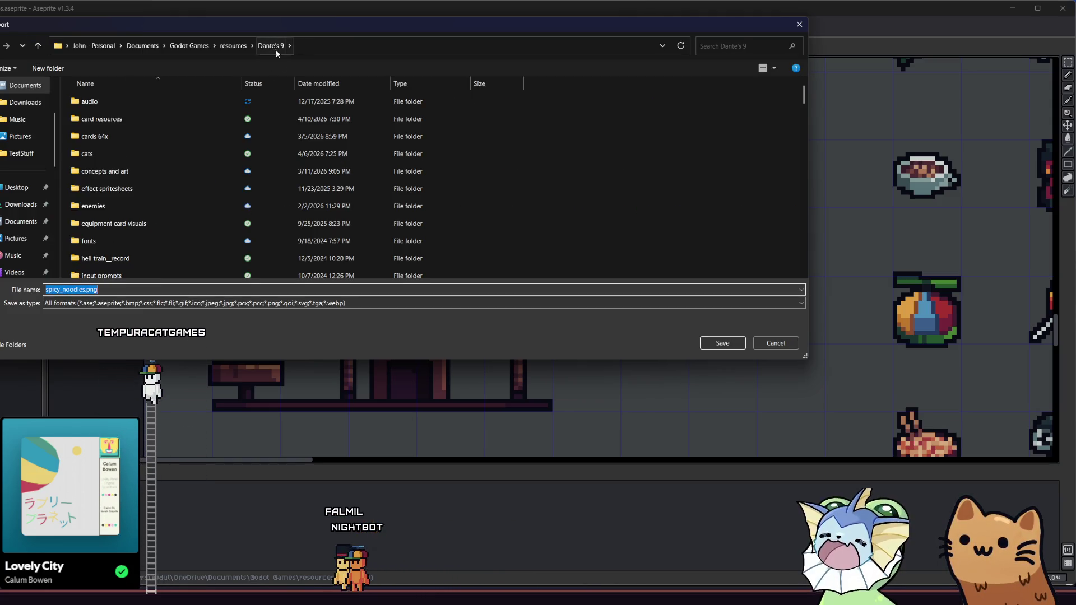
scroll(186, 167, down, 5)
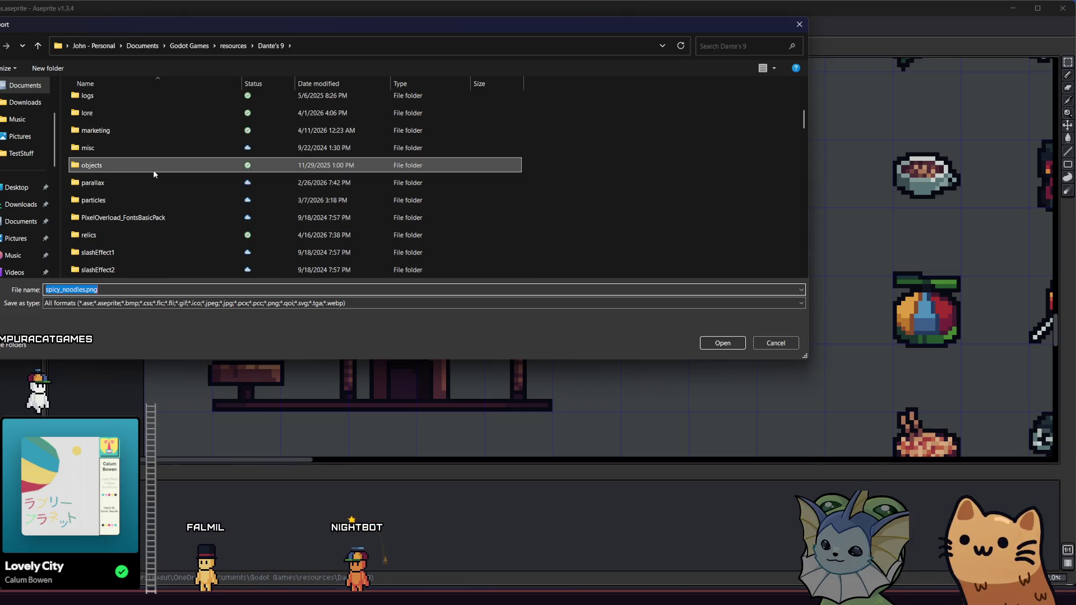
double_click(153, 168)
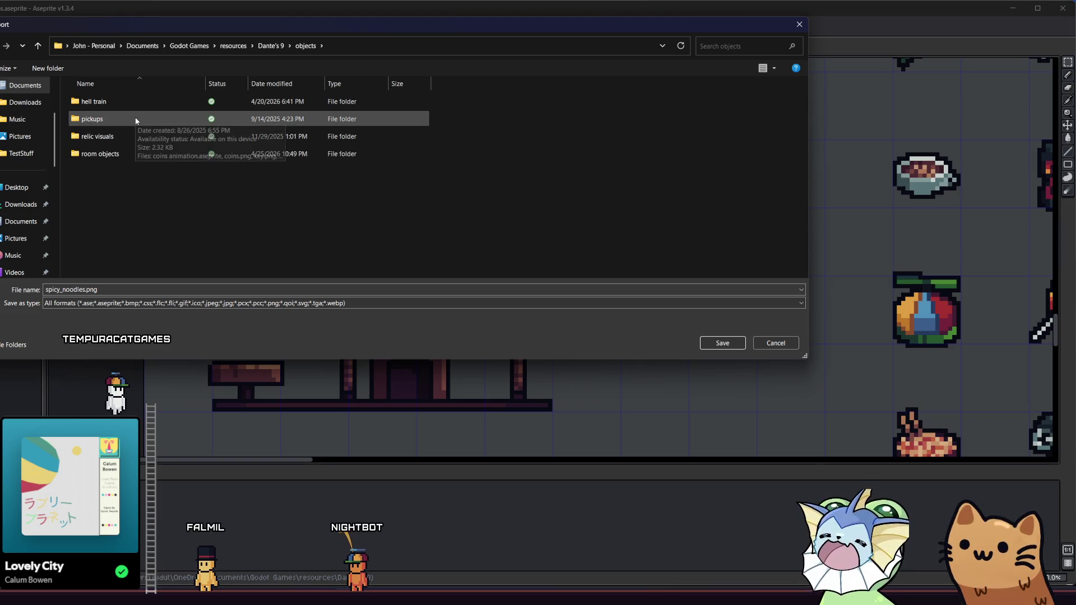
click(133, 153)
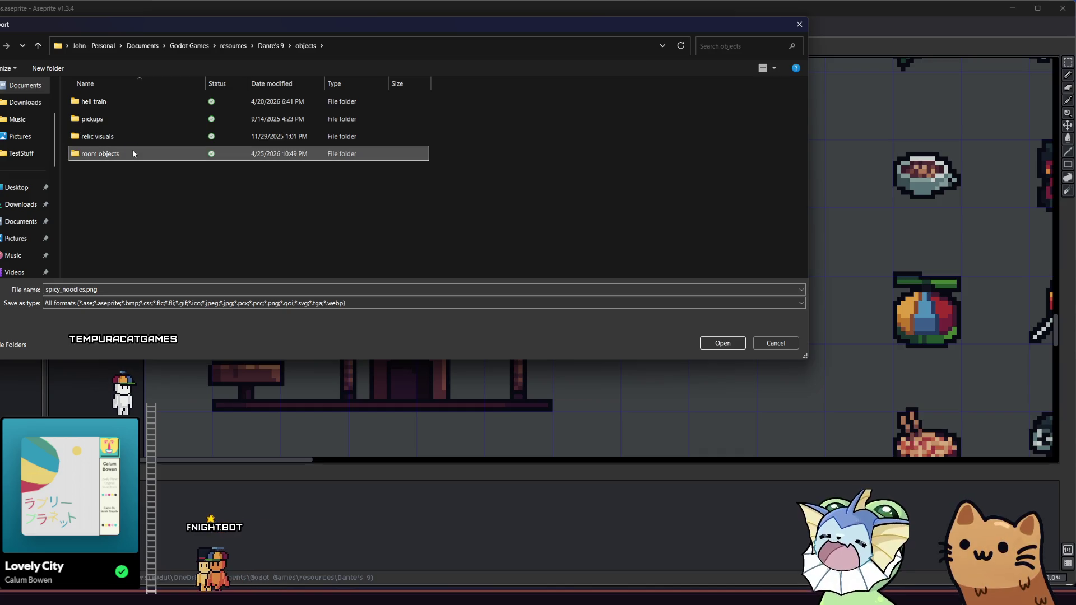
double_click(133, 153)
- Name the file by inserting '_no_cloth' into cat_tree.png and export the blanket selection
click(152, 118)
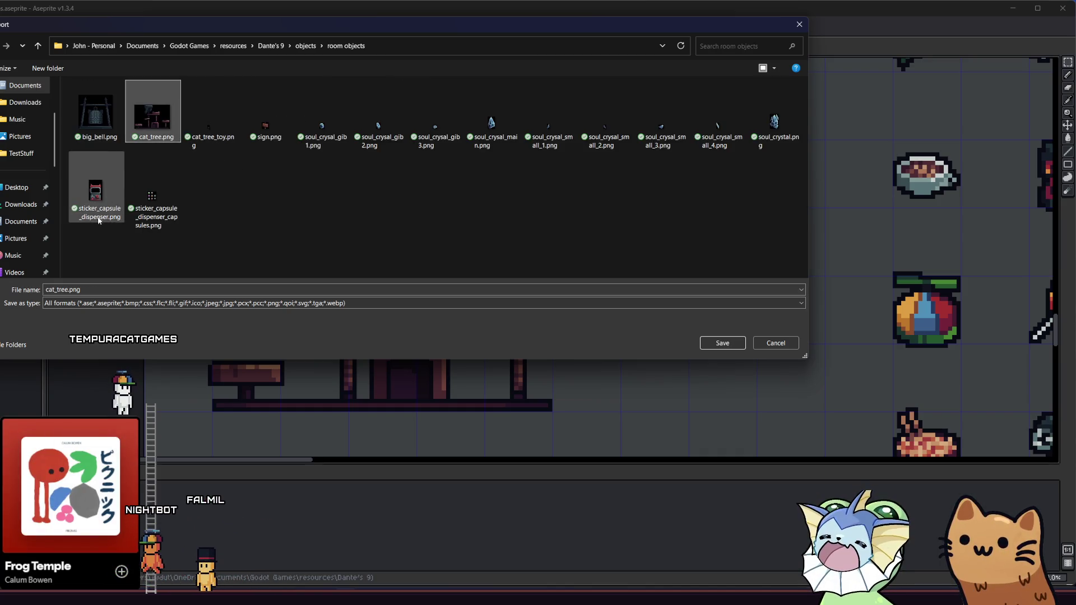
double_click(64, 289)
click(70, 289)
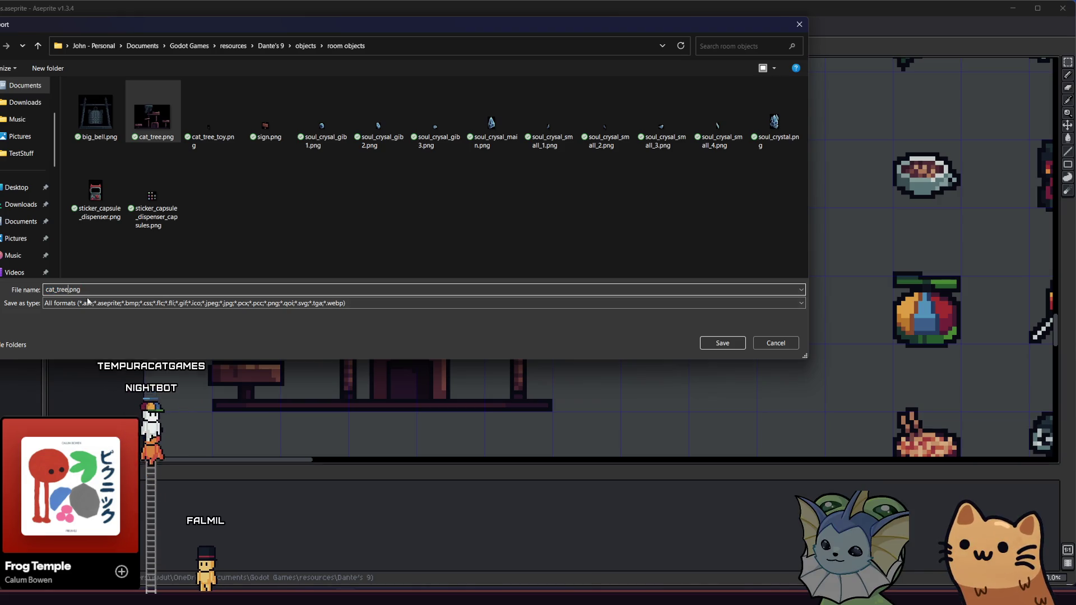
text(_no_cloth)
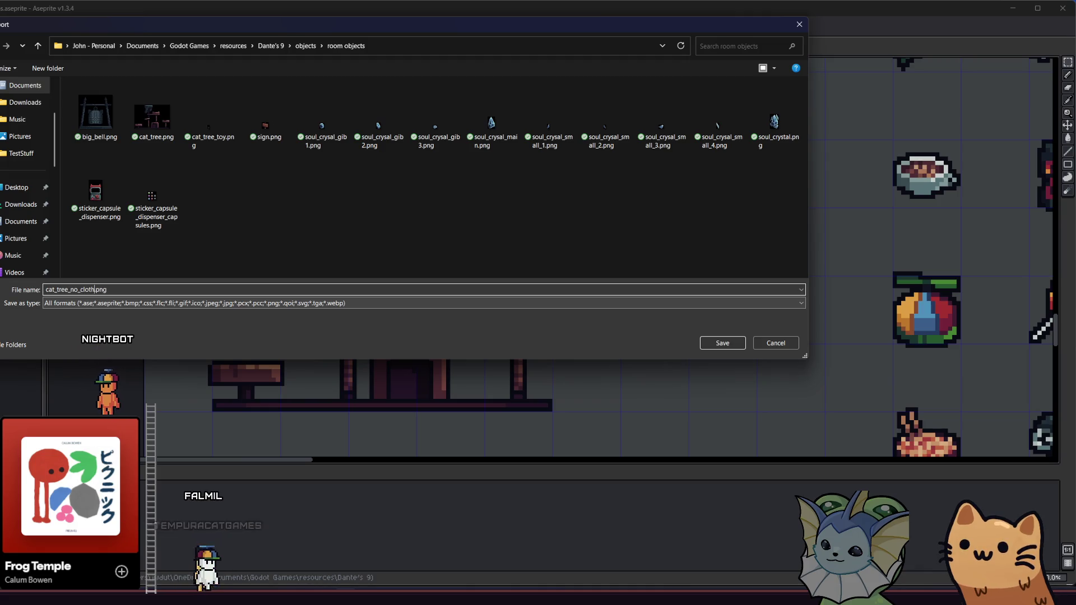
click(722, 343)
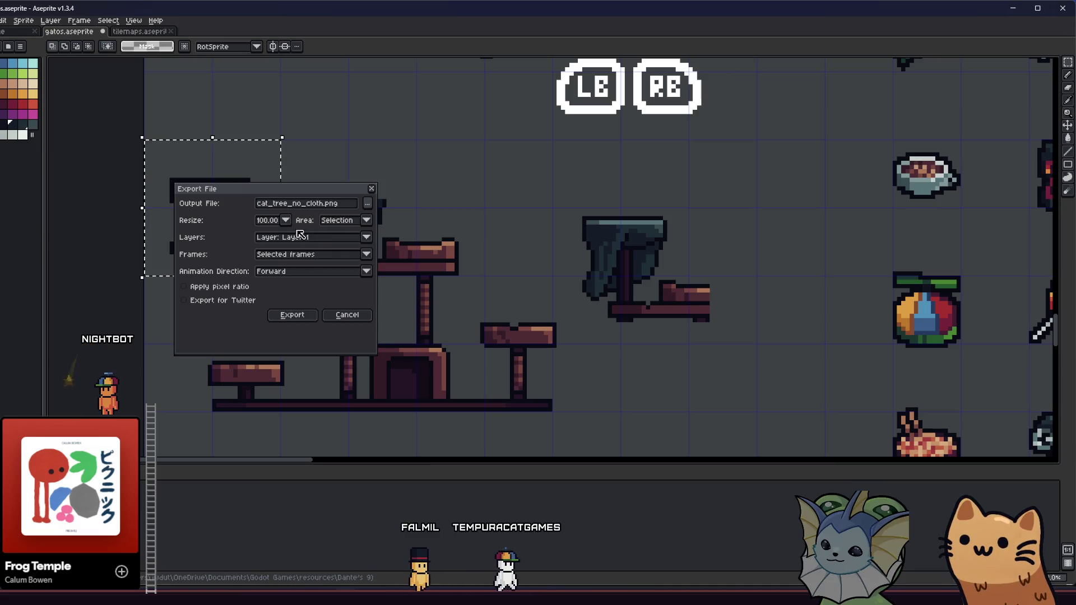
drag(274, 193, 369, 208)
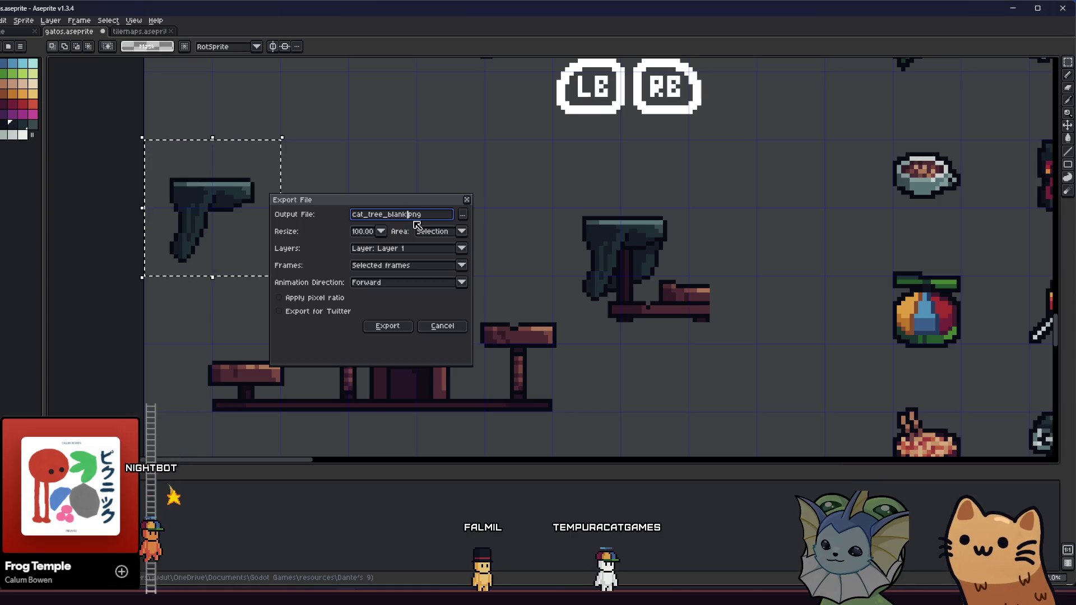
click(387, 326)
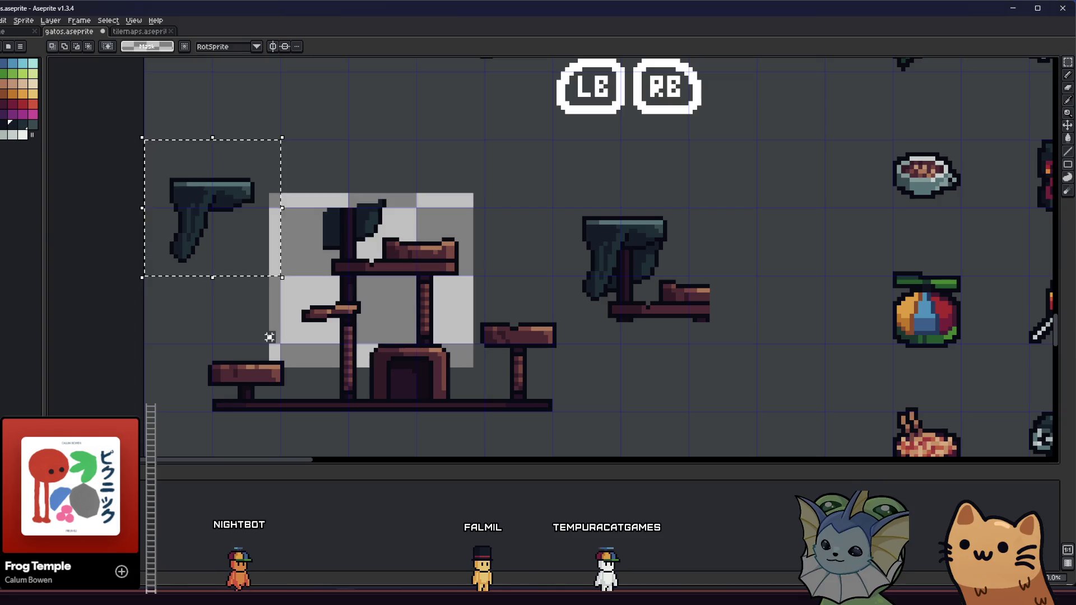
click(154, 172)
- Move the blanket piece up and away from the tree, then deselect
drag(273, 286, 272, 286)
drag(206, 221, 276, 107)
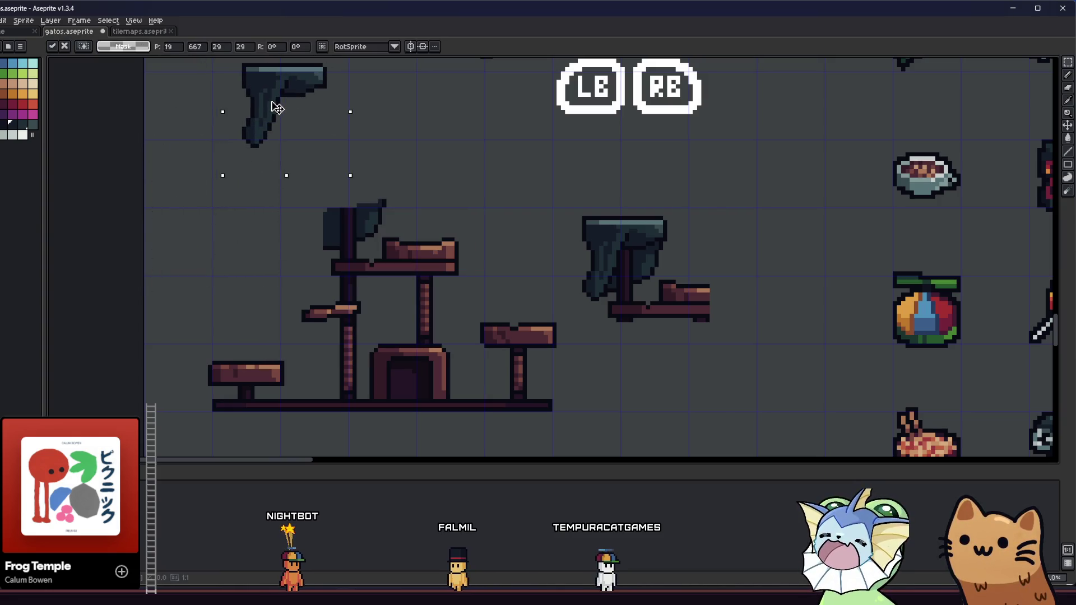
click(185, 367)
drag(192, 376, 310, 352)
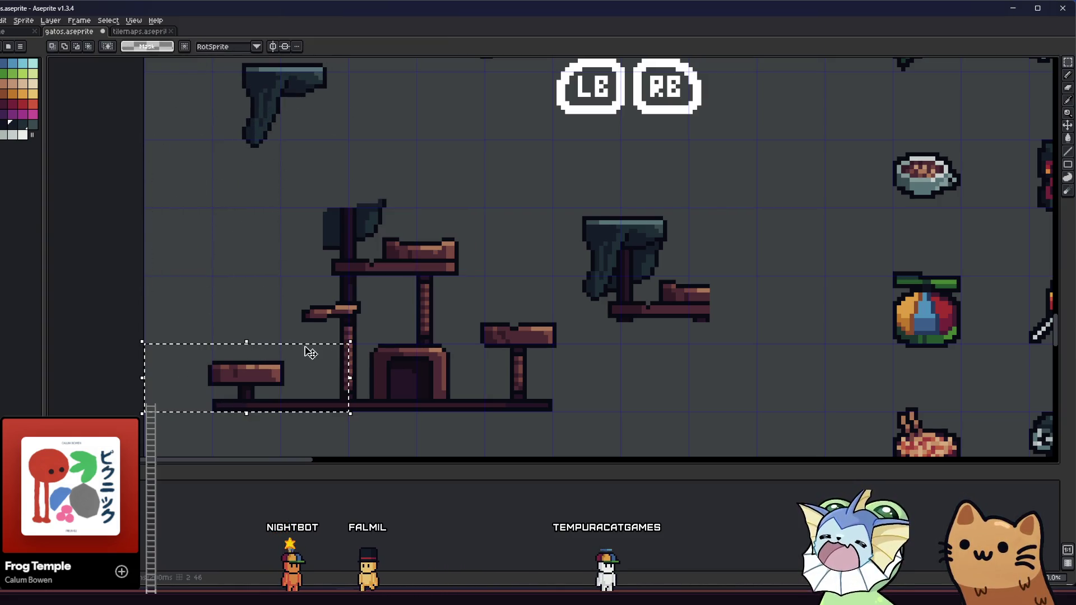
mouse_move(236, 388)
mouse_down()
mouse_move(503, 197)
mouse_move(507, 206)
mouse_up()
key(ctrl+d)
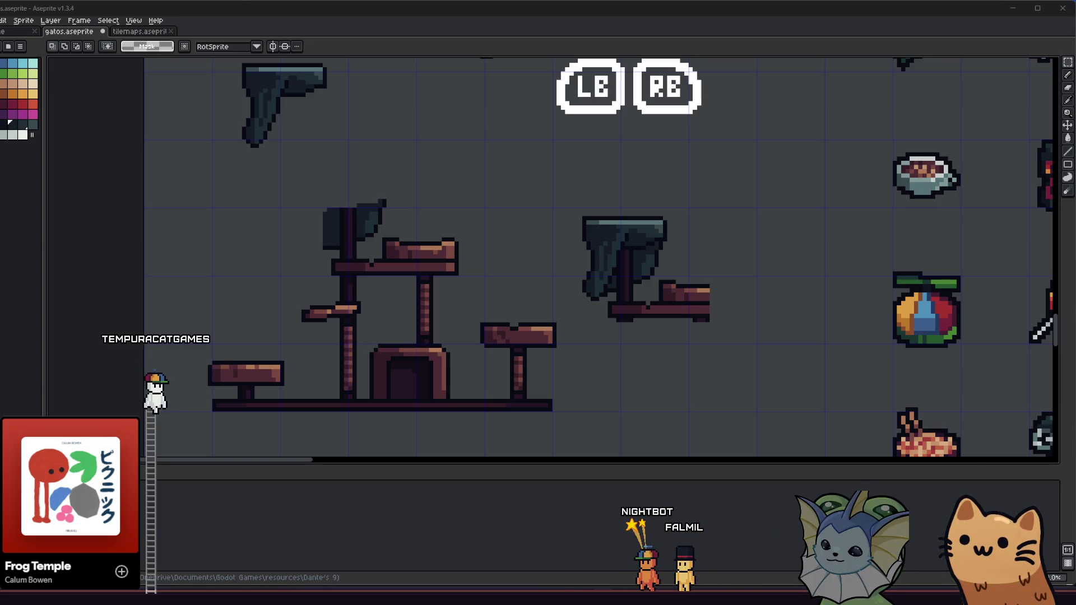
- Draw a rectangular selection around the entire bare cat tree
drag(159, 166, 150, 159)
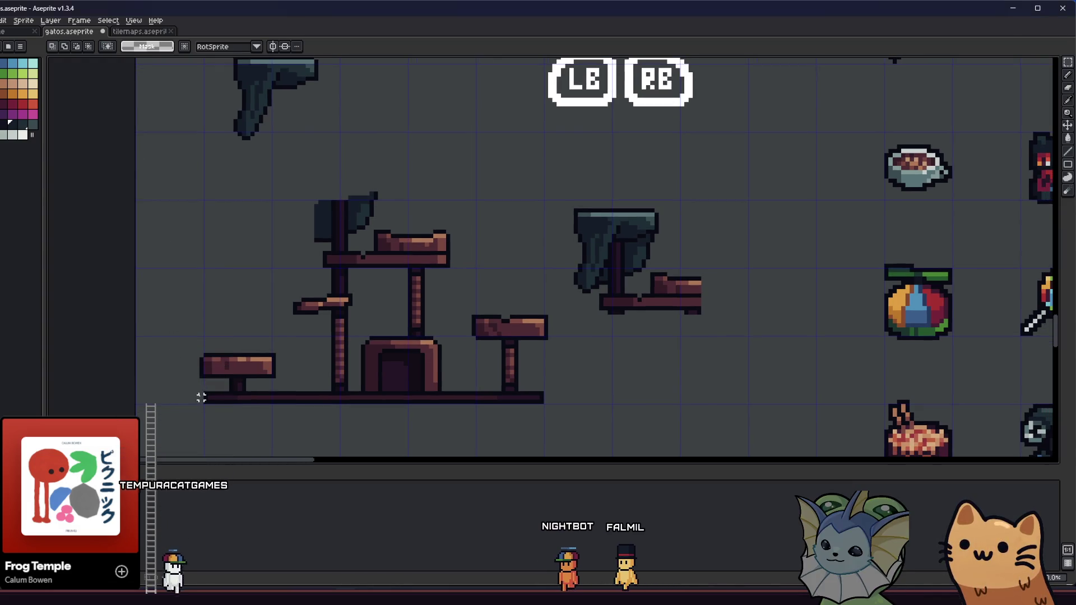
drag(199, 404, 406, 348)
mouse_move(185, 428)
mouse_down()
mouse_move(187, 413)
mouse_move(549, 187)
mouse_move(553, 173)
mouse_up()
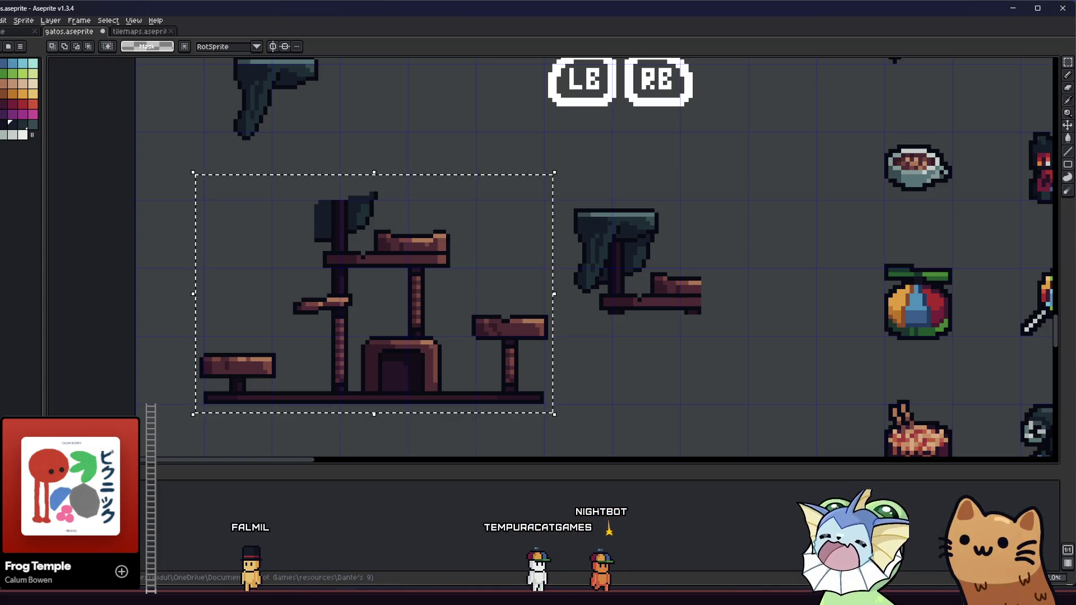
- Export the bare cat tree selection as cat_tree_no_blanket.png
key(alt+f)
mouse_move(34, 114)
click(112, 104)
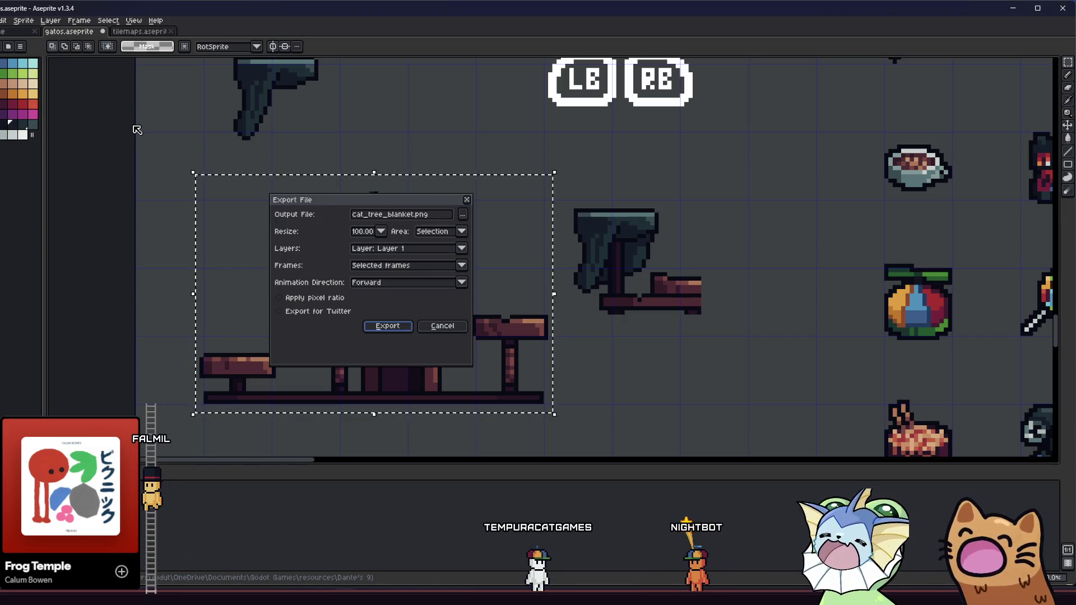
double_click(402, 214)
text(no_blanket)
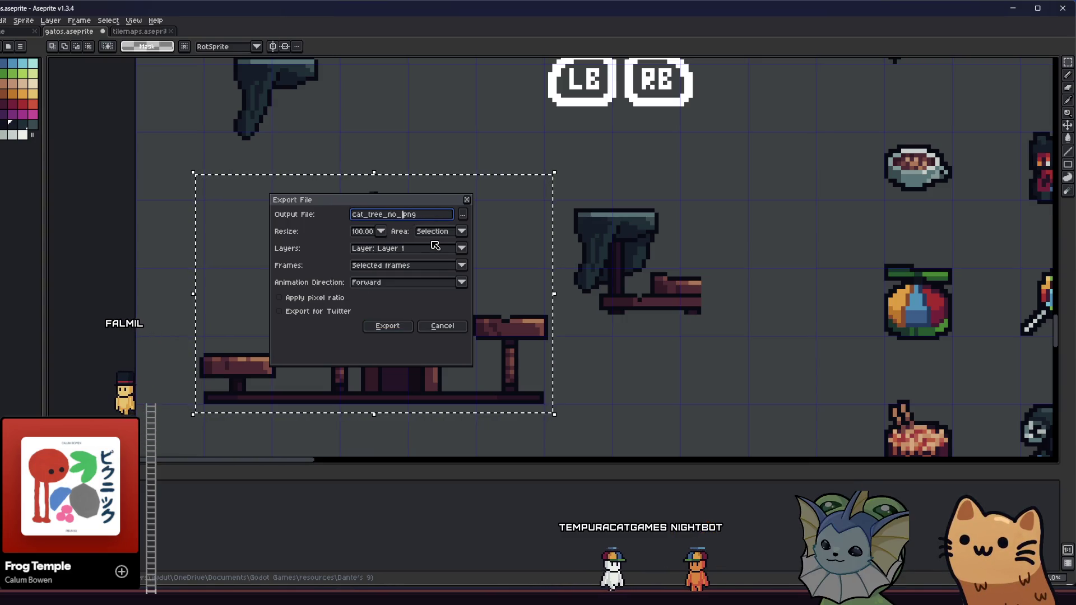
click(387, 325)
right_click(231, 516)
key(alt+Tab)
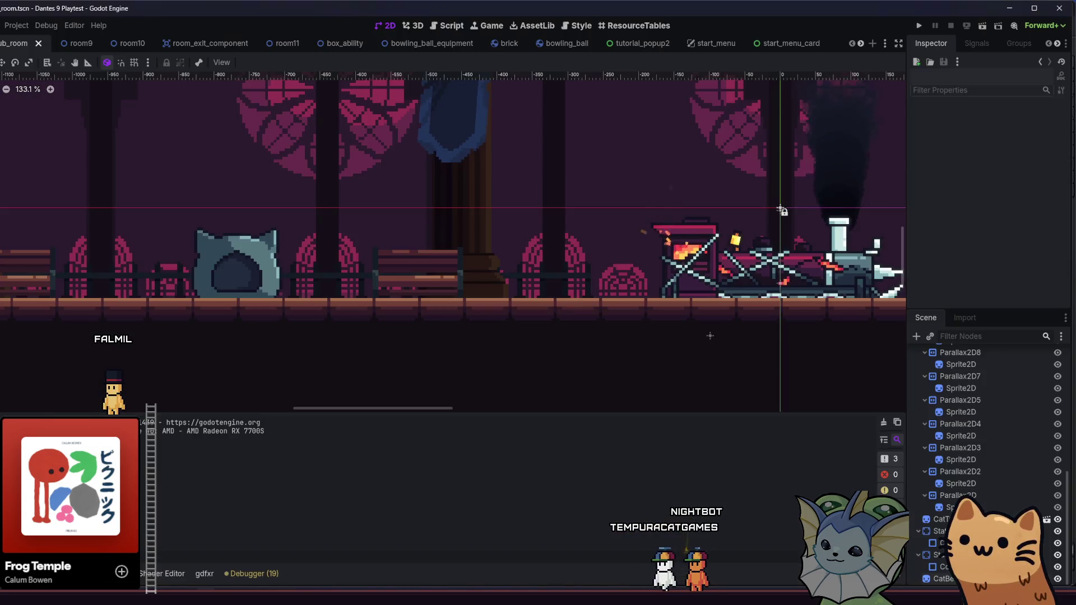
- Show Godot's FileSystem dock and bring up the hub art folder in File Explorer
key(alt+f)
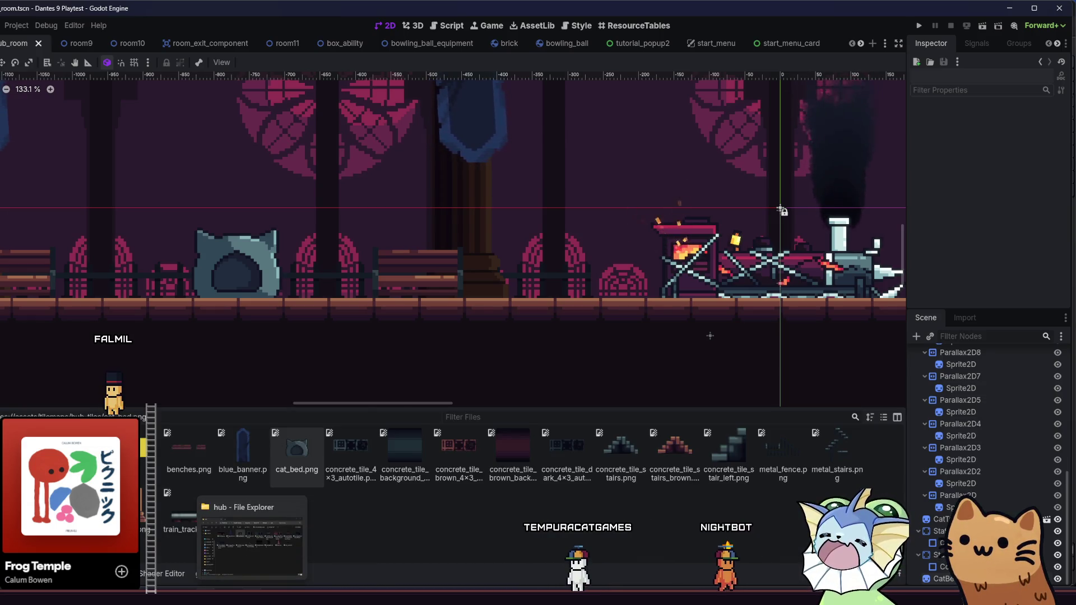
click(275, 538)
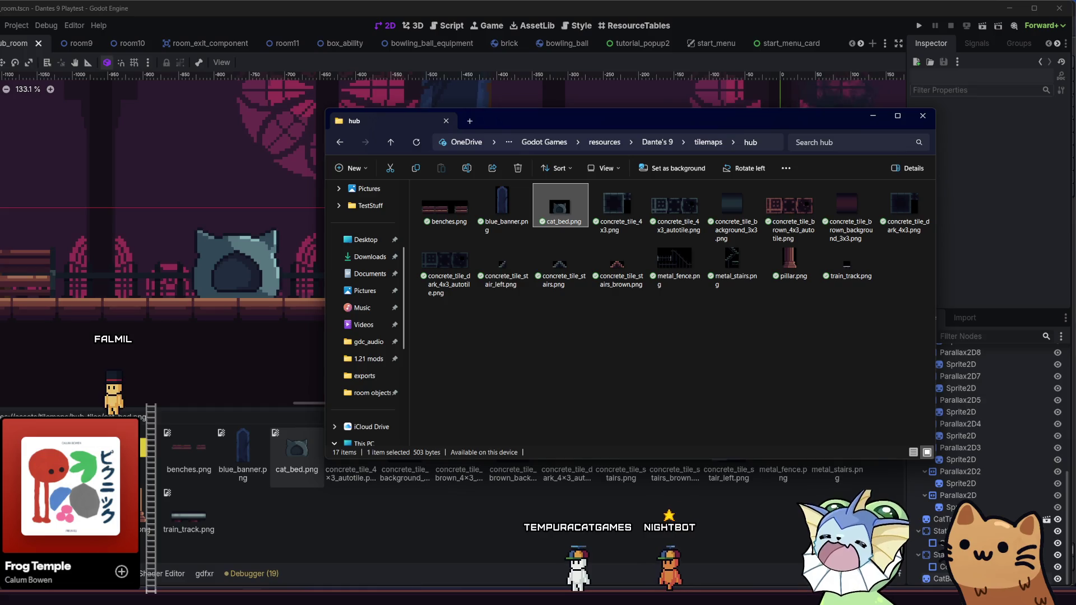
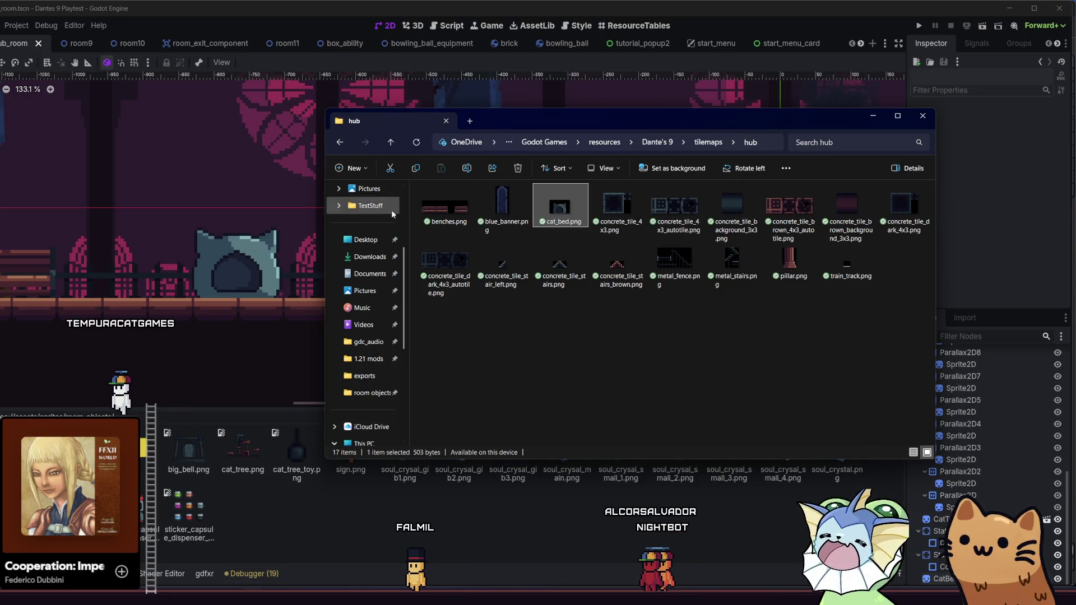
- Go up from hub to the tilemaps folder, then bring the Godot editor forward
click(391, 143)
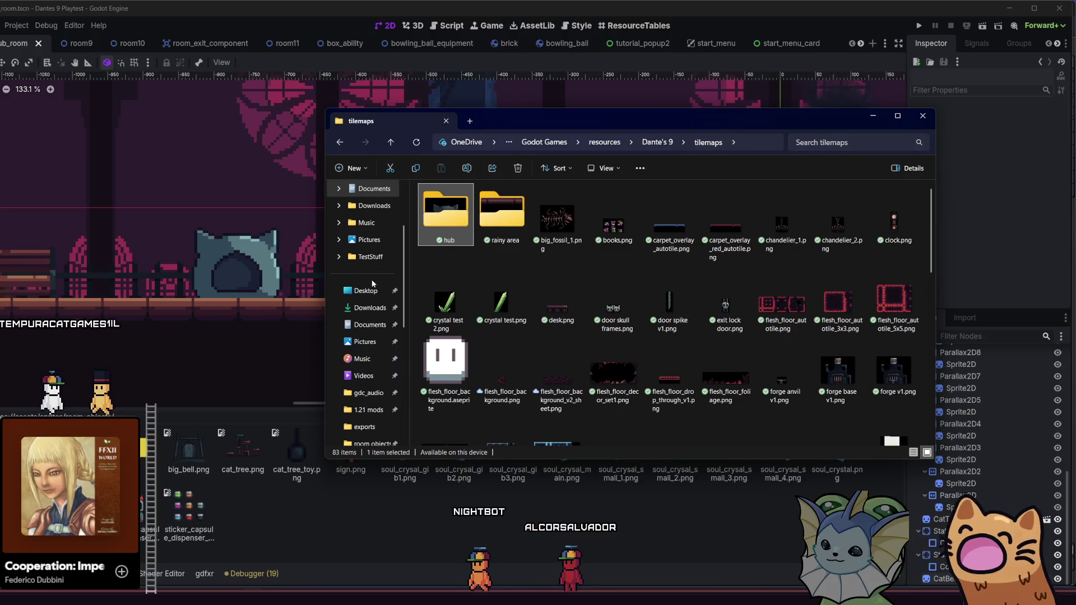
click(446, 25)
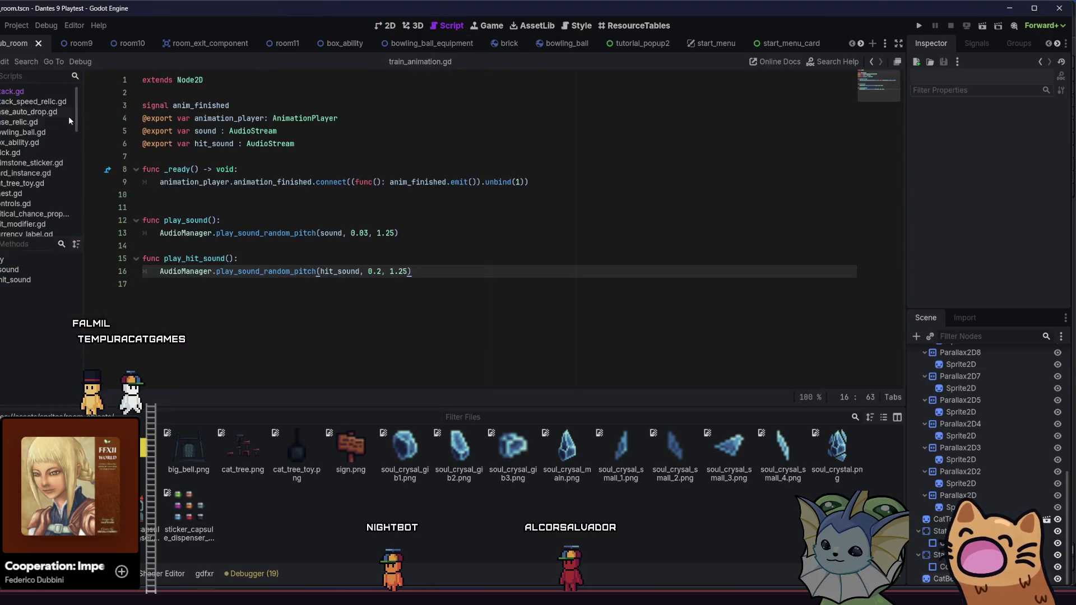
- Review the train teleport code in minimap_holder.gd and minimap_viewport.gd, then bring File Explorer back
scroll(56, 129, down, 3)
scroll(56, 129, down, 3)
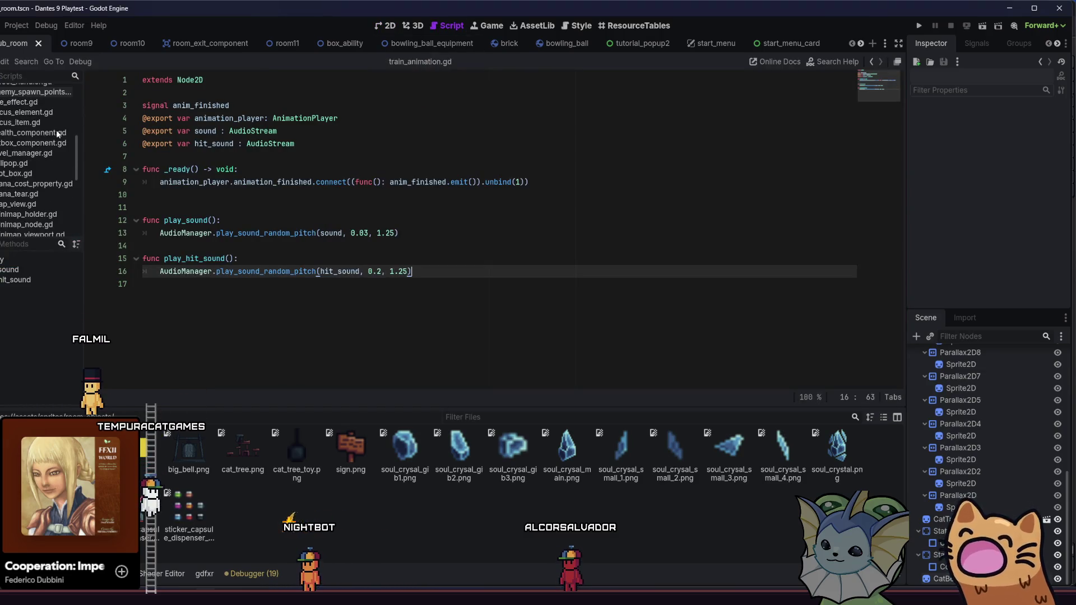
click(39, 215)
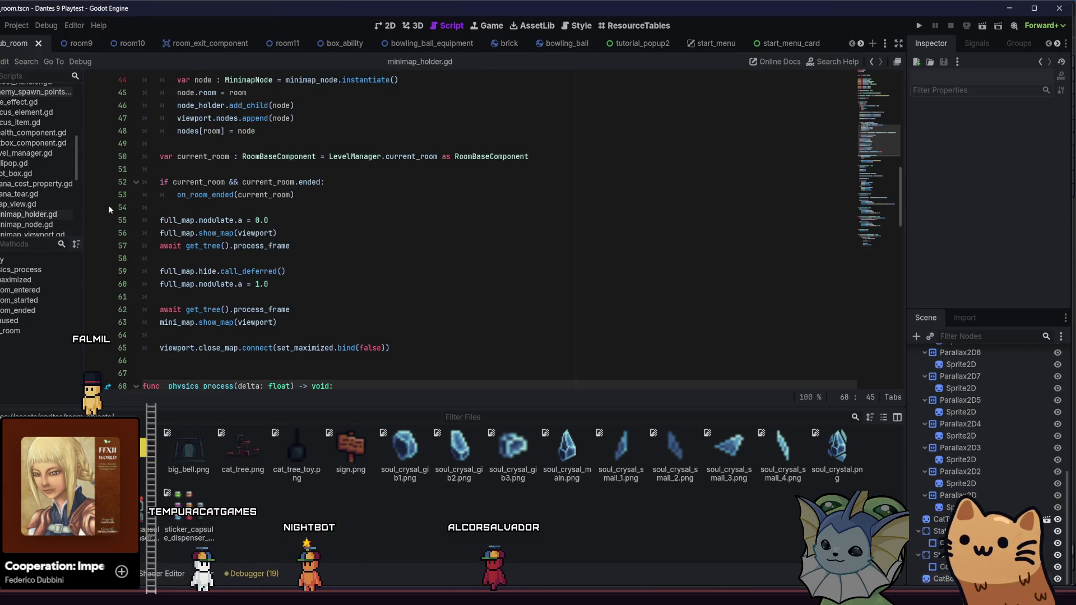
scroll(53, 206, down, 1)
click(44, 217)
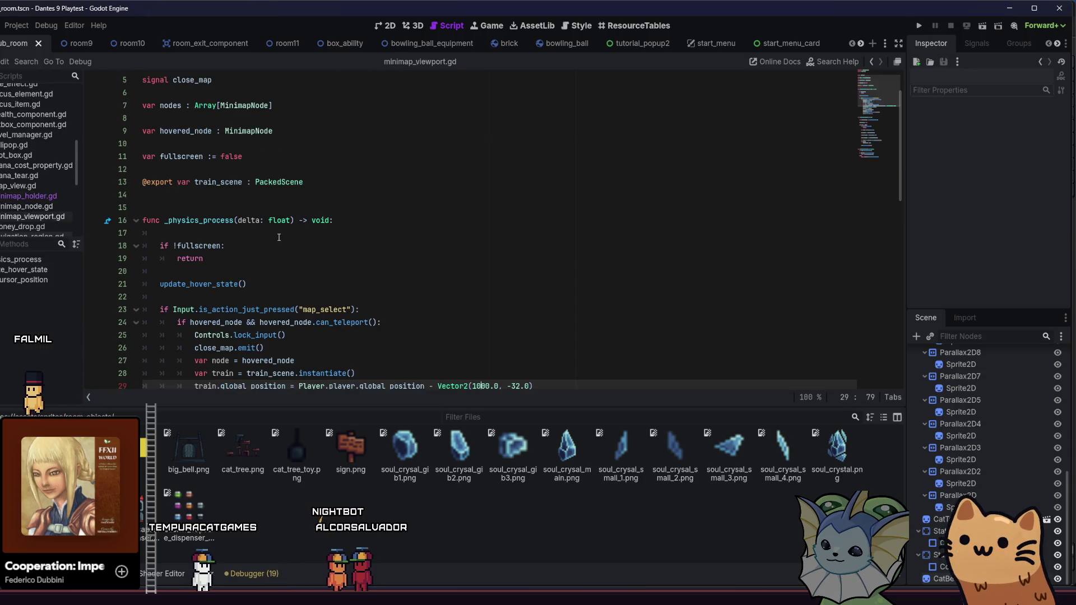
scroll(278, 239, down, 1)
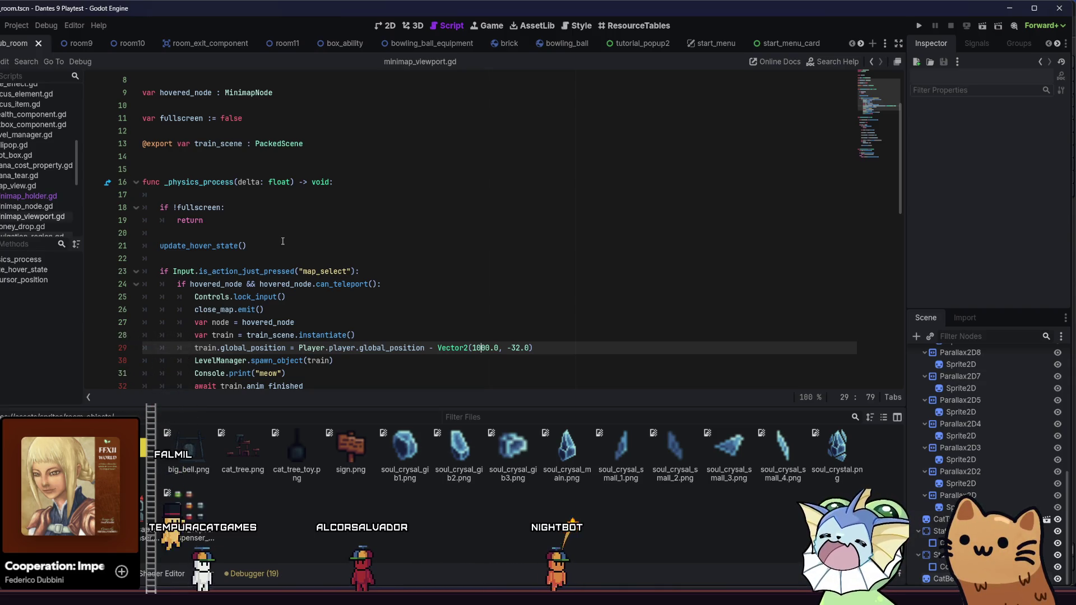
scroll(307, 259, down, 4)
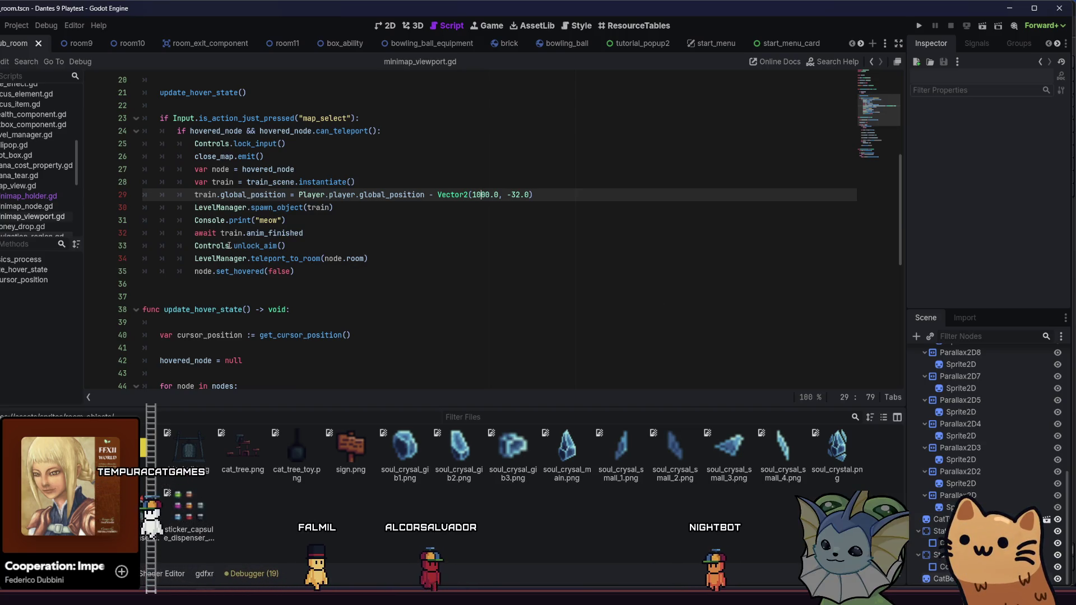
scroll(384, 246, up, 1)
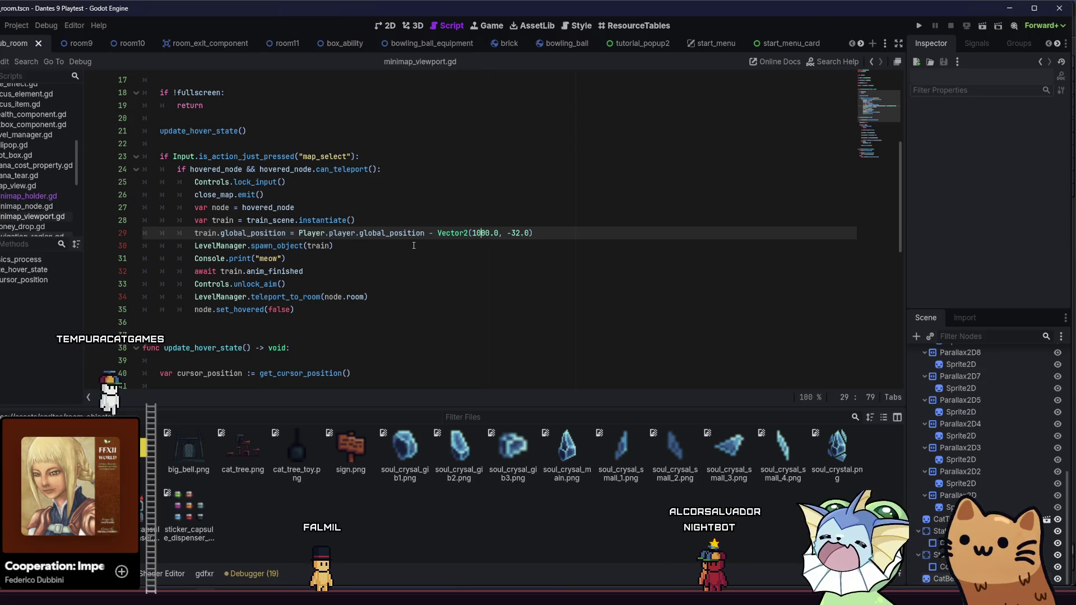
key(alt+Tab)
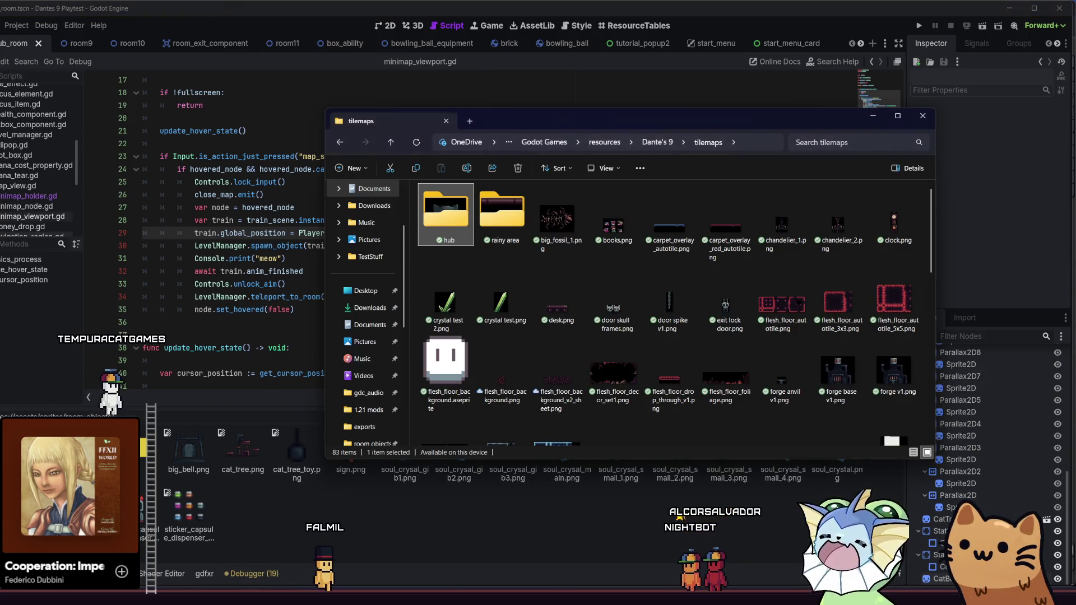
- Drag cat_tree_no_blanket.png and cat_tree_blanket.png from objects > room objects into Godot's FileSystem dock
click(392, 144)
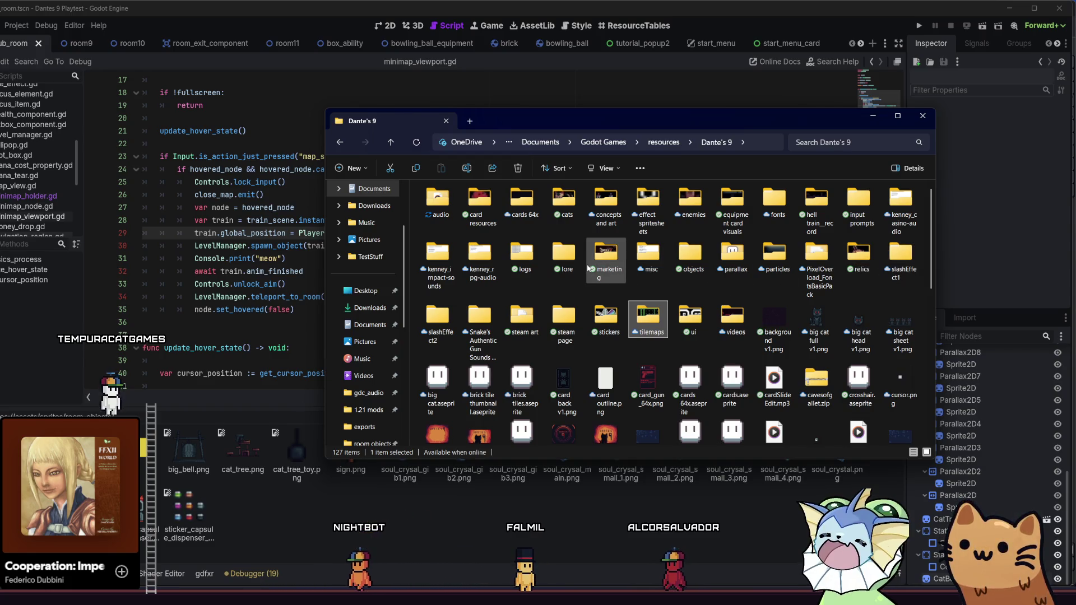
double_click(682, 263)
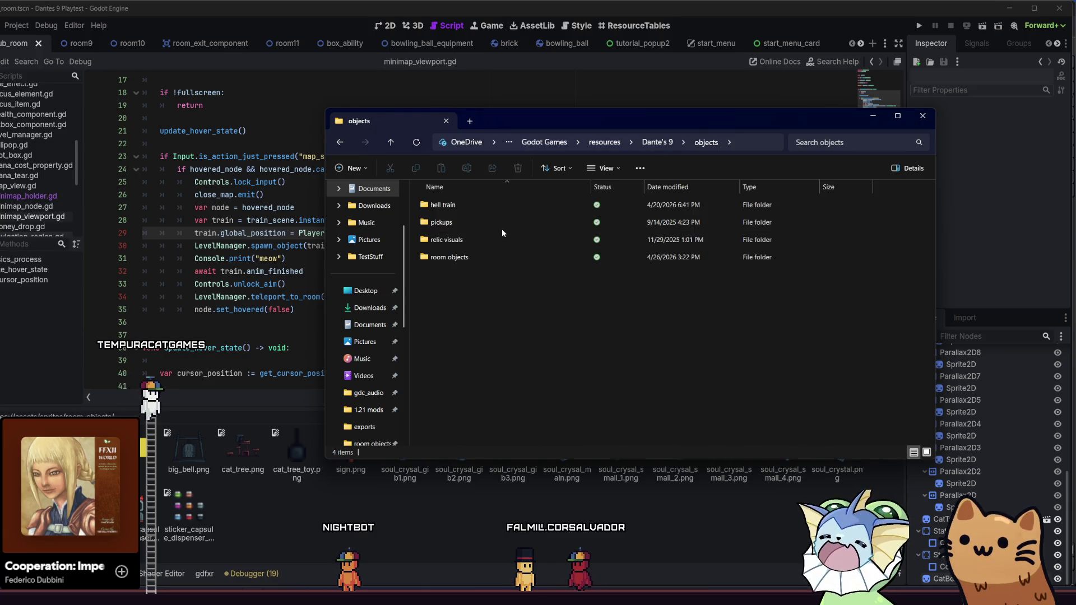
double_click(476, 255)
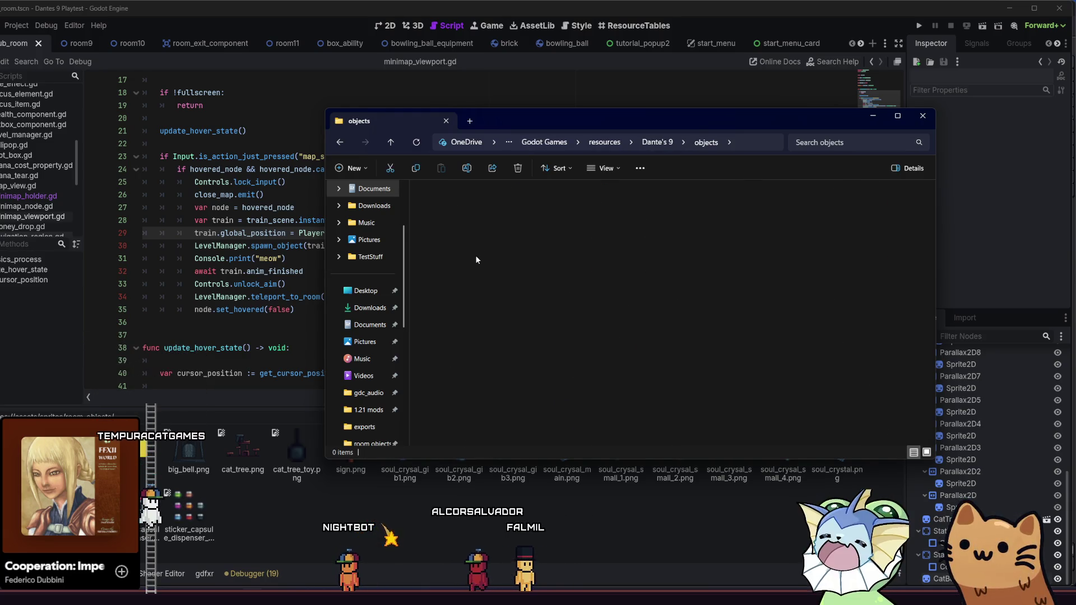
click(621, 239)
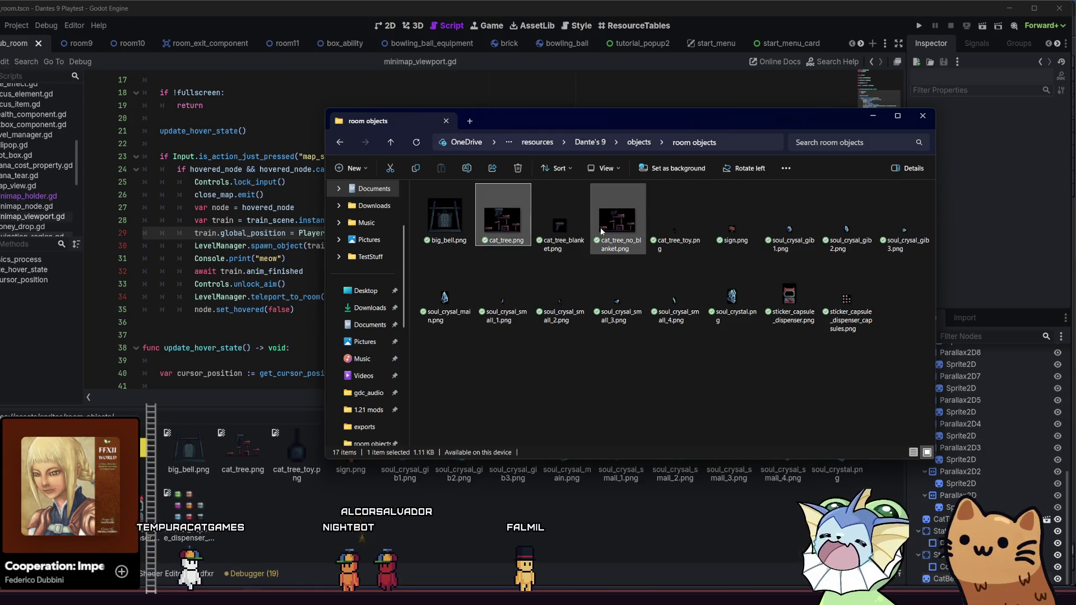
mouse_move(621, 239)
mouse_down()
mouse_move(465, 281)
mouse_move(301, 534)
mouse_up()
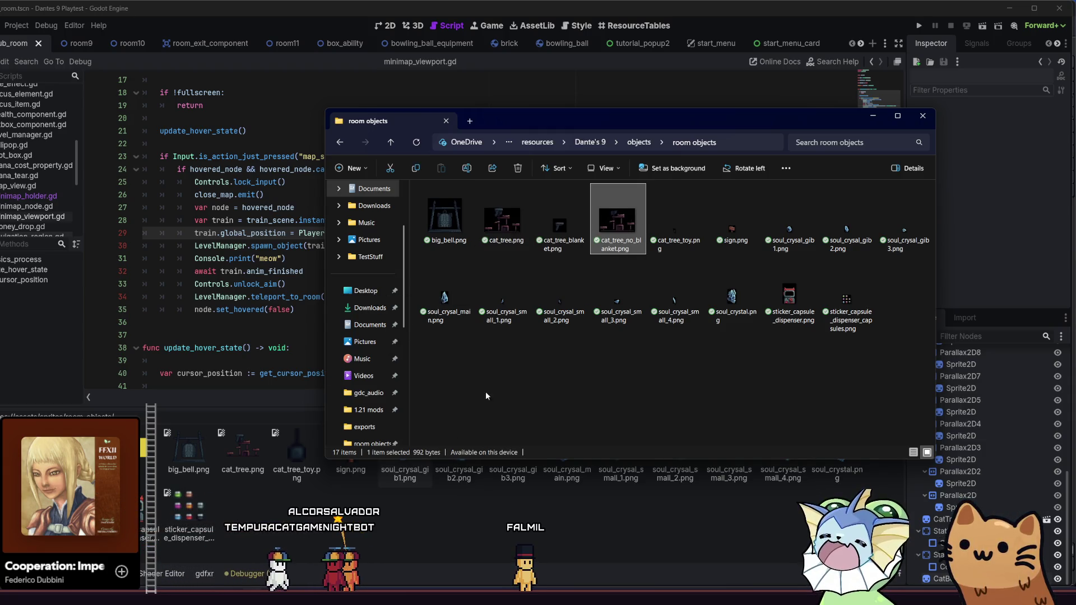
click(561, 222)
mouse_move(561, 221)
mouse_down()
mouse_move(493, 202)
mouse_move(300, 498)
mouse_move(379, 428)
mouse_up()
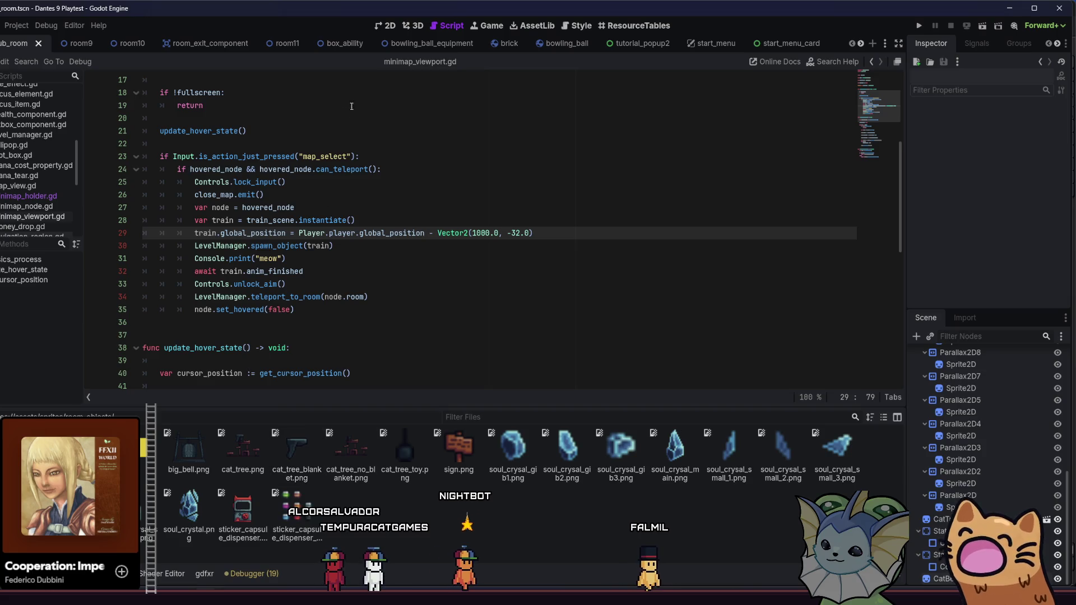
- In the 2D view of hub_room, pan to the cat platforms and select the CatTree node
click(386, 26)
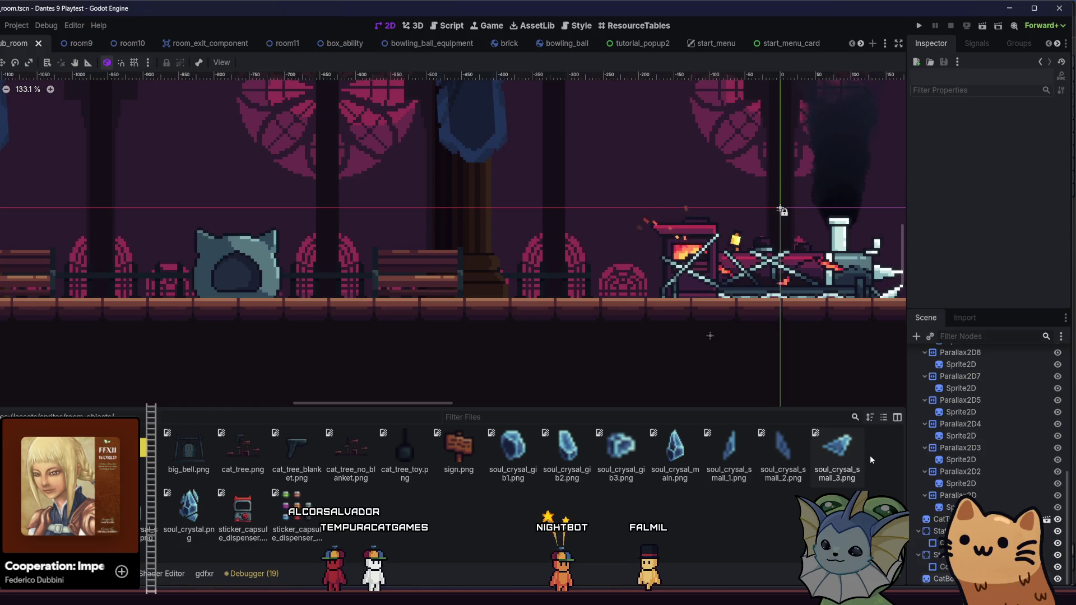
scroll(728, 253, down, 3)
drag(507, 269, 148, 268)
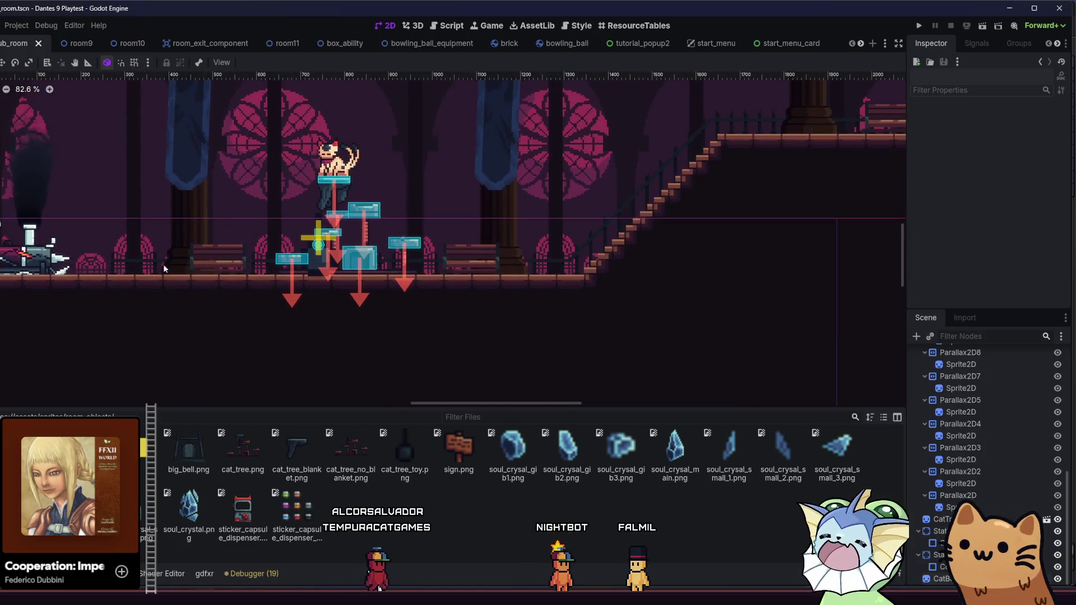
mouse_move(320, 270)
mouse_down()
mouse_move(352, 297)
mouse_move(371, 294)
mouse_up()
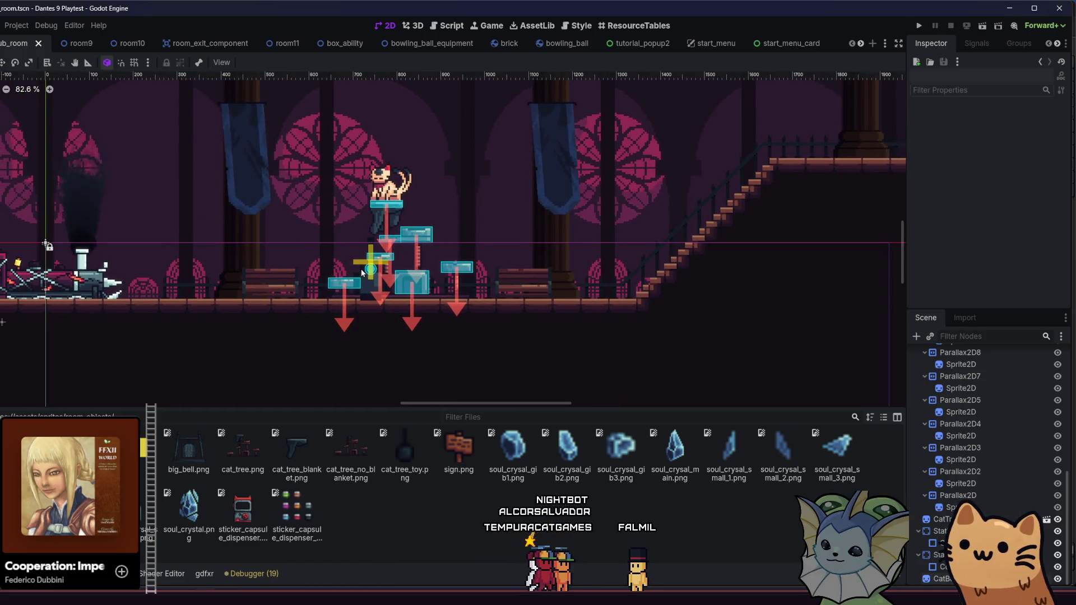
scroll(350, 251, up, 4)
scroll(331, 237, up, 1)
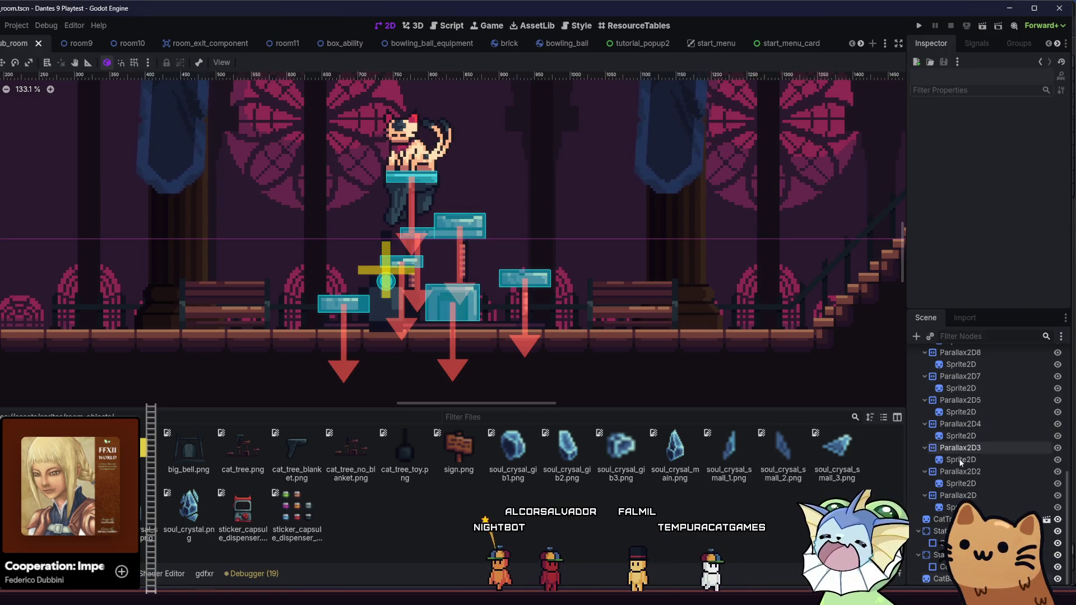
scroll(960, 461, up, 6)
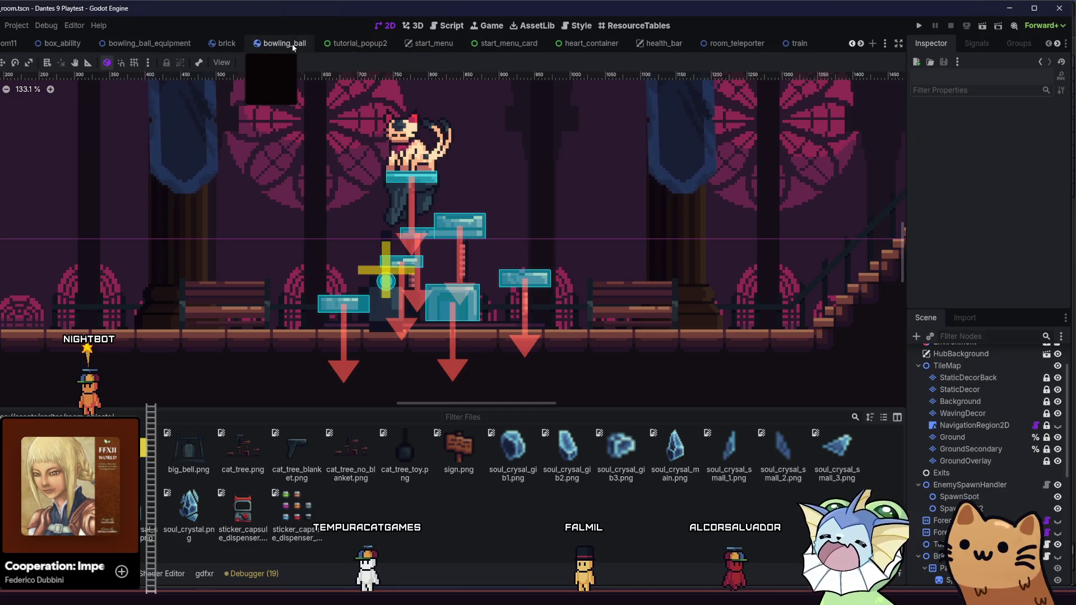
scroll(293, 47, down, 6)
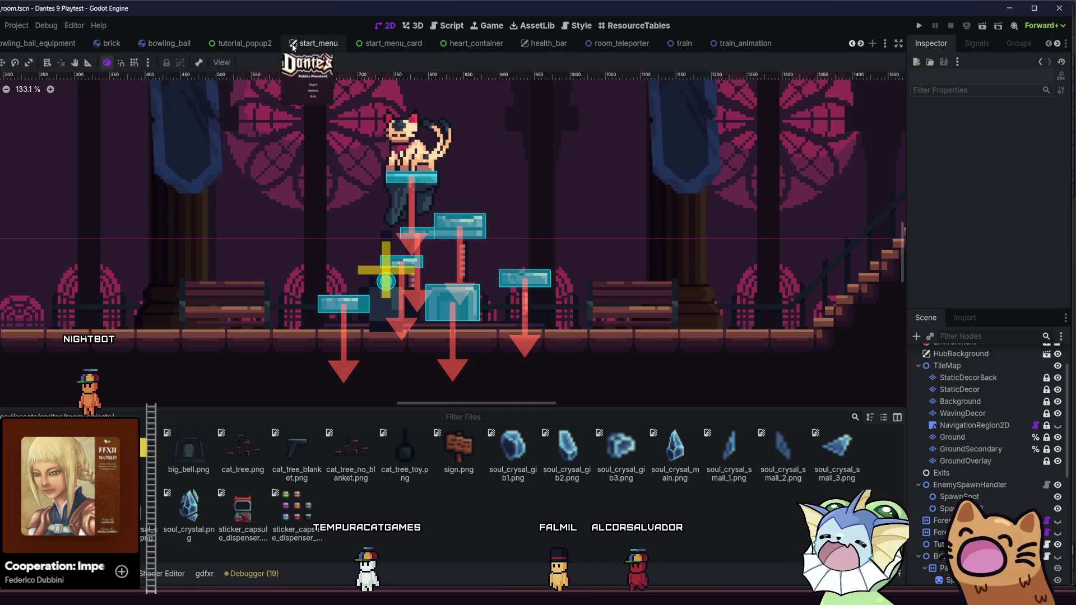
scroll(293, 47, down, 2)
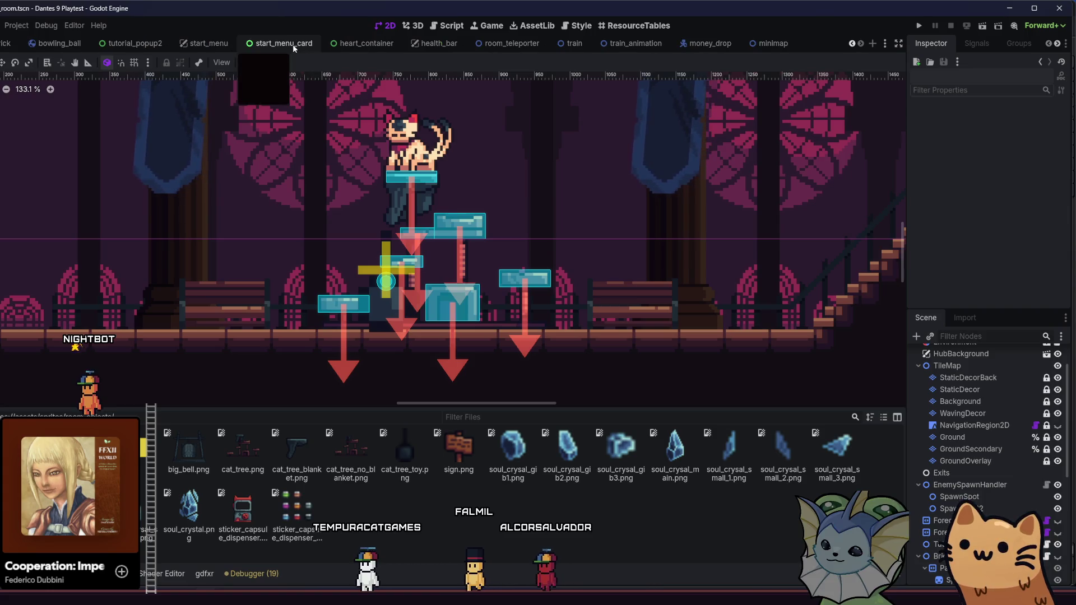
scroll(292, 45, up, 7)
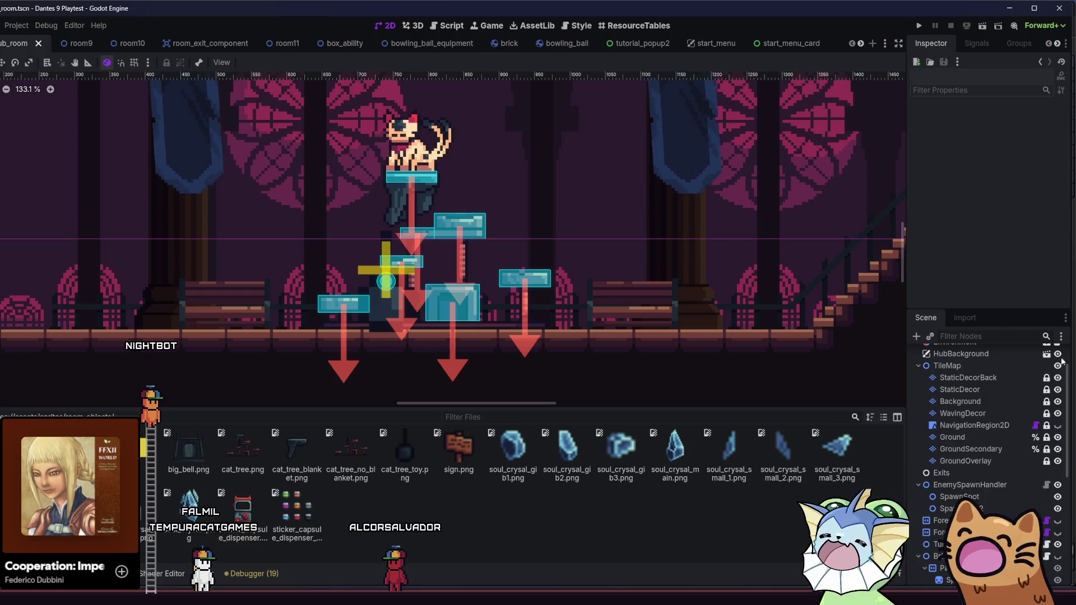
scroll(981, 429, down, 2)
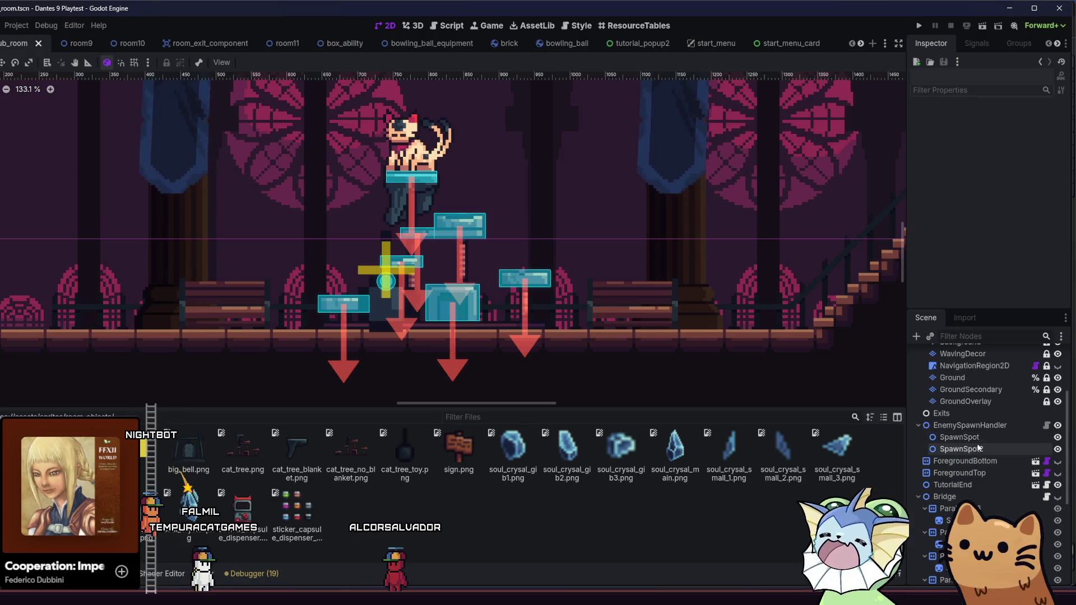
scroll(987, 485, down, 5)
scroll(983, 492, down, 1)
click(978, 519)
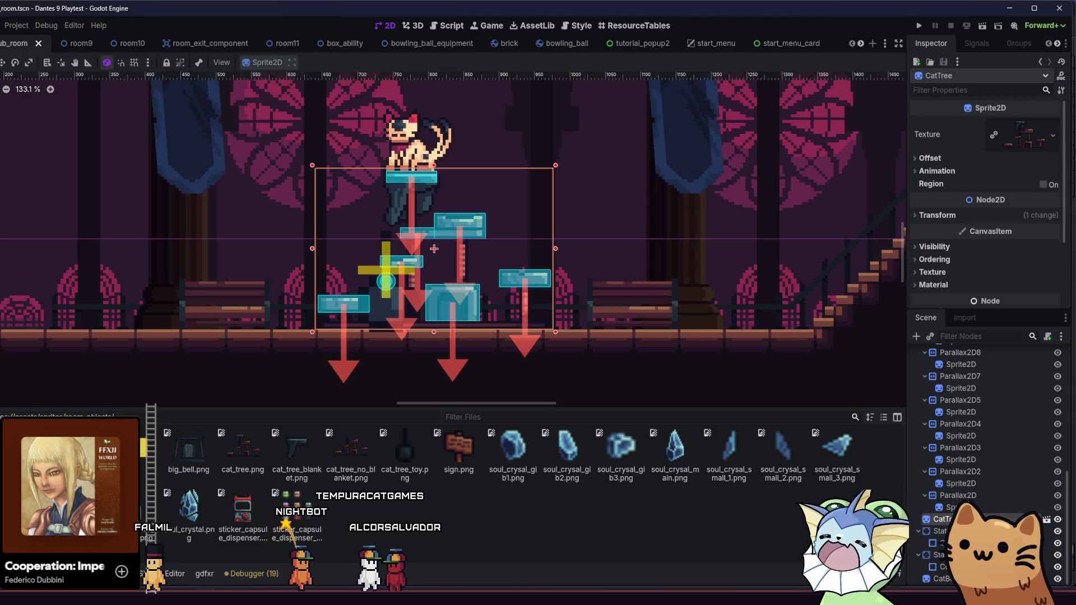
- Open the cat_tree scene and set the CatTree sprite's texture to cat_tree_no_blanket.png
click(1046, 519)
scroll(402, 236, down, 3)
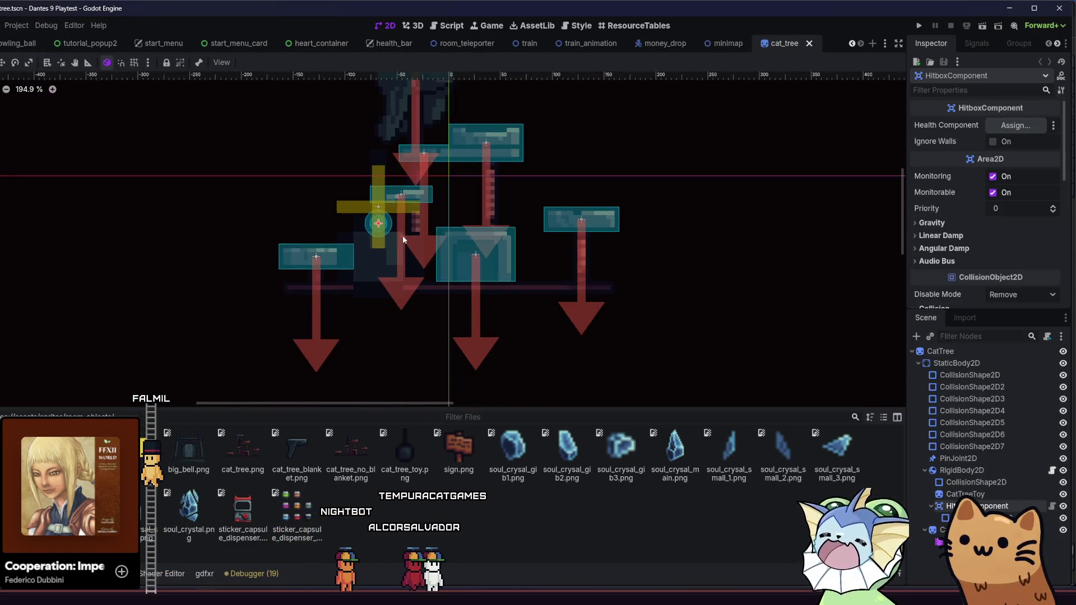
scroll(402, 236, down, 2)
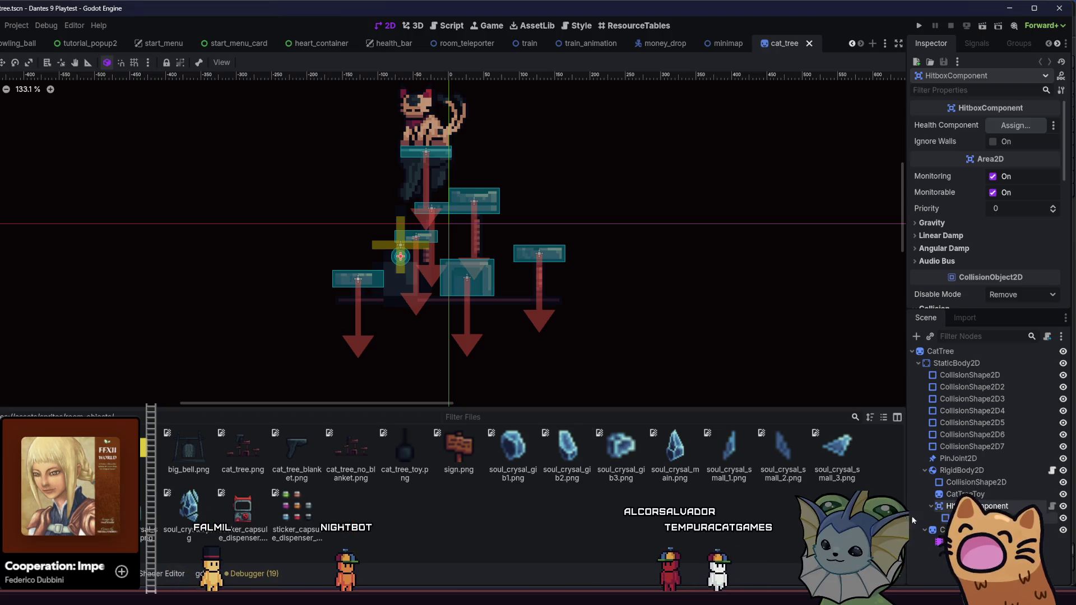
click(964, 493)
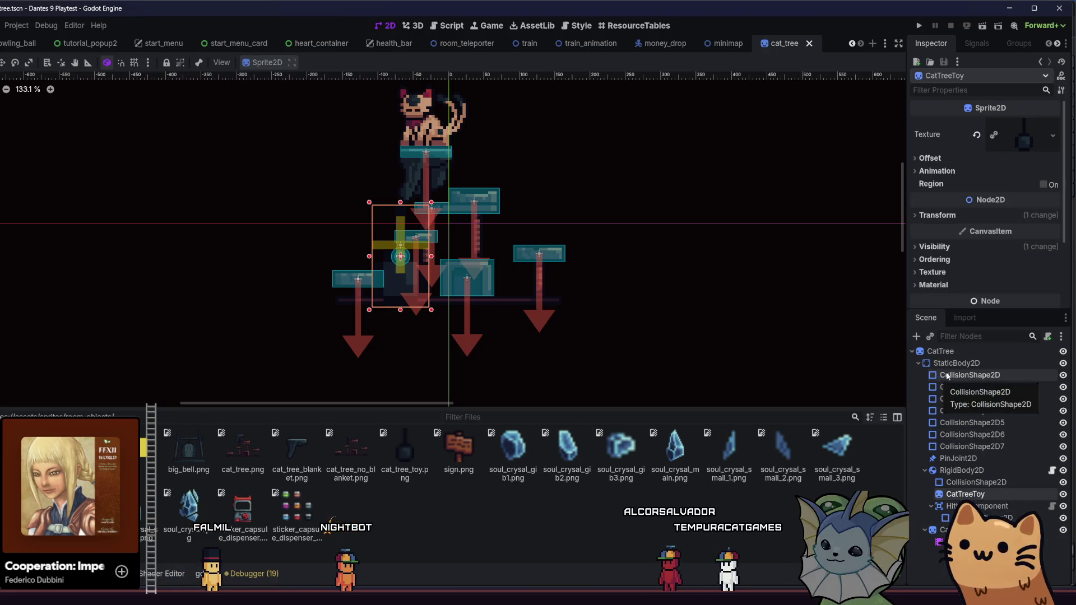
click(956, 353)
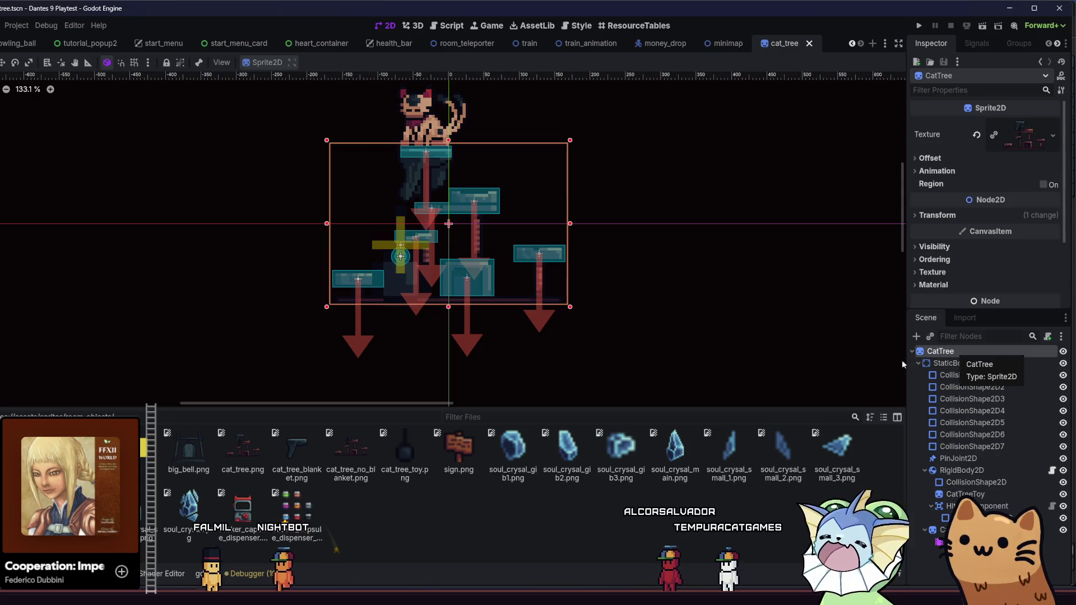
drag(336, 477, 927, 157)
drag(1018, 137, 1015, 138)
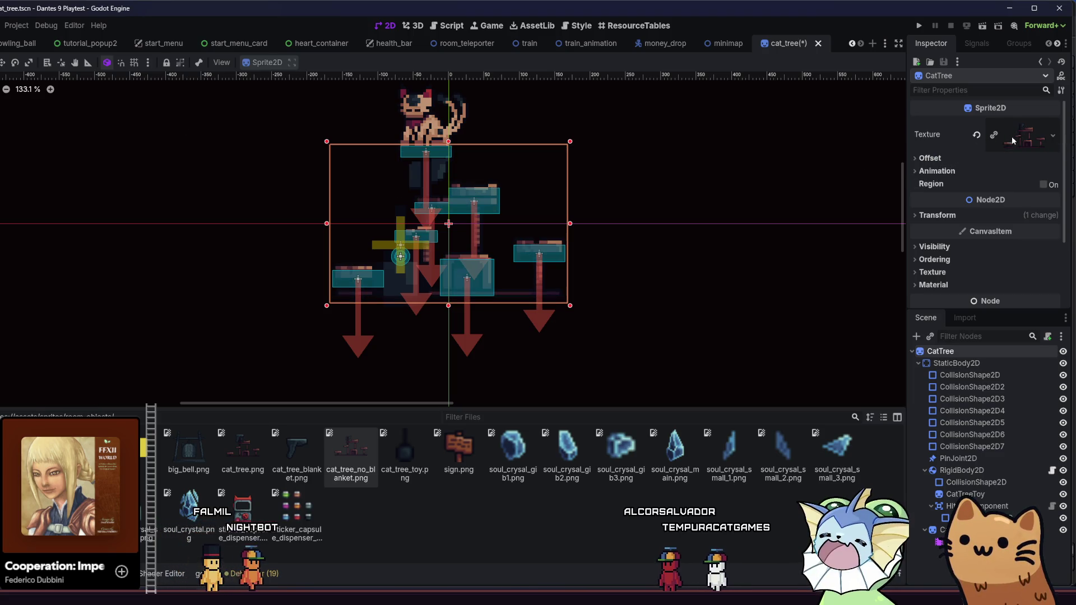
- Set the cat tree sprite's vertical Offset to 2.5 px
scroll(423, 250, up, 5)
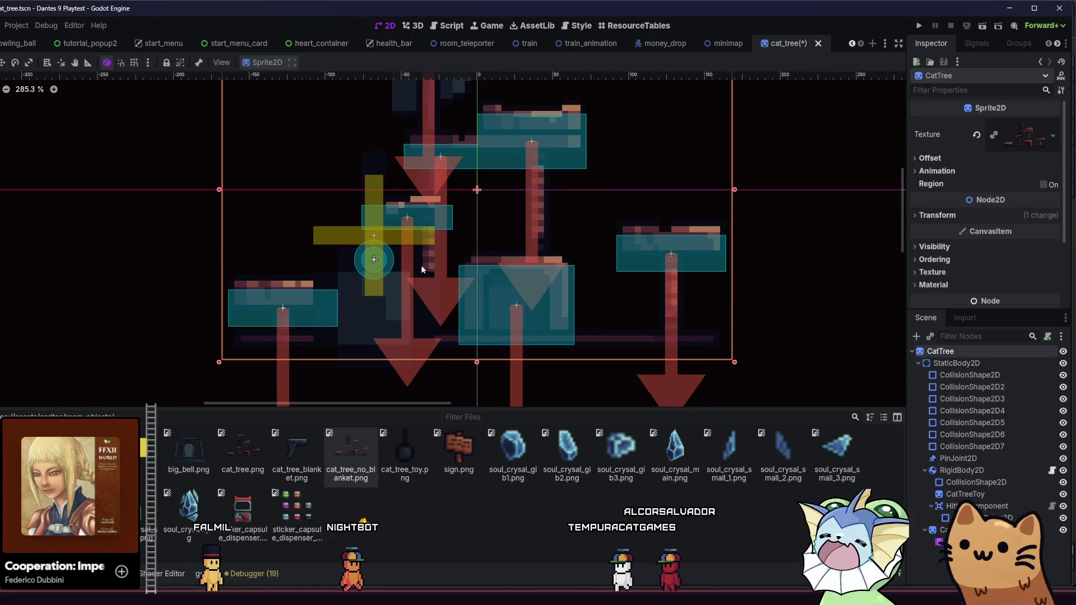
scroll(413, 280, up, 2)
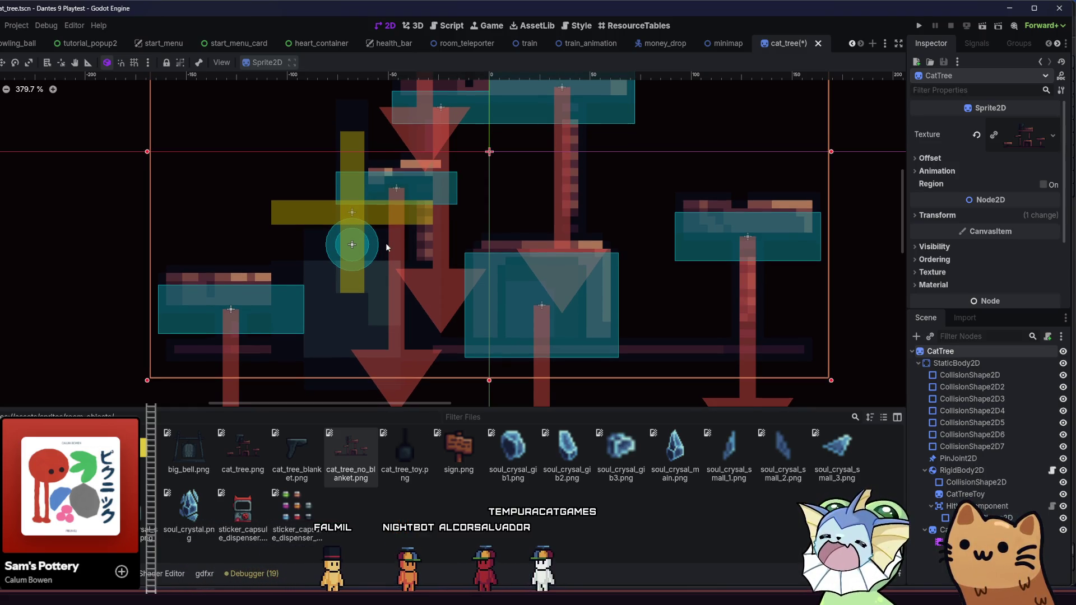
click(929, 158)
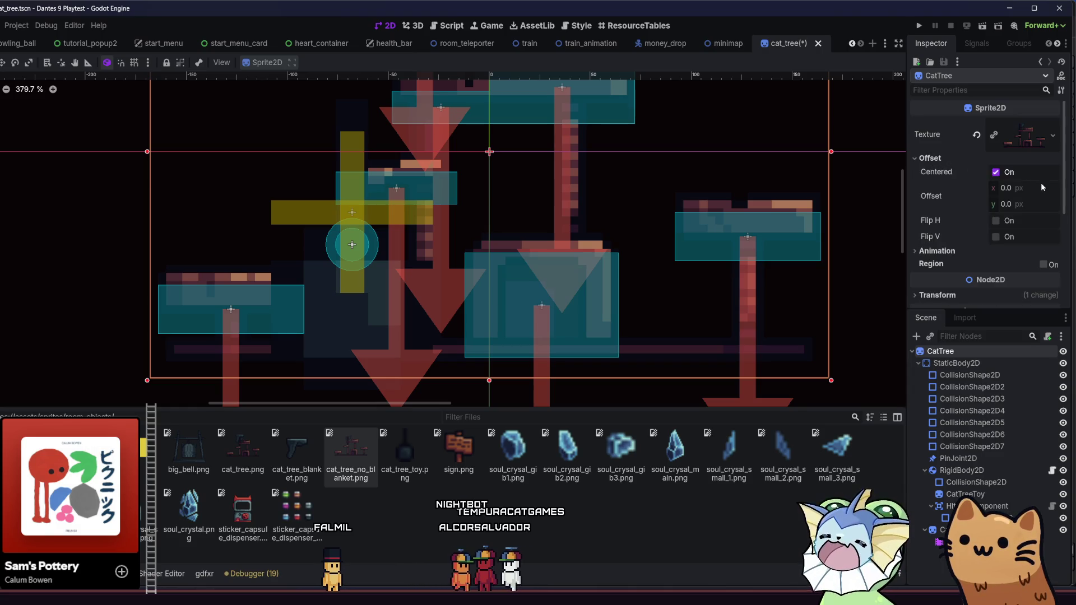
drag(1030, 203, 1068, 203)
click(1031, 205)
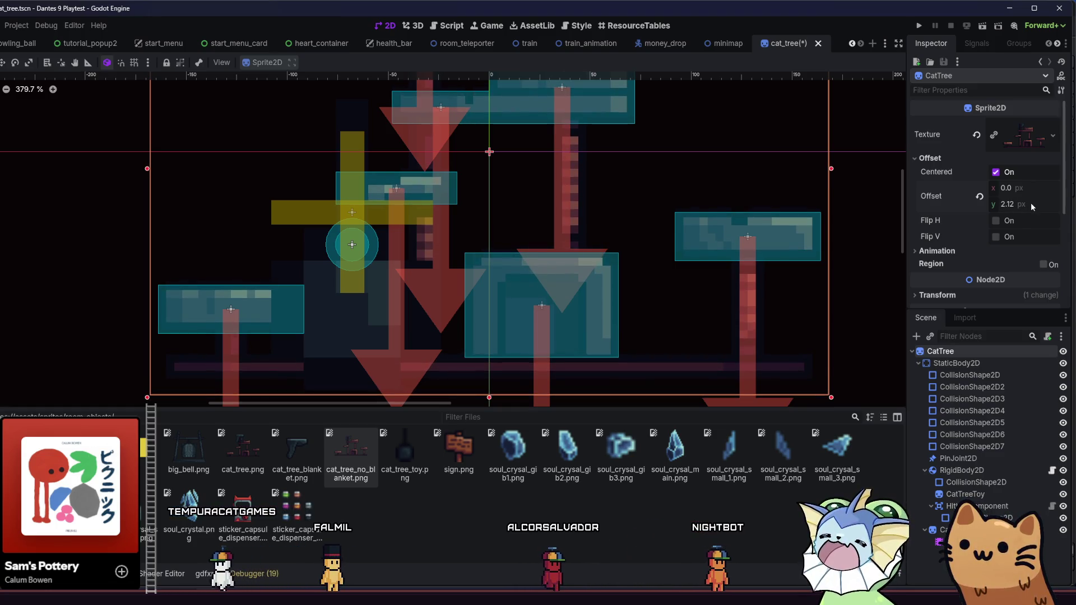
text(3)
key(Return)
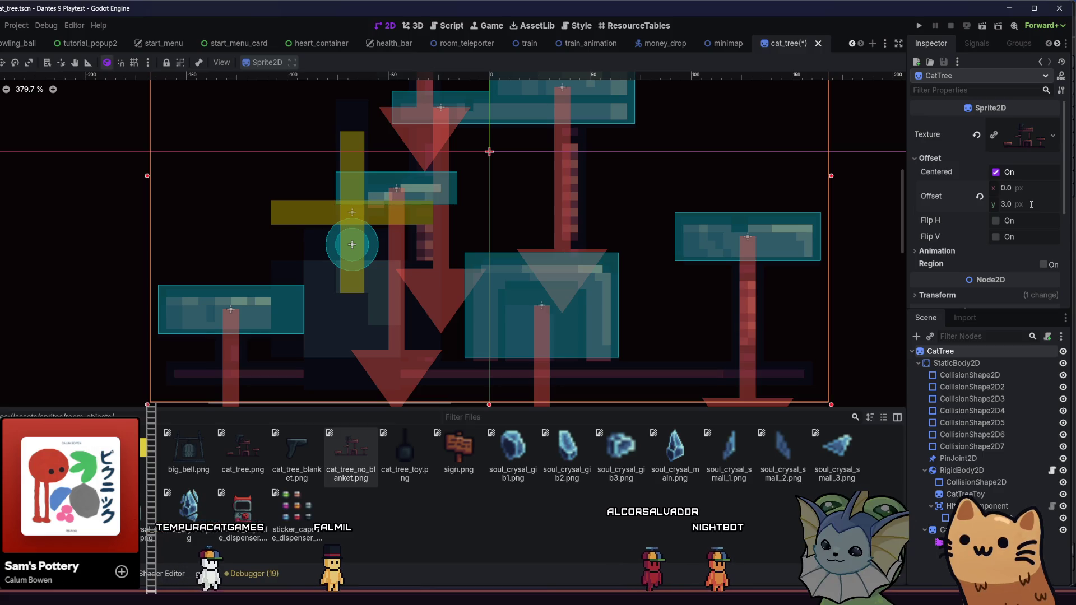
text(2.5)
key(Return)
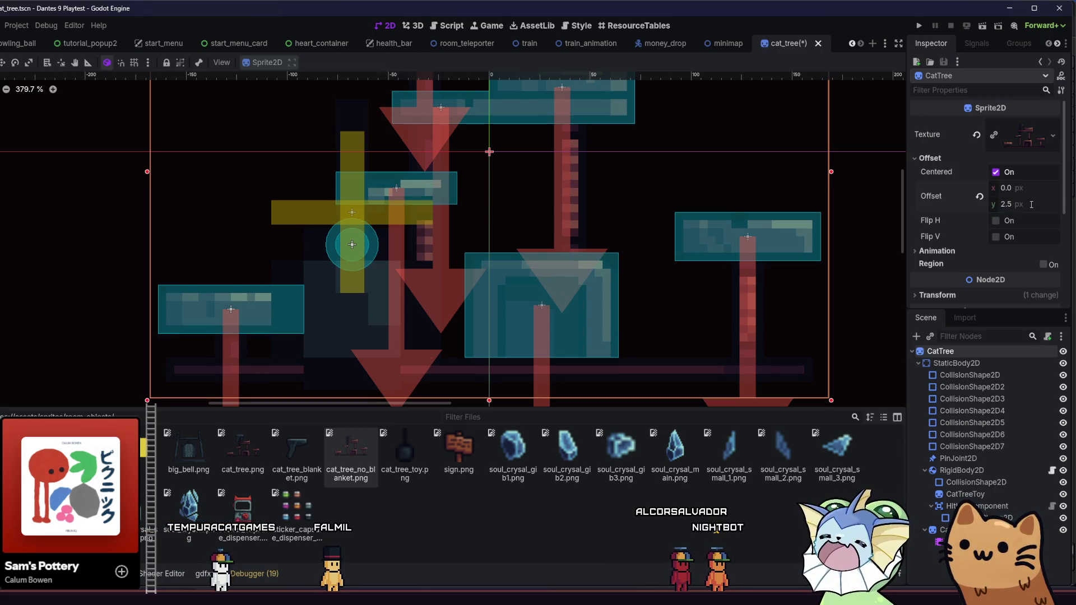
- Save the cat tree scene and bring up the Create New Node dialog
key(ctrl+s)
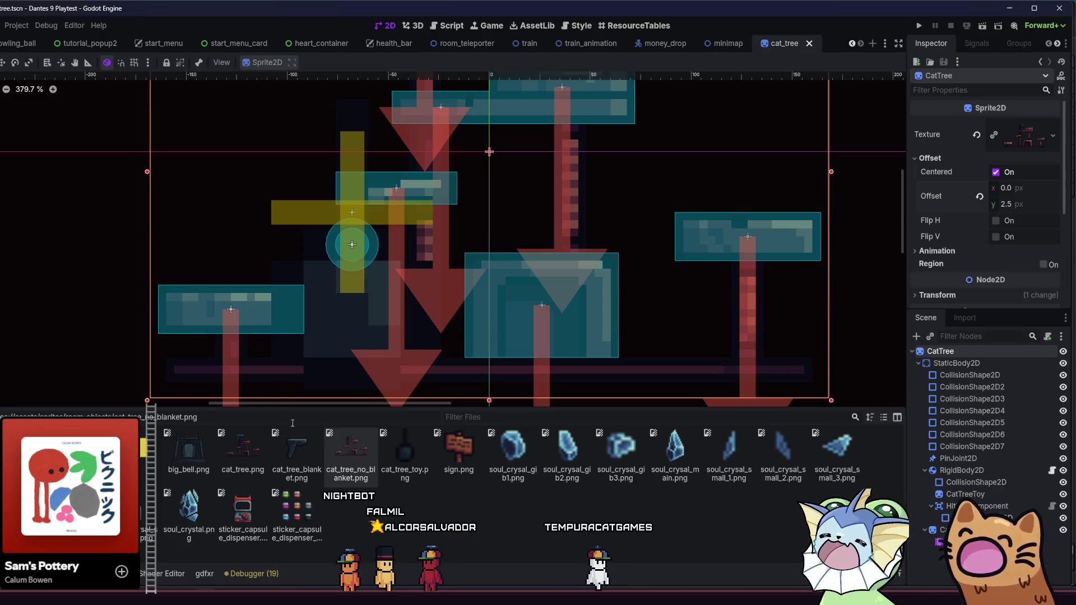
scroll(297, 259, down, 5)
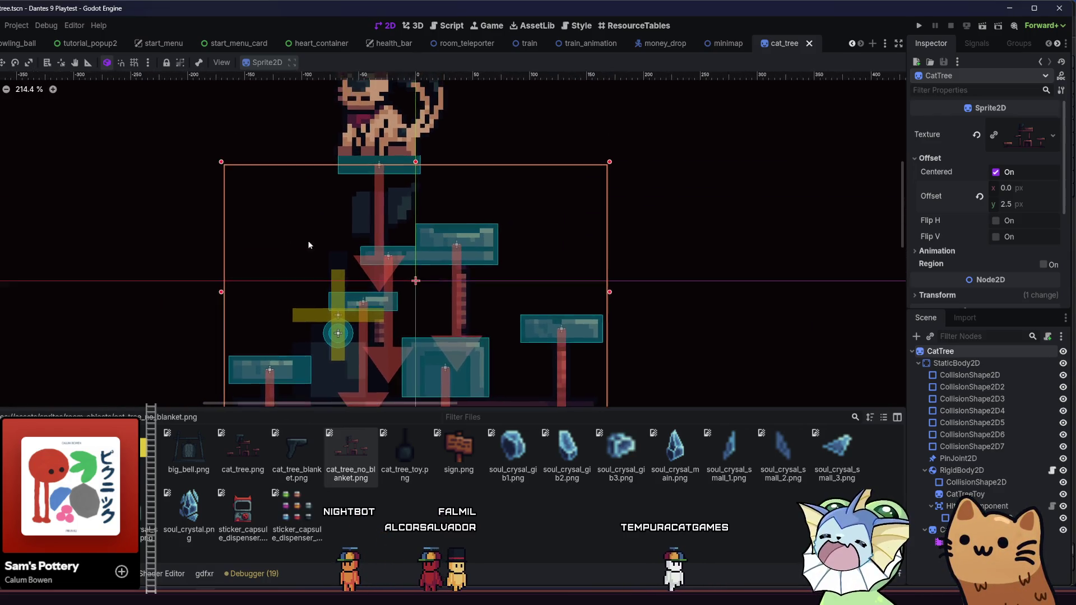
scroll(298, 259, up, 3)
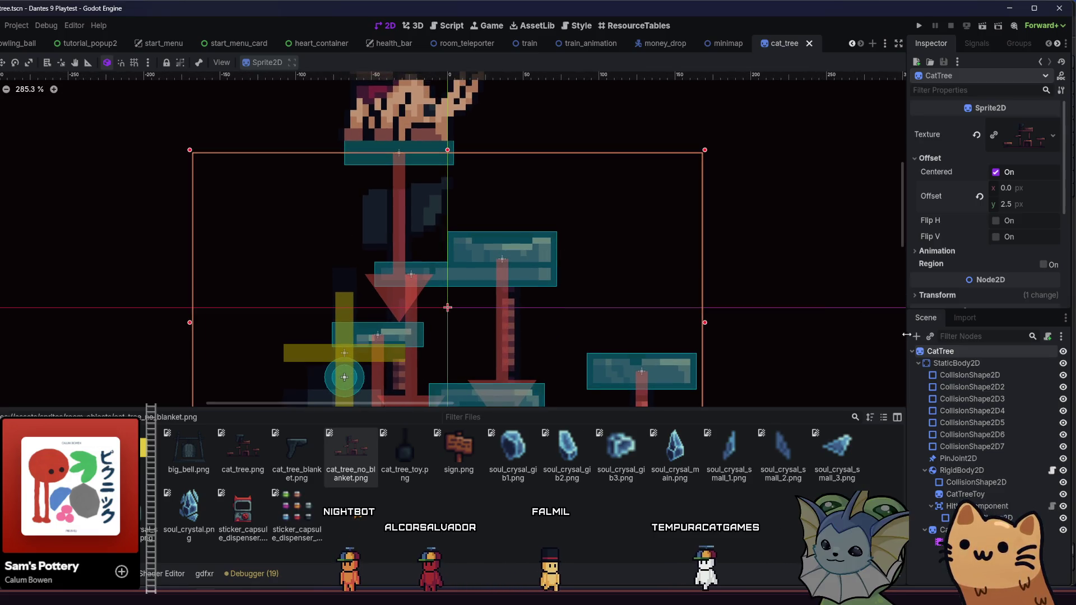
key(ctrl+a)
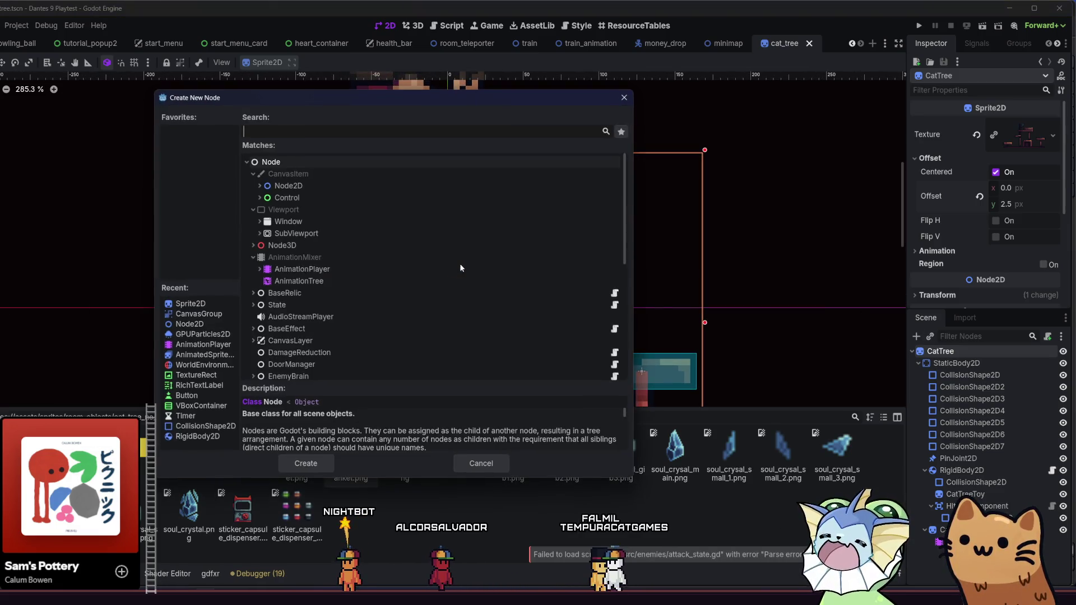
- Add a Sprite2D above StaticBody2D with cat_tree_blanket.png and move it onto the top post
double_click(196, 305)
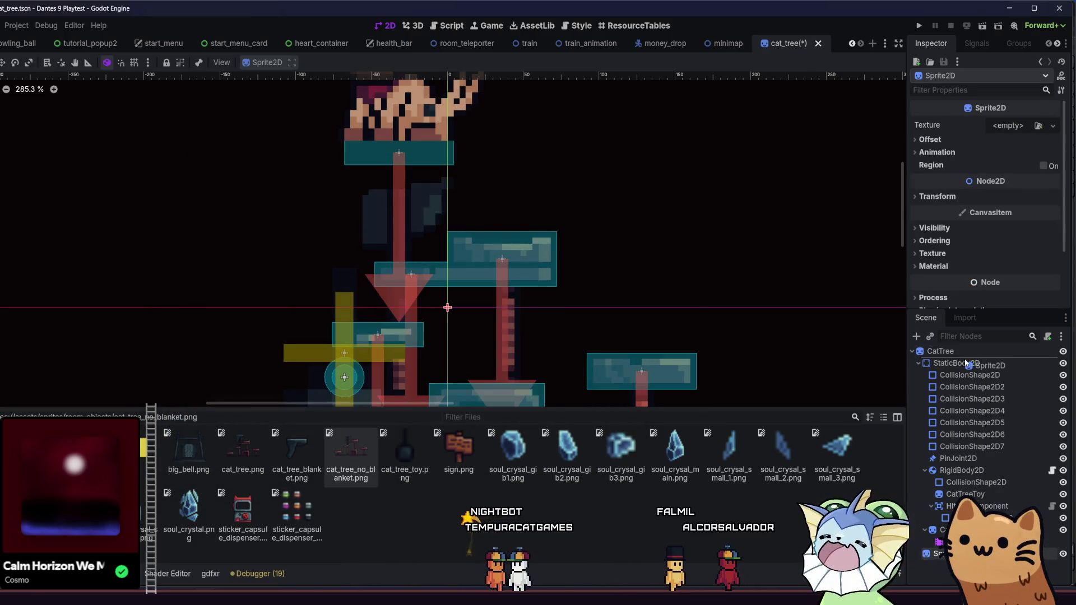
drag(966, 363, 925, 359)
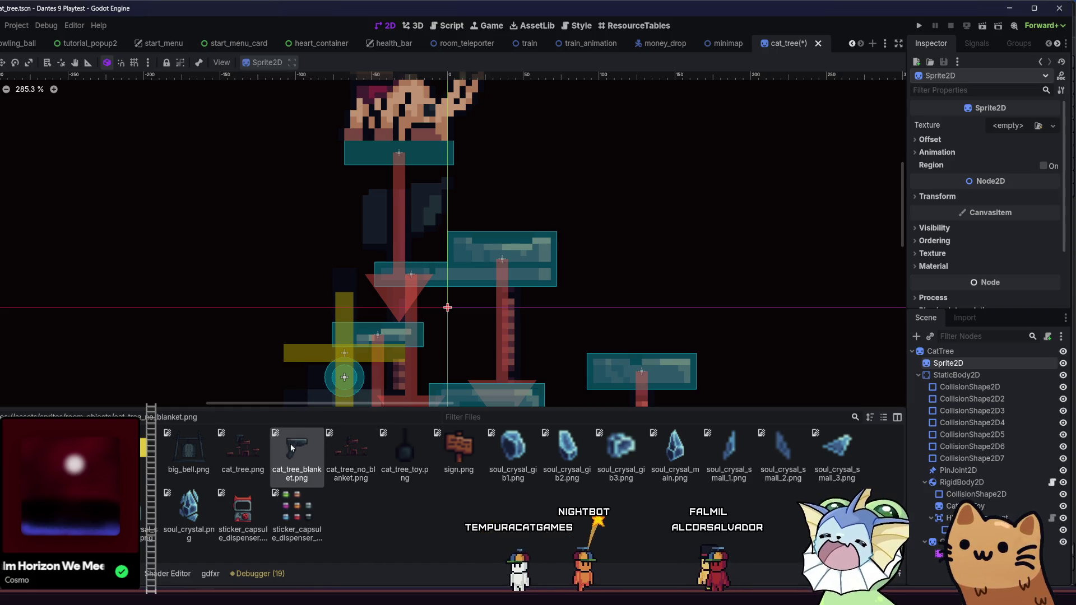
mouse_move(311, 458)
mouse_down()
mouse_move(920, 349)
mouse_move(935, 365)
mouse_up()
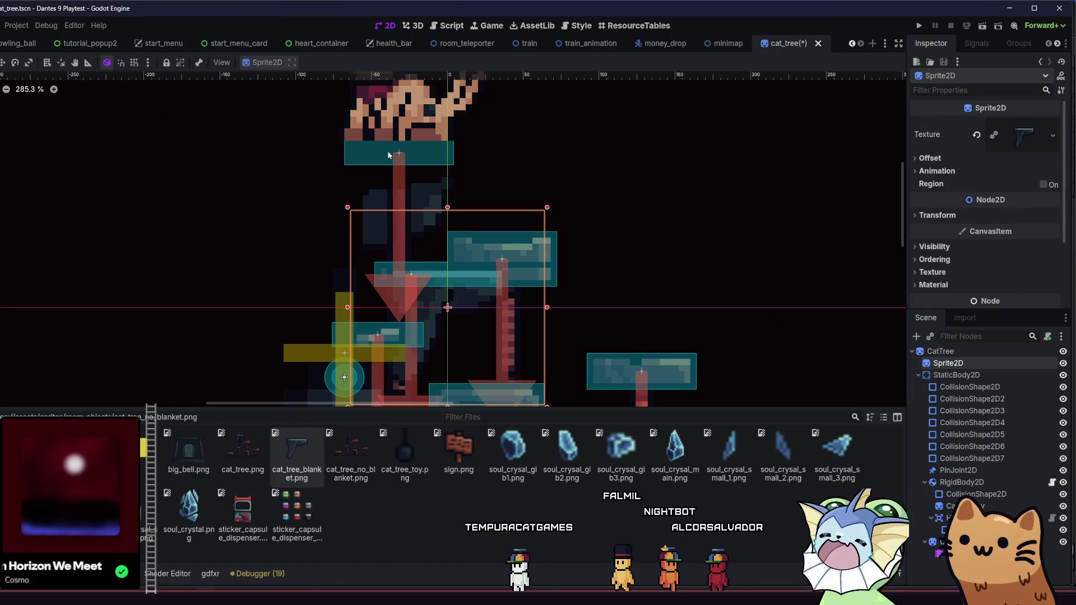
mouse_move(259, 241)
mouse_down()
mouse_move(230, 204)
mouse_move(211, 107)
mouse_up()
click(936, 215)
click(936, 215)
- Hide the StaticBody2D and nudge the blanket sprite into line with the cat tree's post
scroll(986, 269, down, 2)
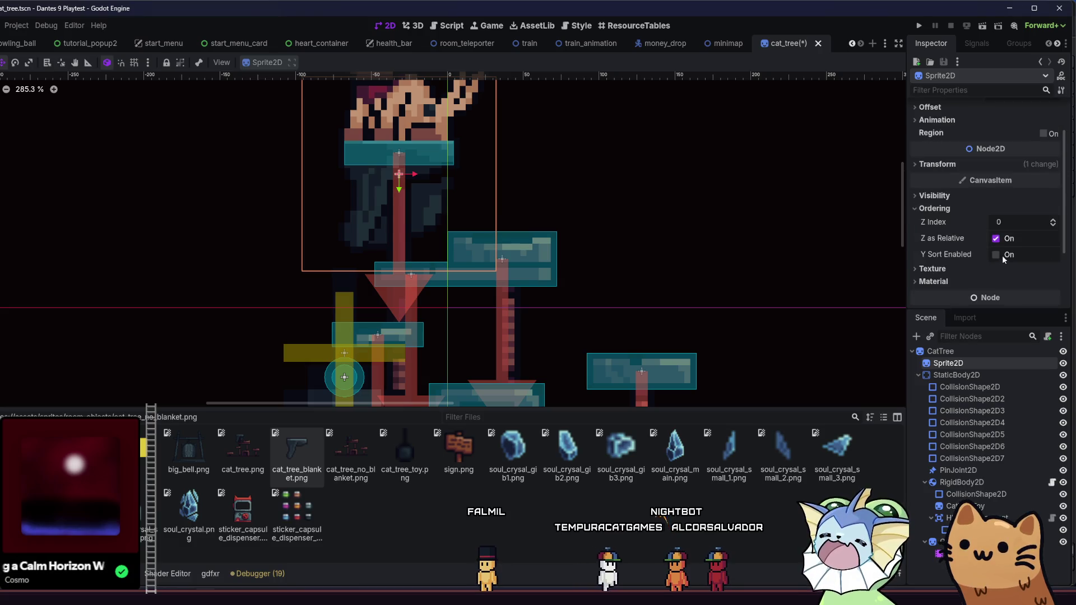
click(993, 197)
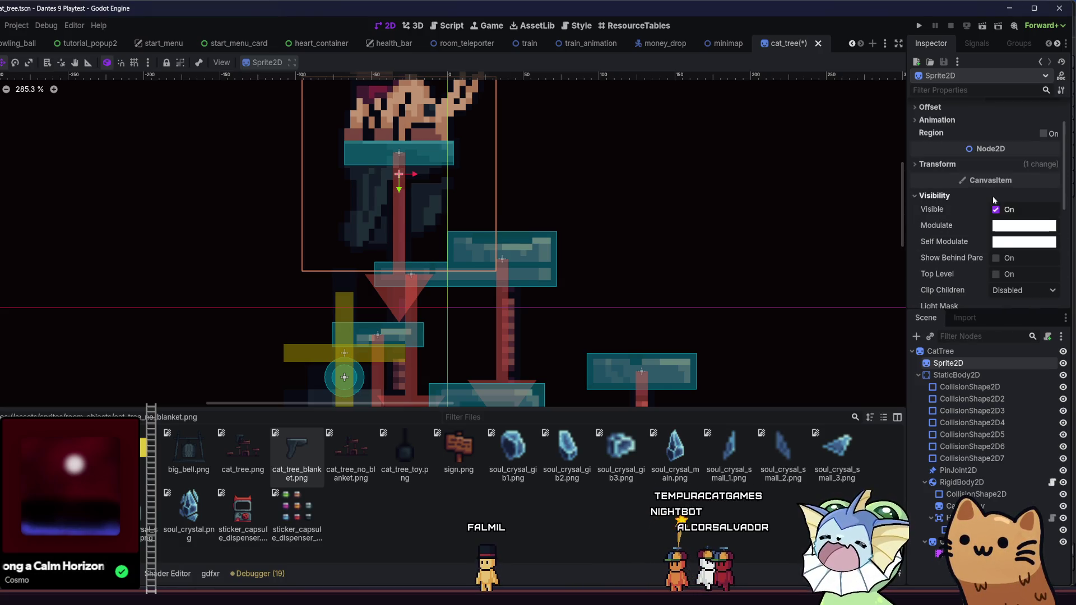
click(1005, 260)
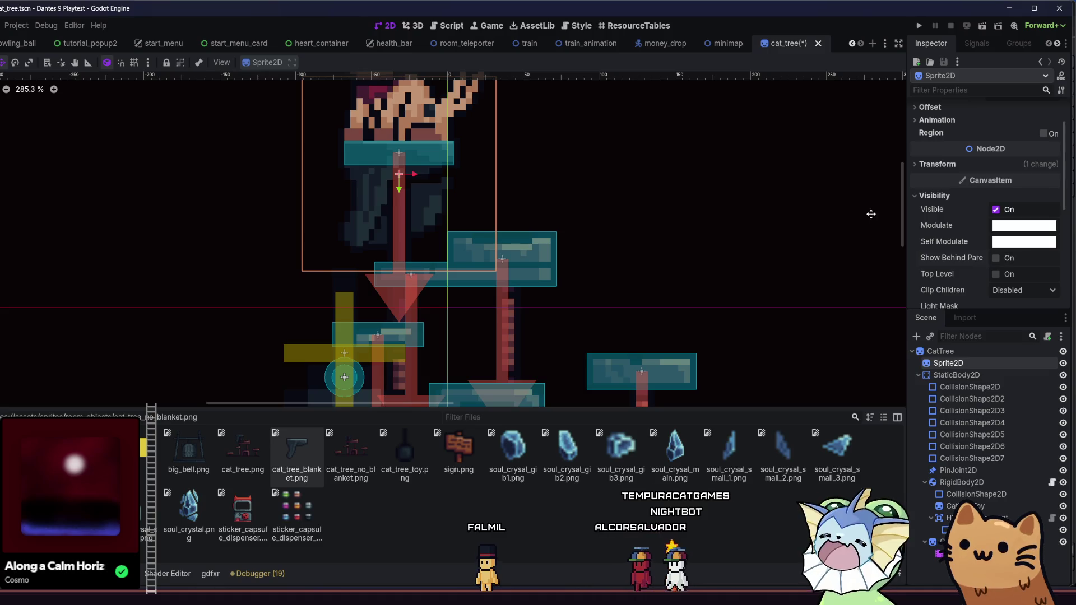
scroll(322, 135, up, 3)
scroll(330, 185, up, 4)
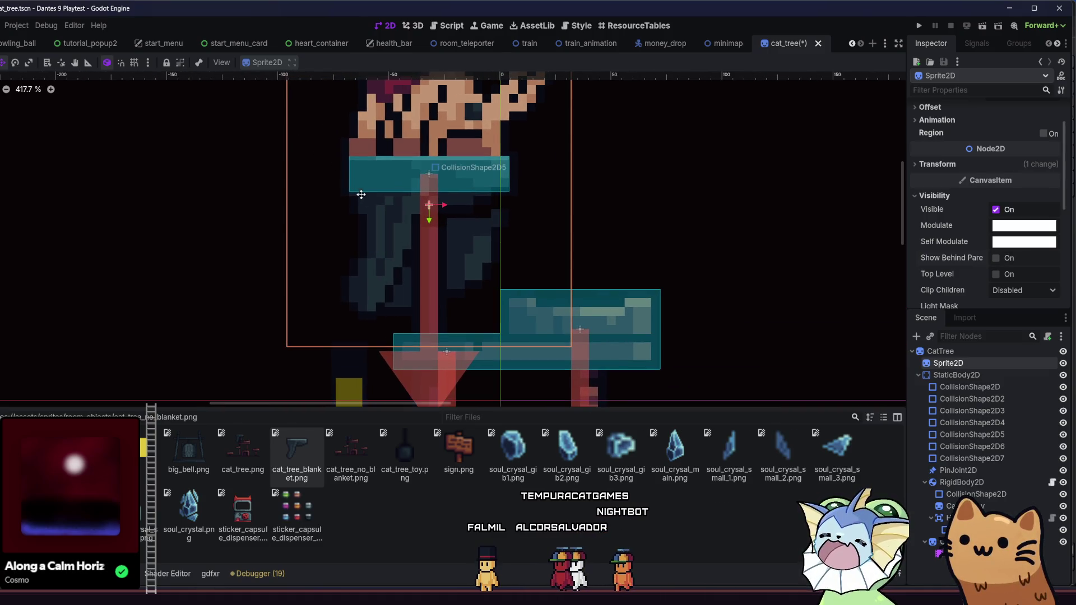
key(Up)
key(Up)
key(Up)
key(Right)
key(Right)
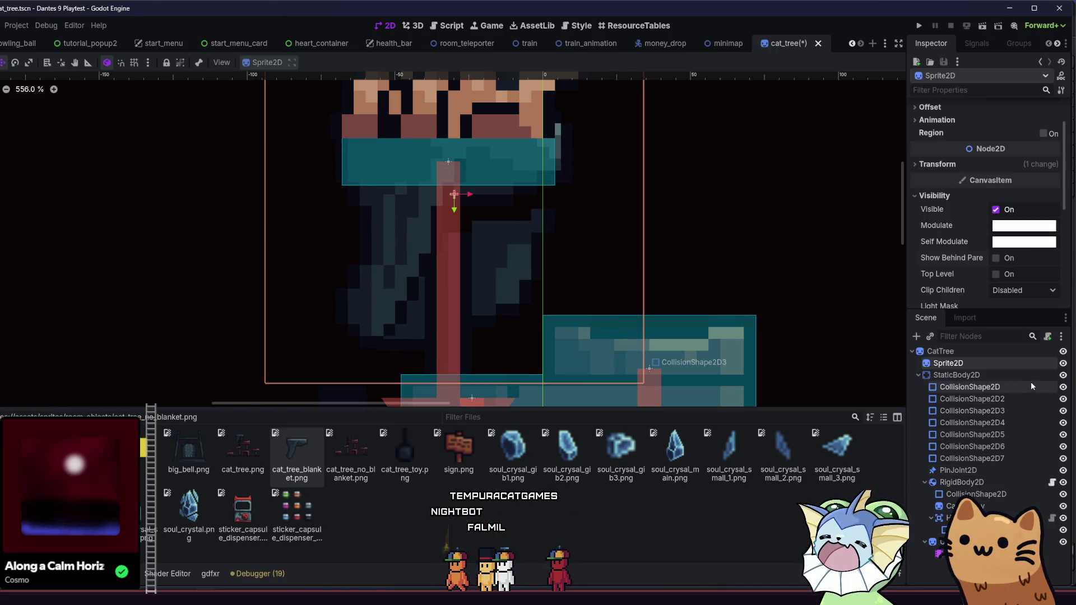
click(1063, 376)
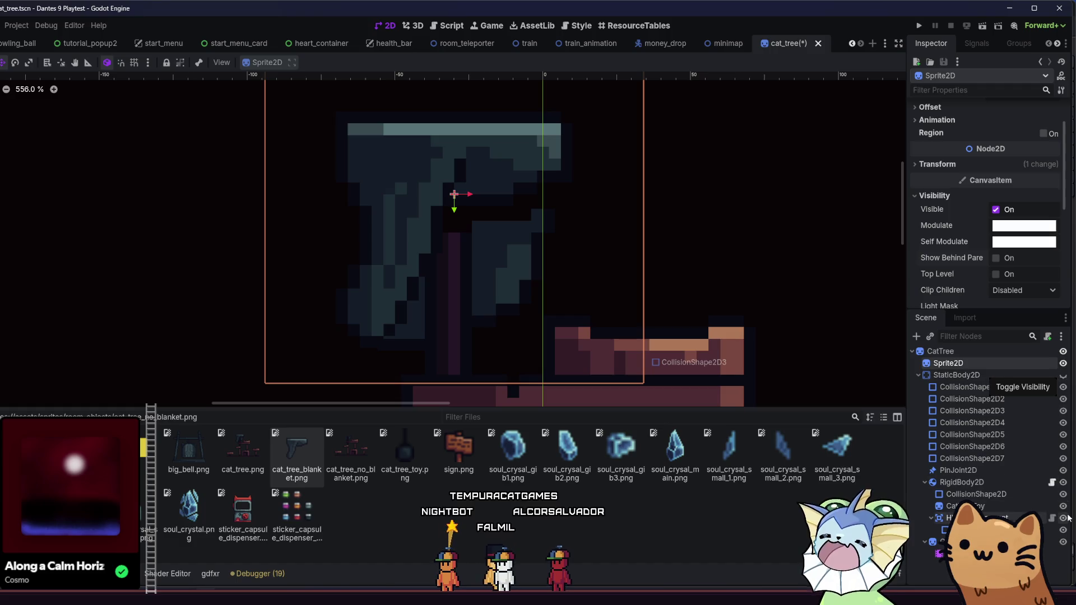
mouse_move(385, 196)
mouse_down()
mouse_move(398, 297)
mouse_move(461, 309)
mouse_move(522, 236)
mouse_move(340, 230)
mouse_move(380, 280)
mouse_move(375, 294)
mouse_move(370, 264)
mouse_up()
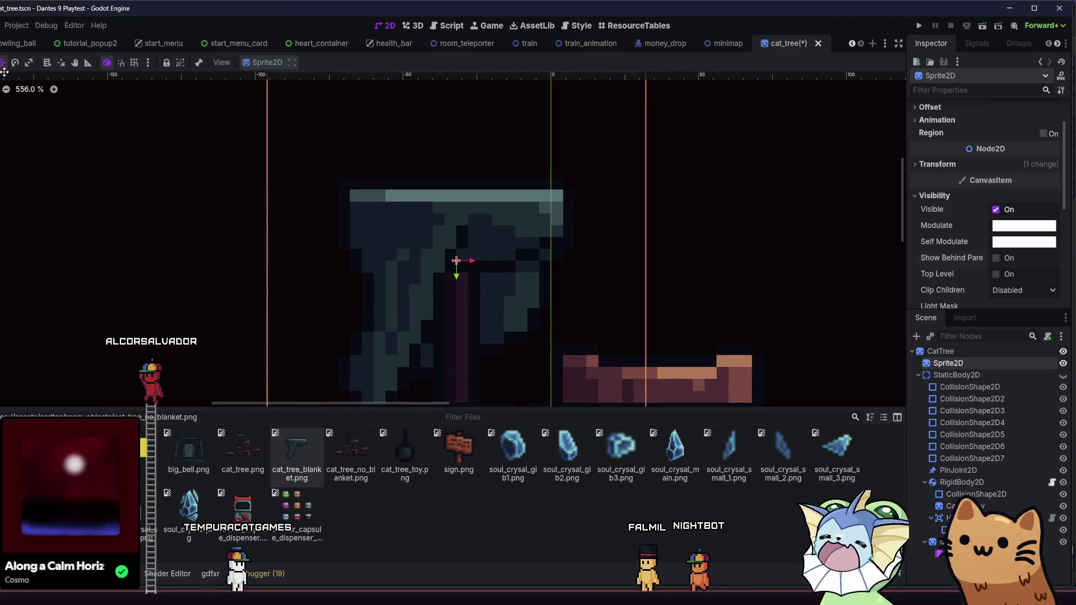
scroll(169, 261, down, 3)
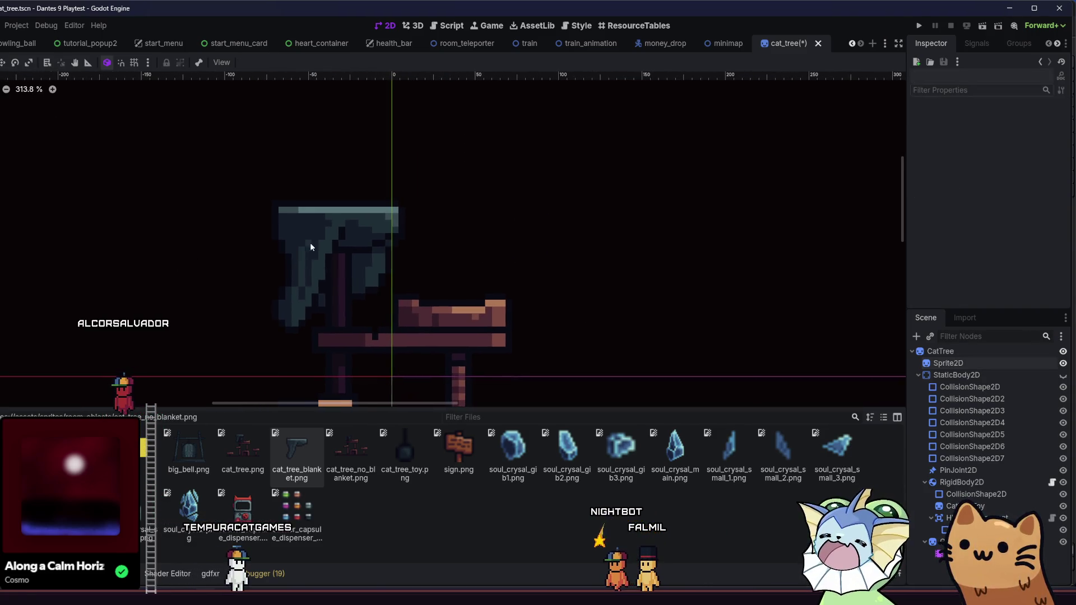
- Save the scene and give the blanket sprite a new ShaderMaterial
key(ctrl+s)
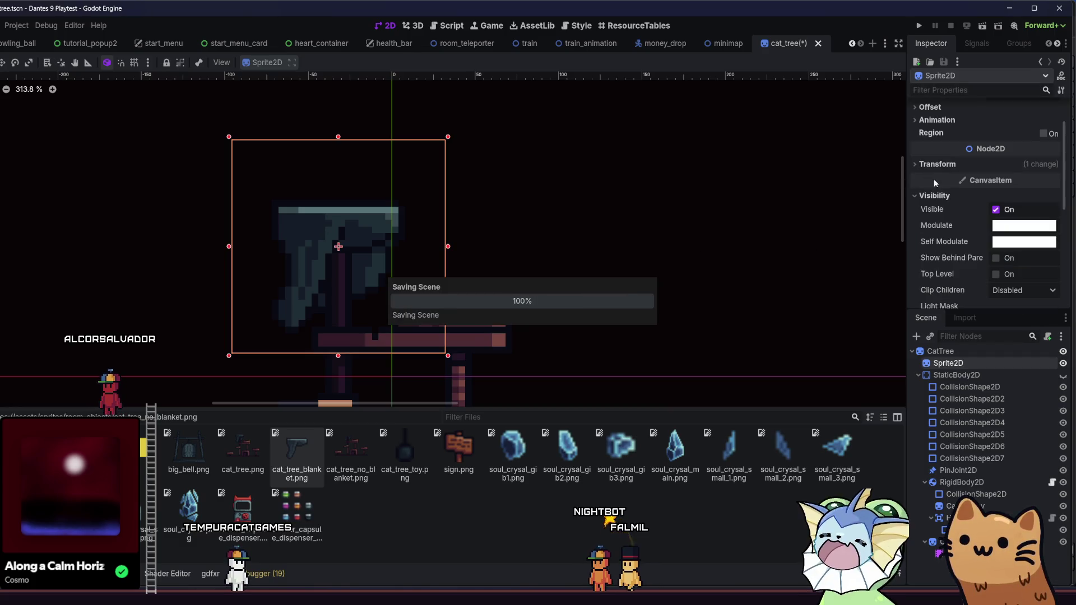
scroll(937, 172, down, 3)
click(934, 250)
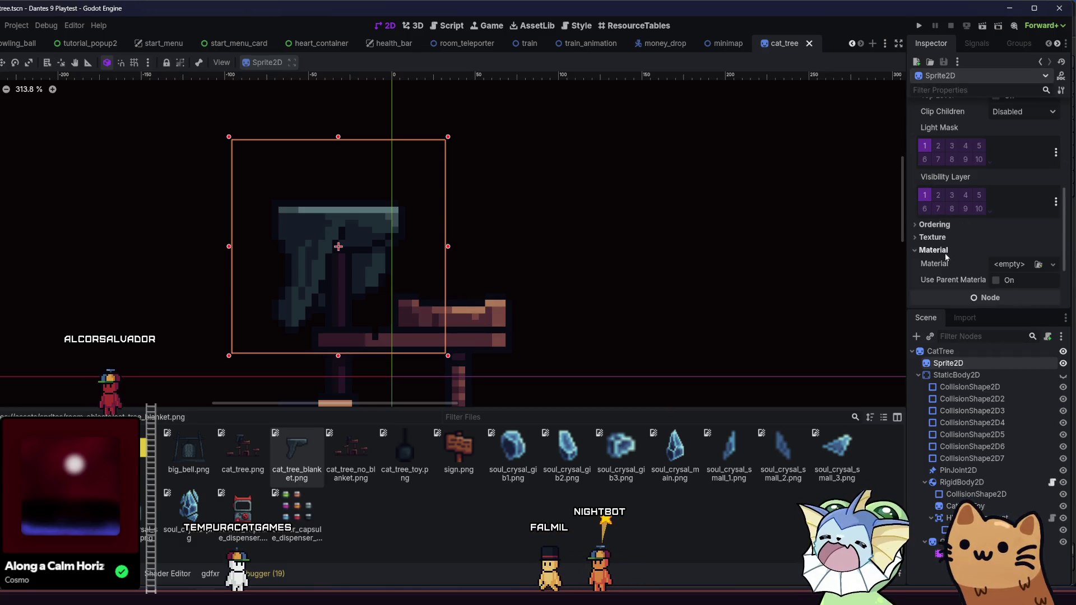
click(1037, 265)
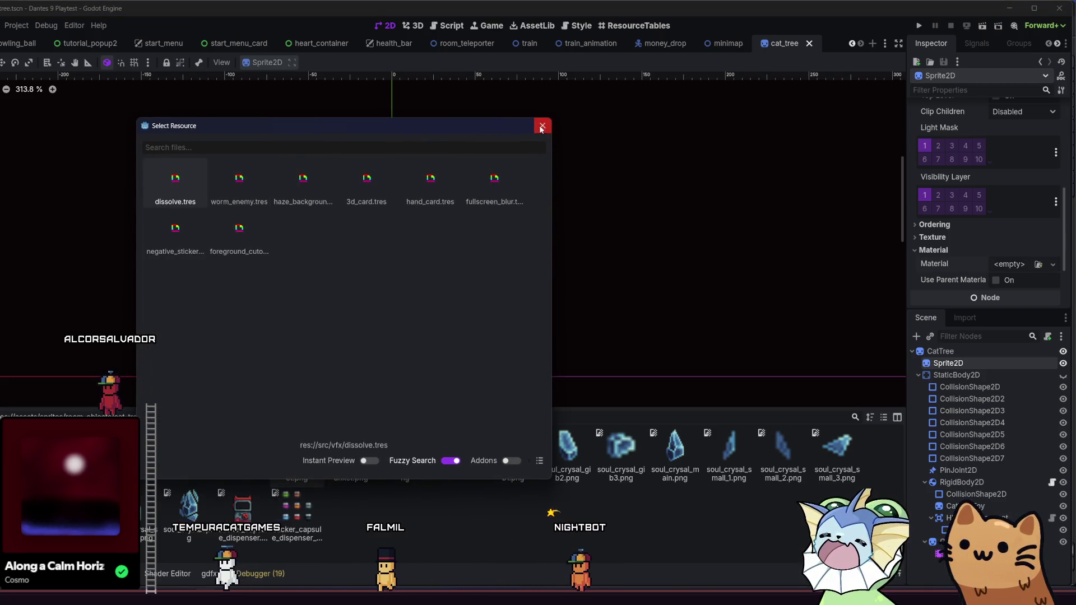
click(541, 126)
click(1005, 264)
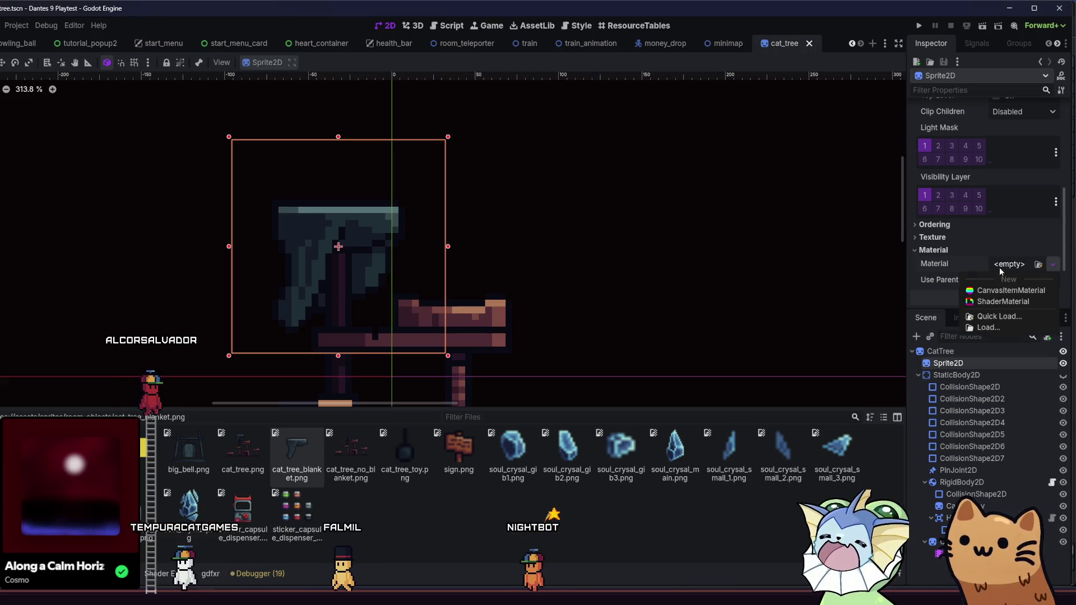
click(994, 302)
- Load tilemap_wind.gdshader into the material by searching the shaders for 'wav'
scroll(1009, 252, down, 5)
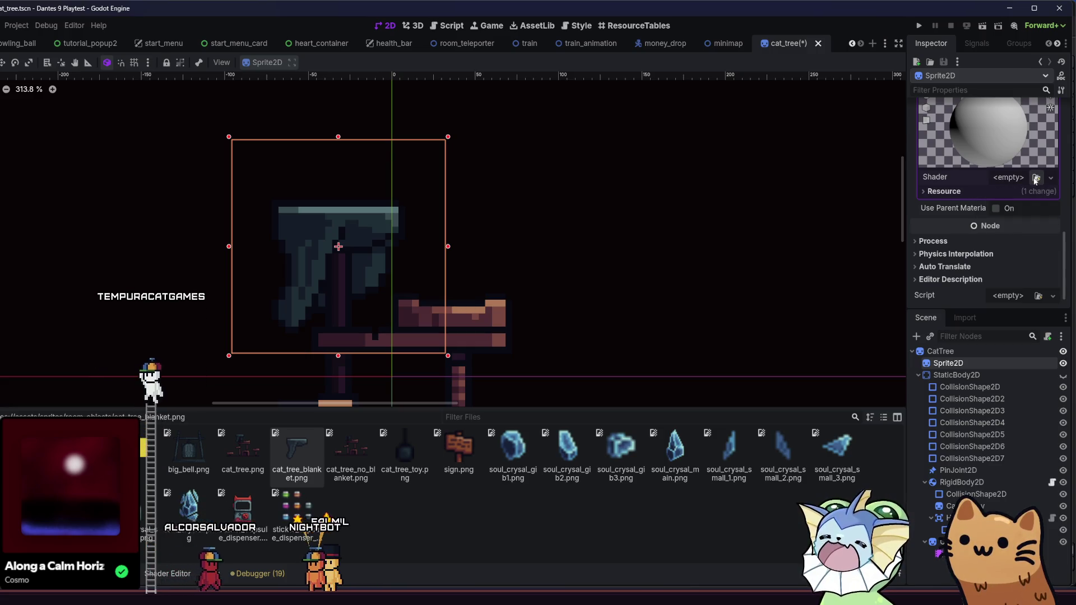
click(1036, 178)
text(wav)
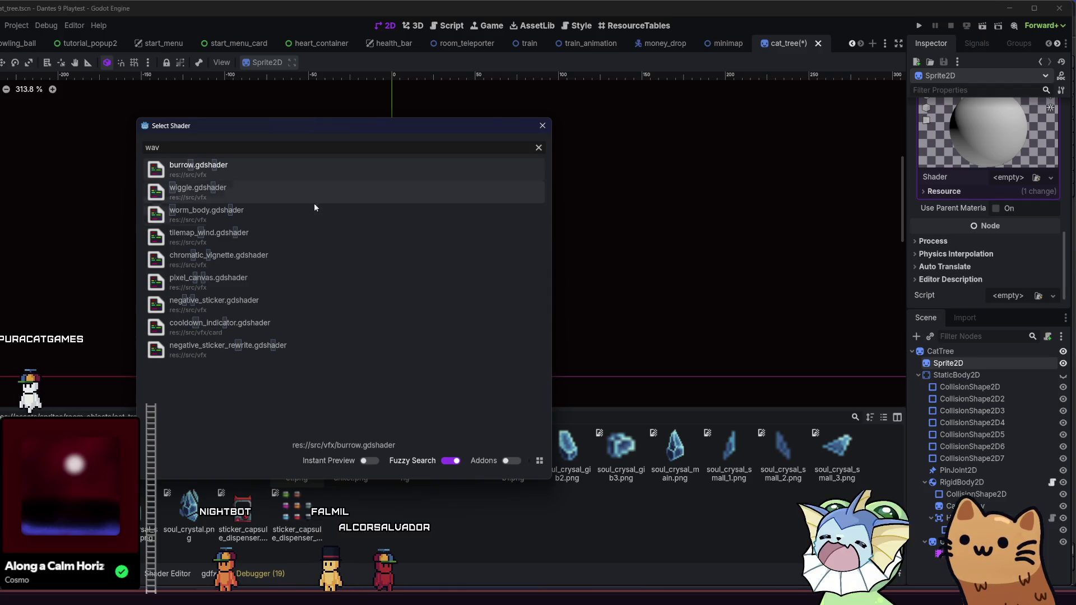
double_click(288, 230)
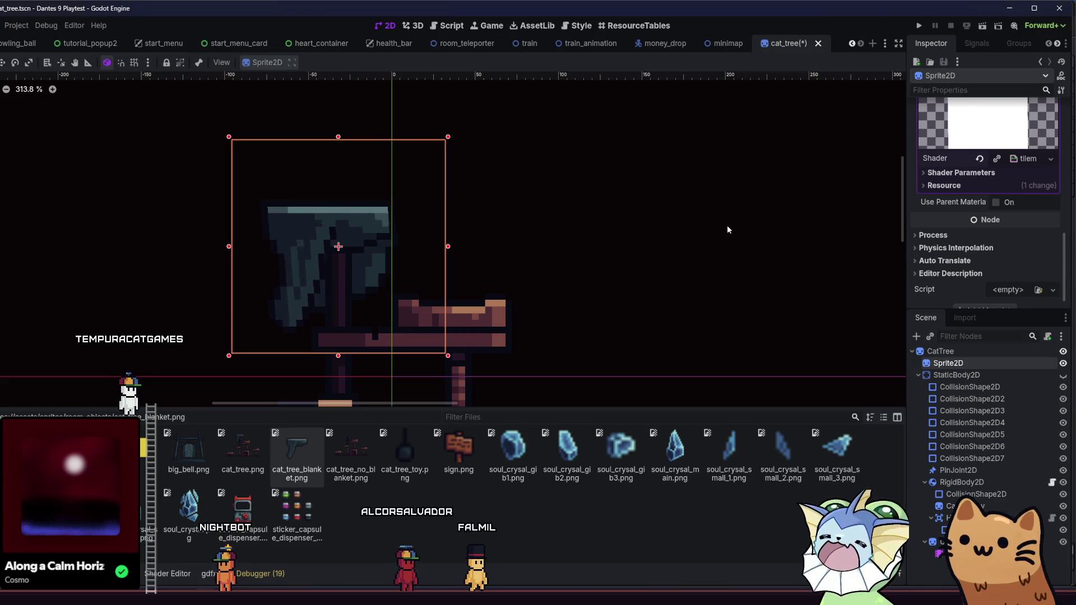
key(alt+Tab)
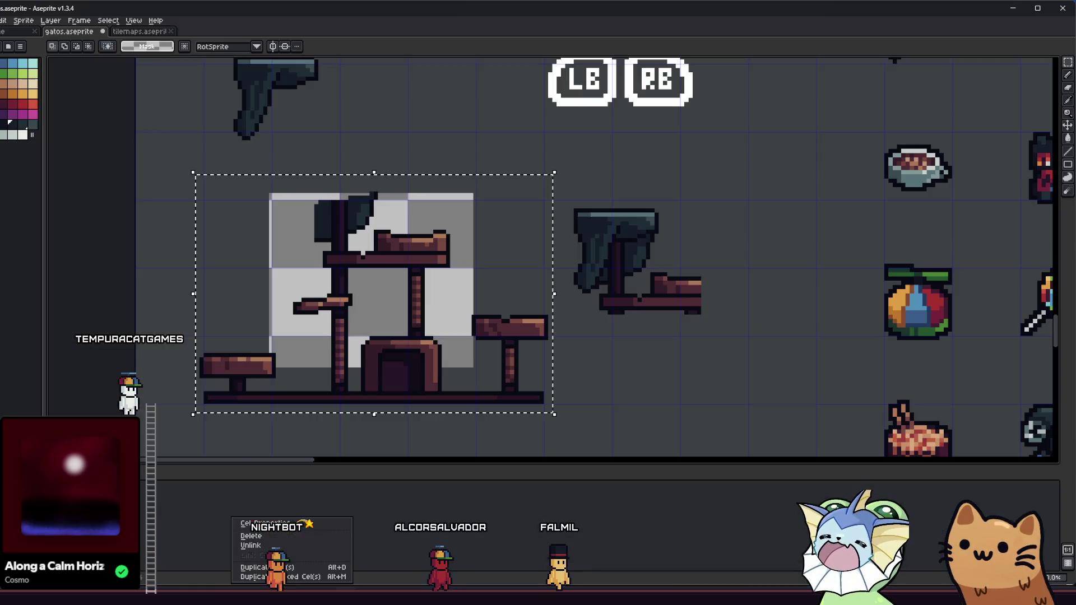
- Copy the blanket piece on the gatos sheet and rotate it 180° upside down
drag(124, 215, 157, 281)
scroll(263, 140, up, 1)
drag(247, 124, 374, 237)
mouse_move(302, 202)
mouse_down()
mouse_move(422, 233)
mouse_move(384, 250)
mouse_up()
click(365, 180)
drag(379, 143, 511, 253)
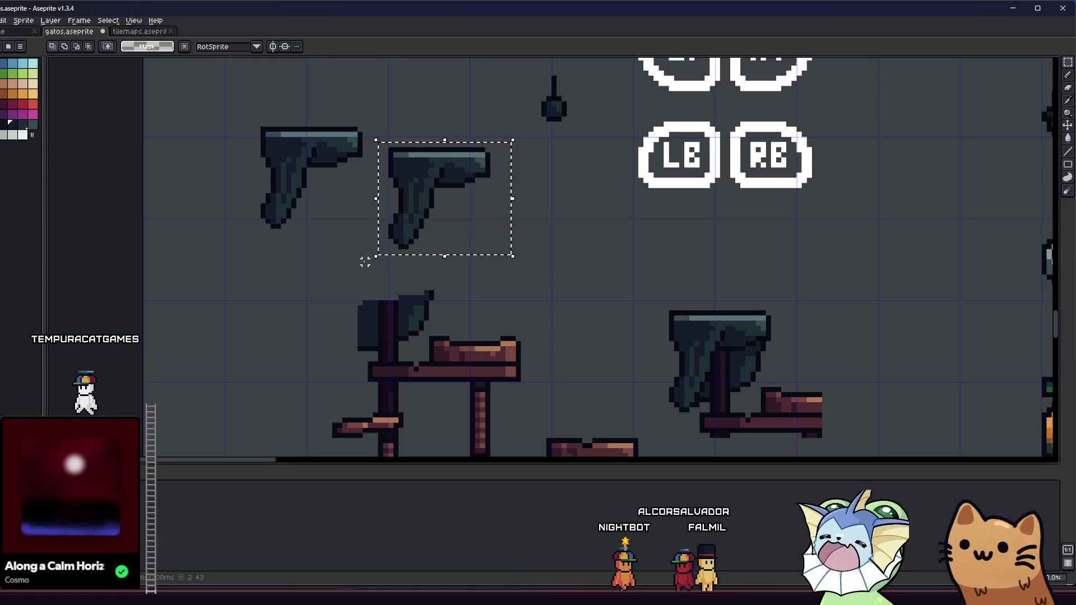
mouse_move(367, 260)
mouse_down()
mouse_move(401, 104)
mouse_move(550, 192)
mouse_move(532, 154)
mouse_up()
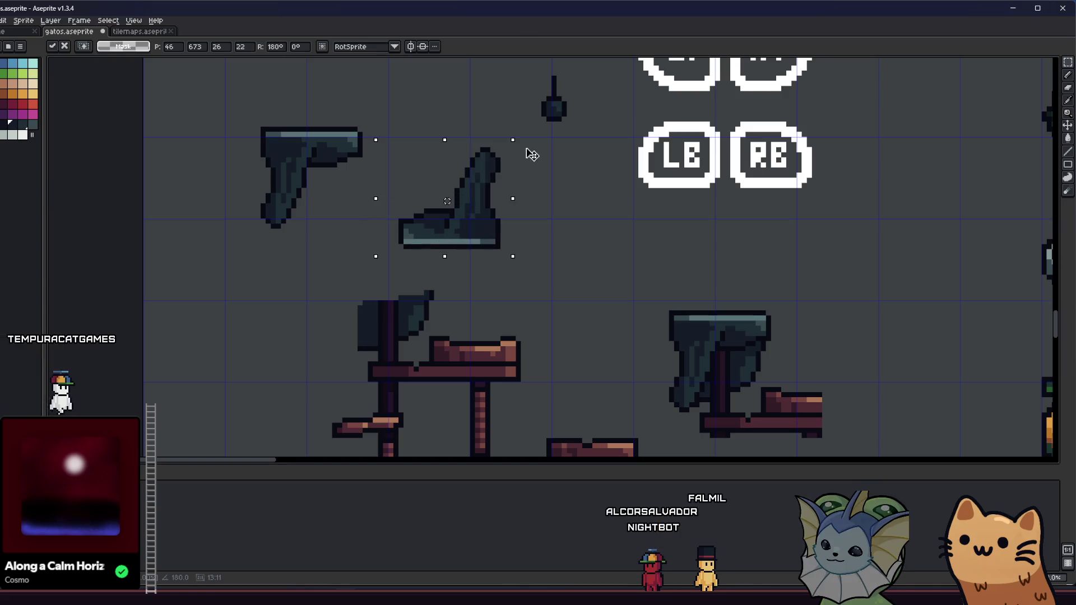
drag(448, 209, 440, 180)
scroll(392, 236, up, 1)
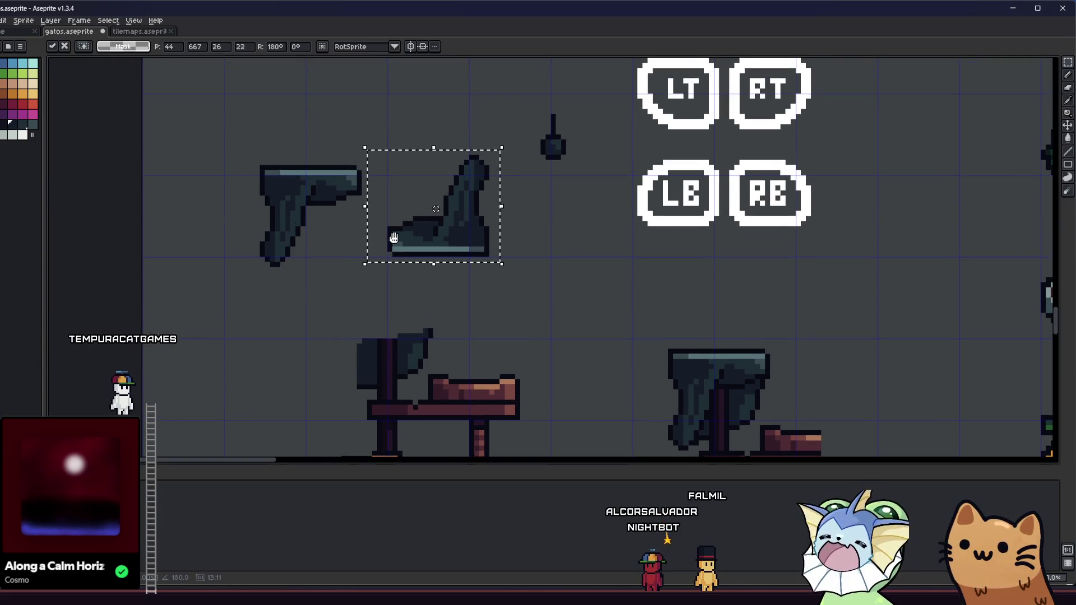
key(Return)
scroll(384, 259, up, 1)
mouse_move(390, 254)
mouse_down()
mouse_move(514, 115)
mouse_move(525, 119)
mouse_up()
- Export the flipped blanket over cat_tree_blanket.png, confirming the overwrite, and copy it into the Godot project
key(alt+f)
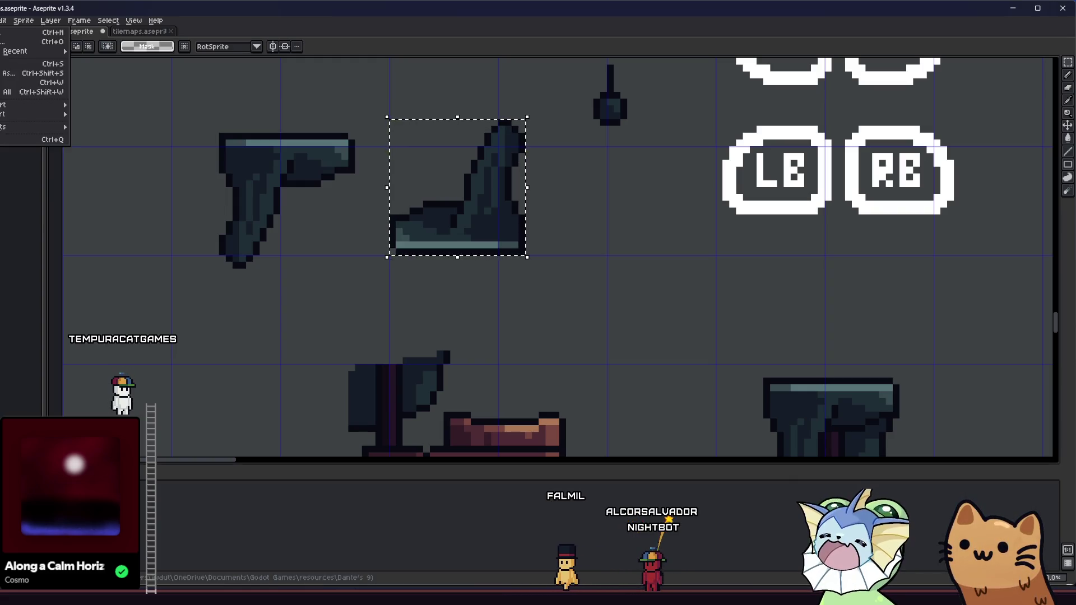
mouse_move(45, 104)
click(93, 112)
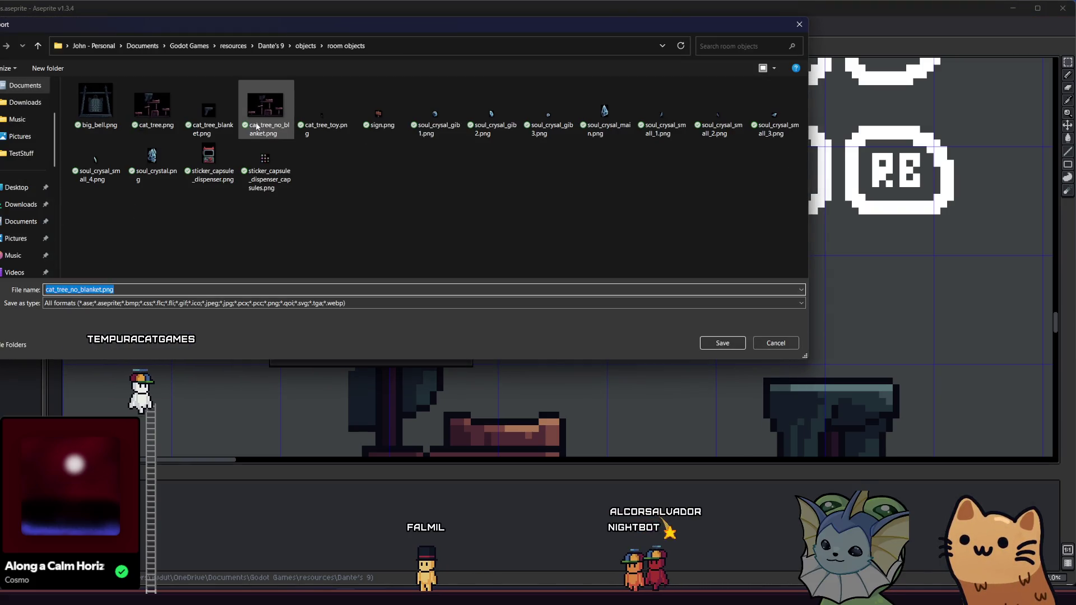
click(223, 119)
key(Return)
click(384, 302)
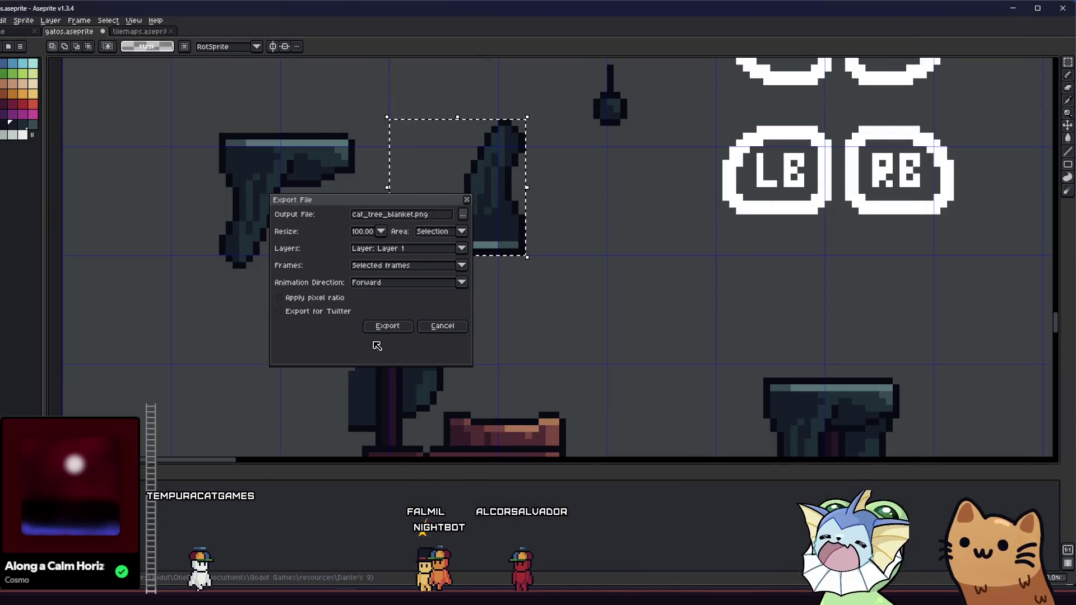
click(385, 326)
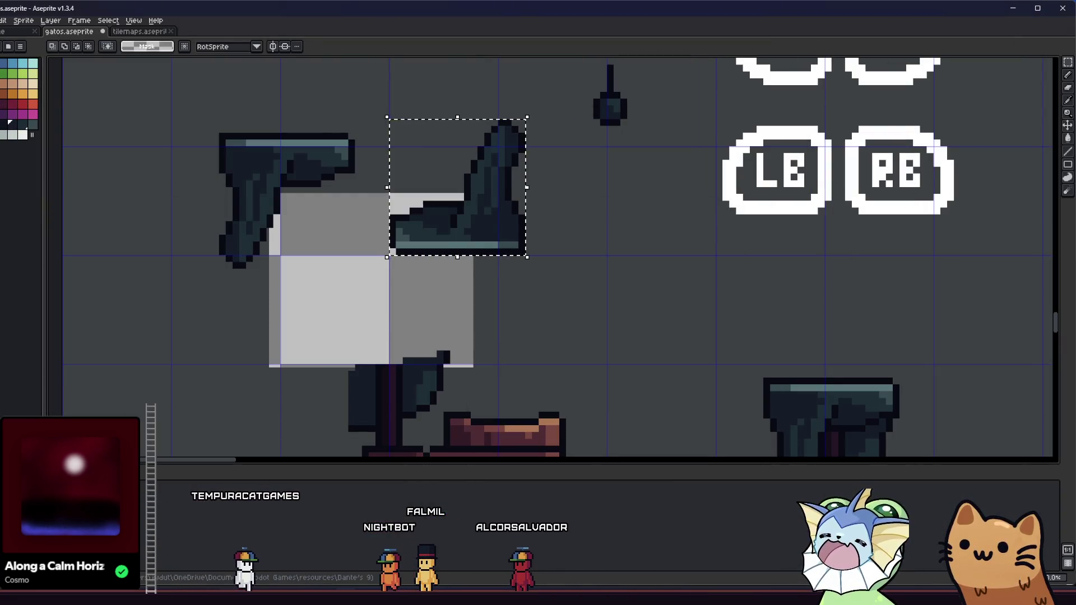
key(alt+Tab)
mouse_move(560, 212)
mouse_down()
mouse_move(385, 424)
mouse_move(370, 415)
mouse_up()
key(alt+Tab)
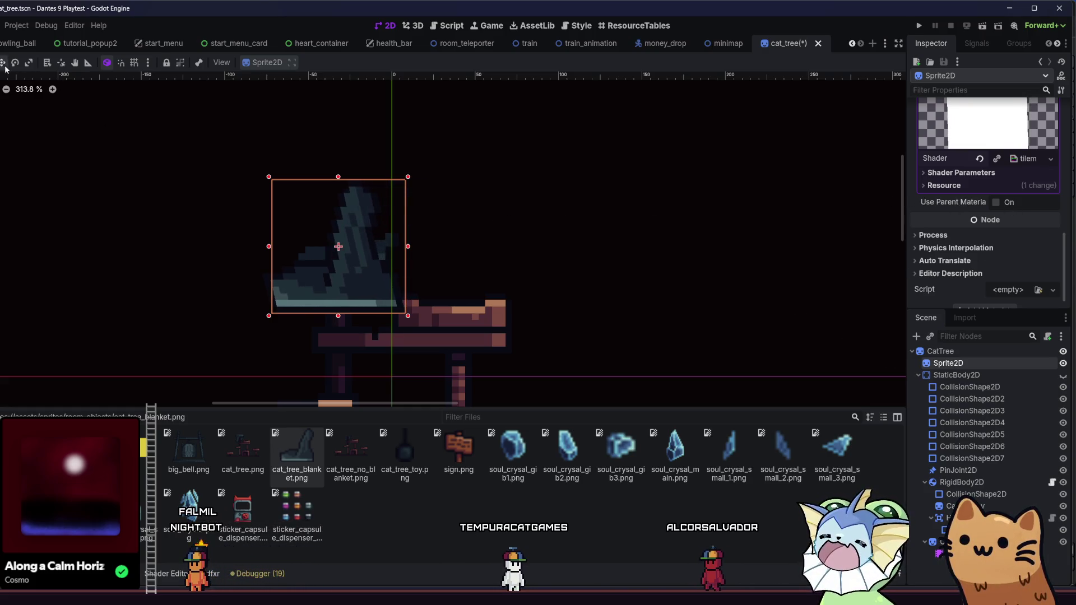
- Turn the blanket sprite upright on the post and set the wind shader's Detail/Distortion to 1.0
mouse_move(44, 111)
mouse_down()
mouse_move(499, 217)
mouse_move(477, 282)
mouse_move(482, 260)
mouse_up()
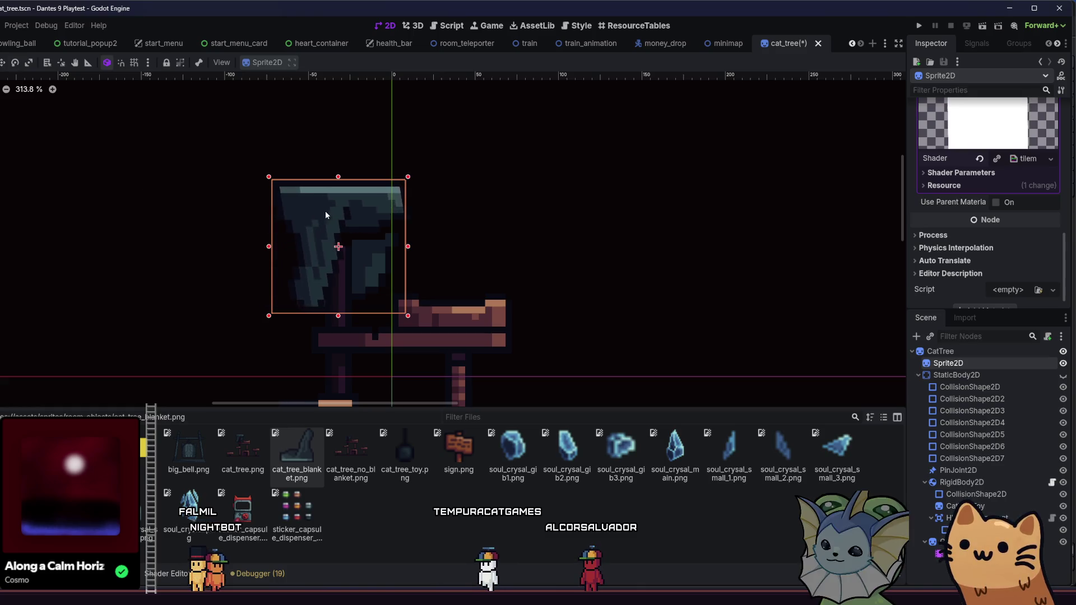
drag(329, 210, 325, 223)
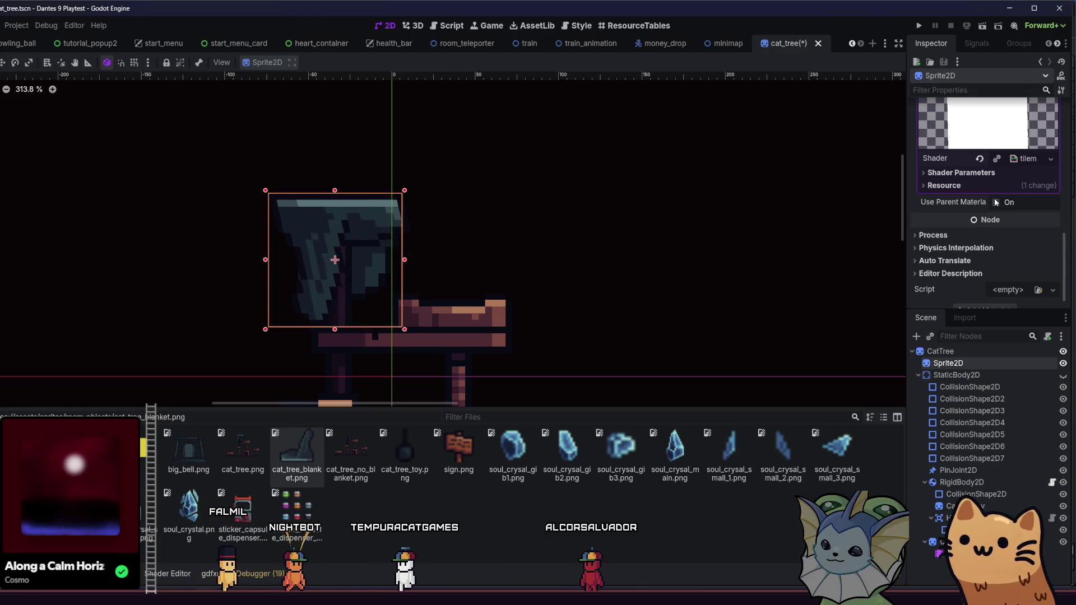
click(1003, 173)
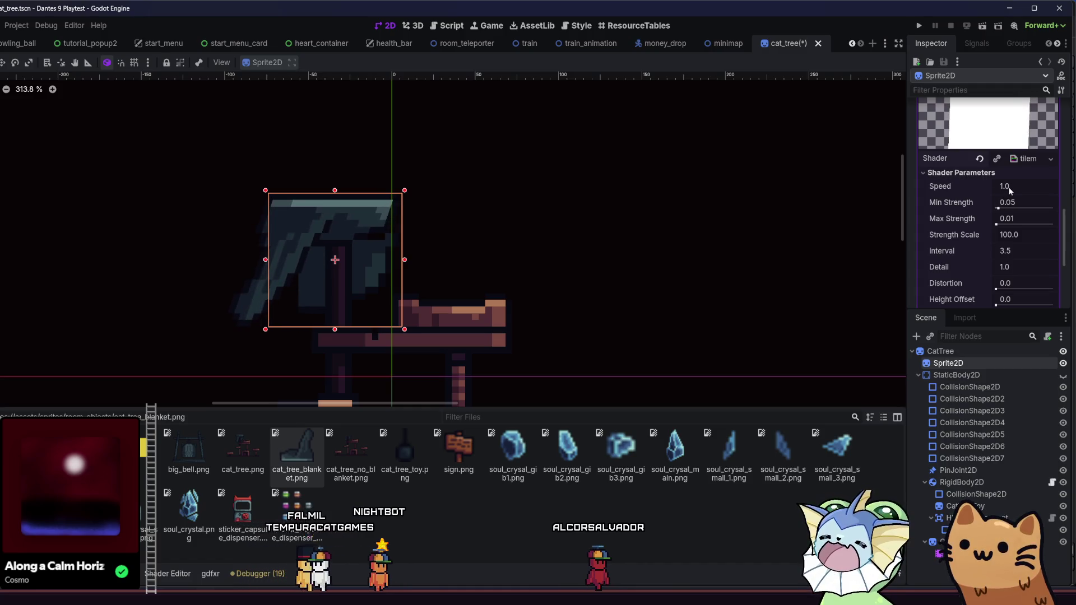
click(1013, 204)
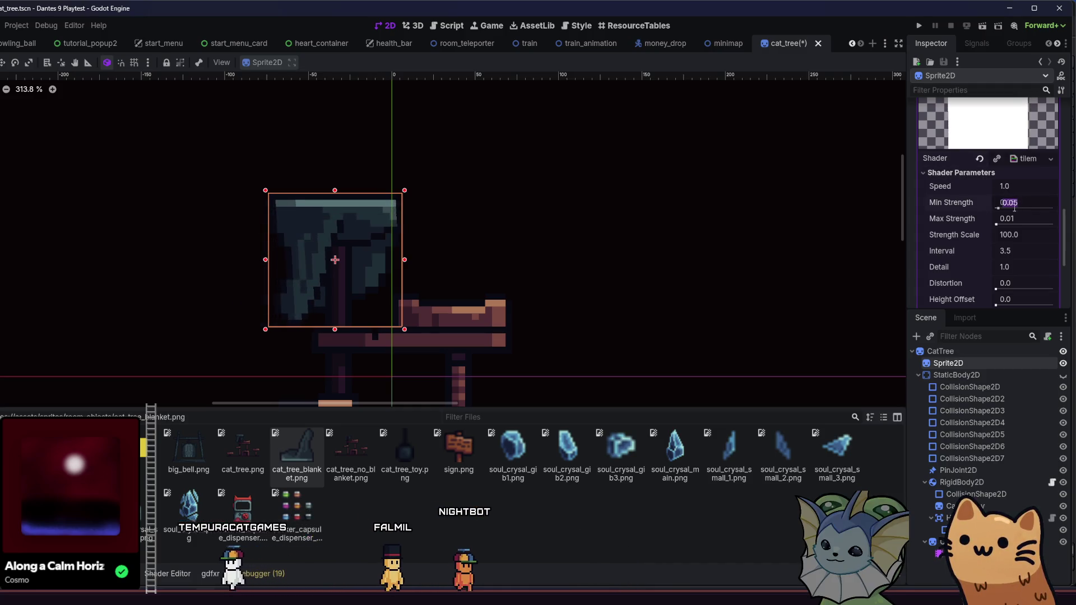
scroll(995, 236, down, 1)
mouse_move(996, 240)
mouse_down()
mouse_move(1027, 240)
mouse_move(893, 240)
mouse_up()
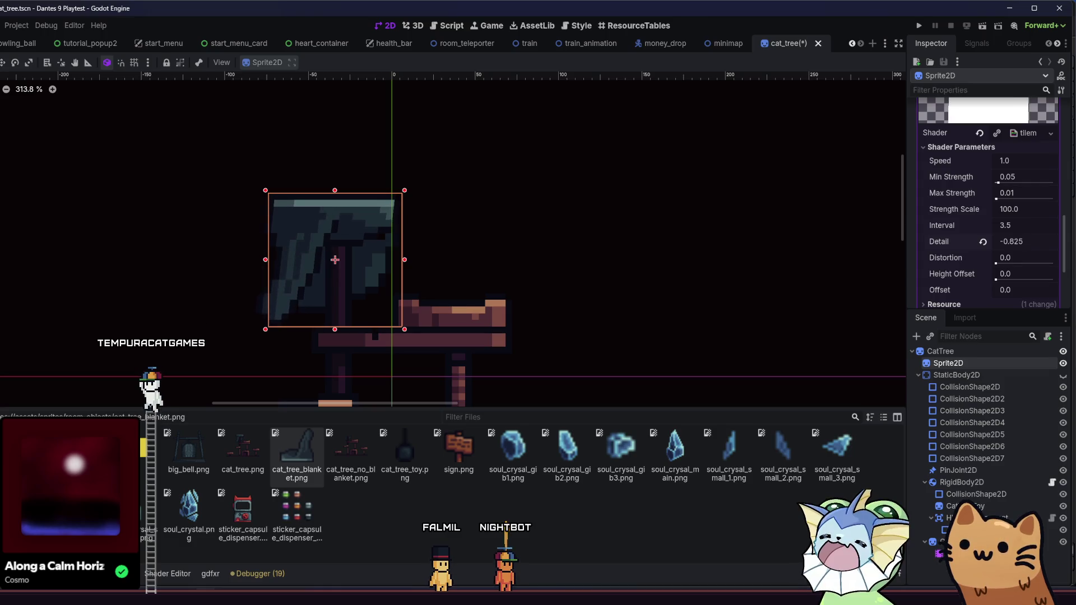
click(983, 241)
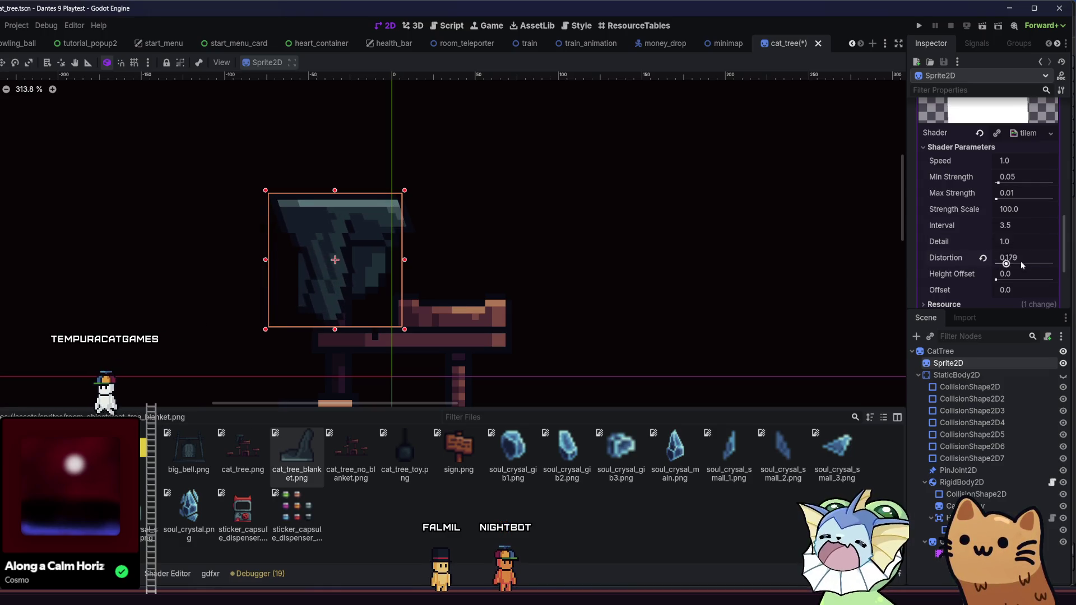
text(1)
key(Return)
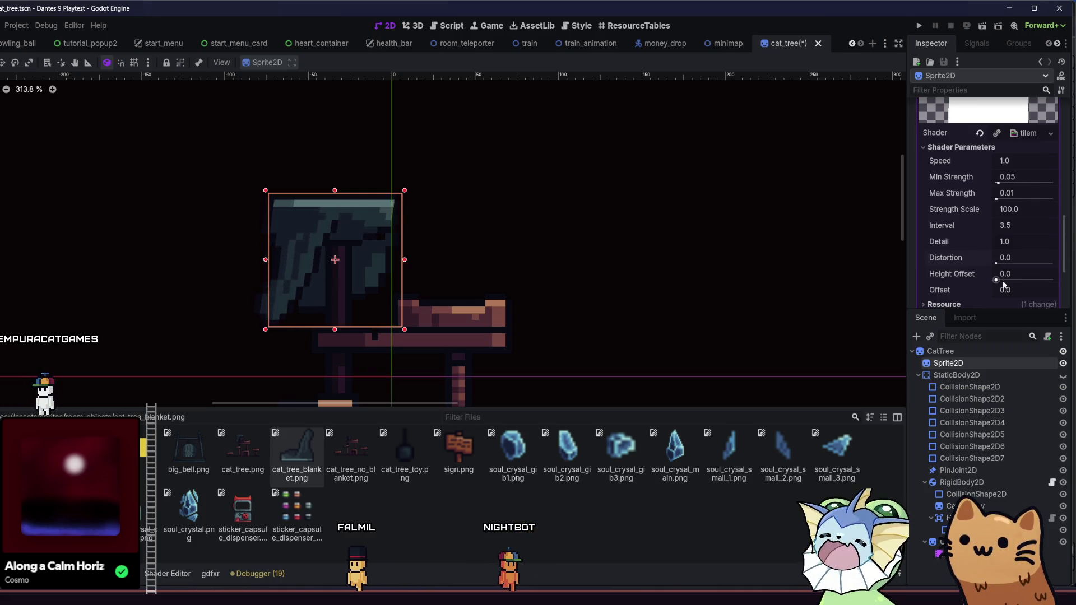
- Tune the wind shader's Height Offset to 0.755 and deselect the blanket sprite
drag(1001, 274, 1050, 273)
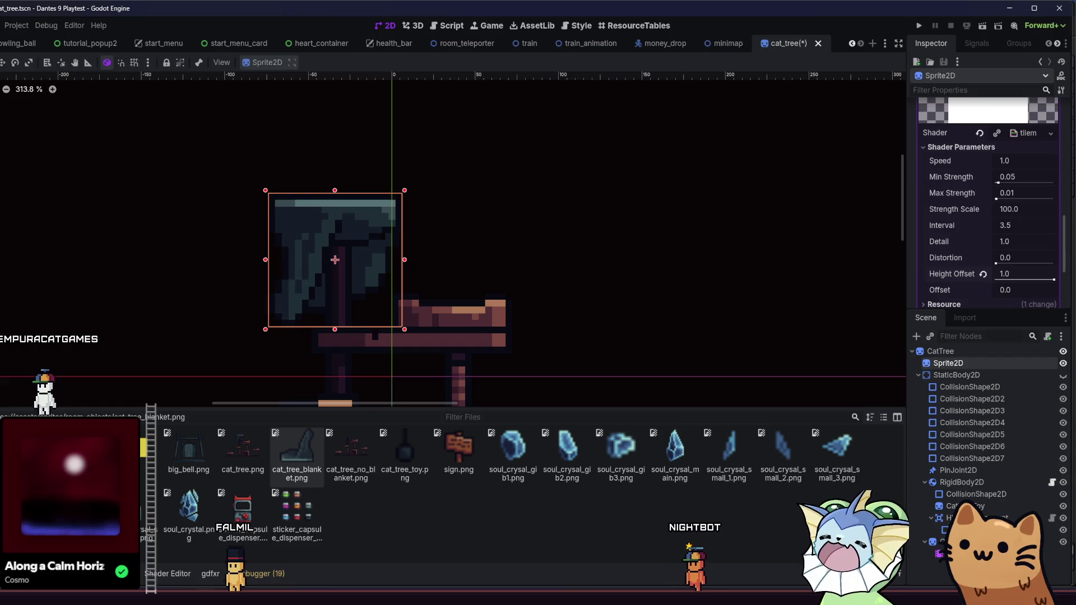
scroll(360, 251, up, 4)
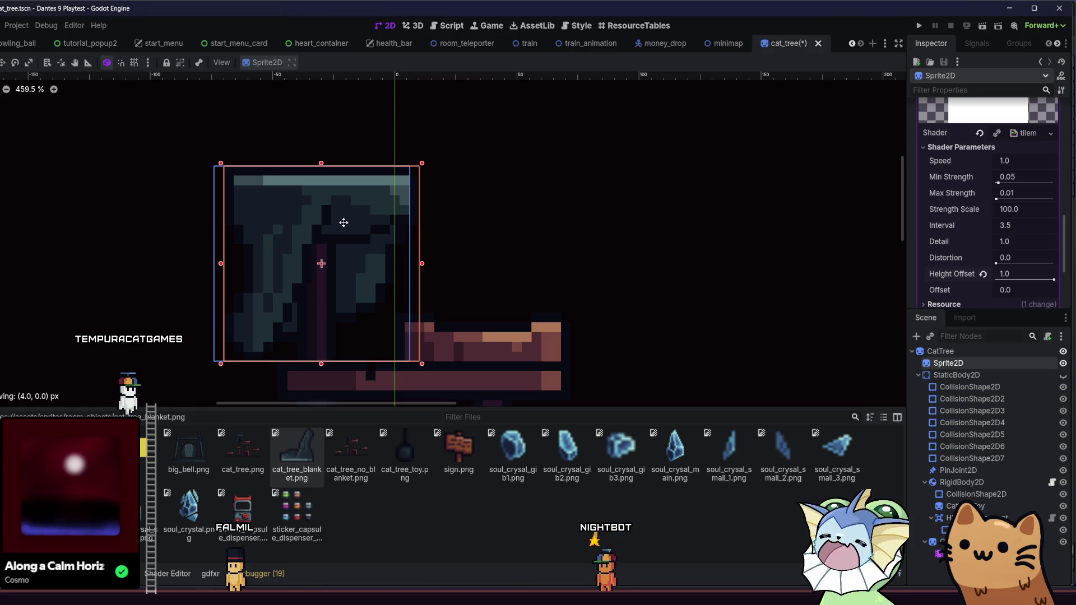
scroll(373, 221, up, 4)
scroll(374, 224, up, 2)
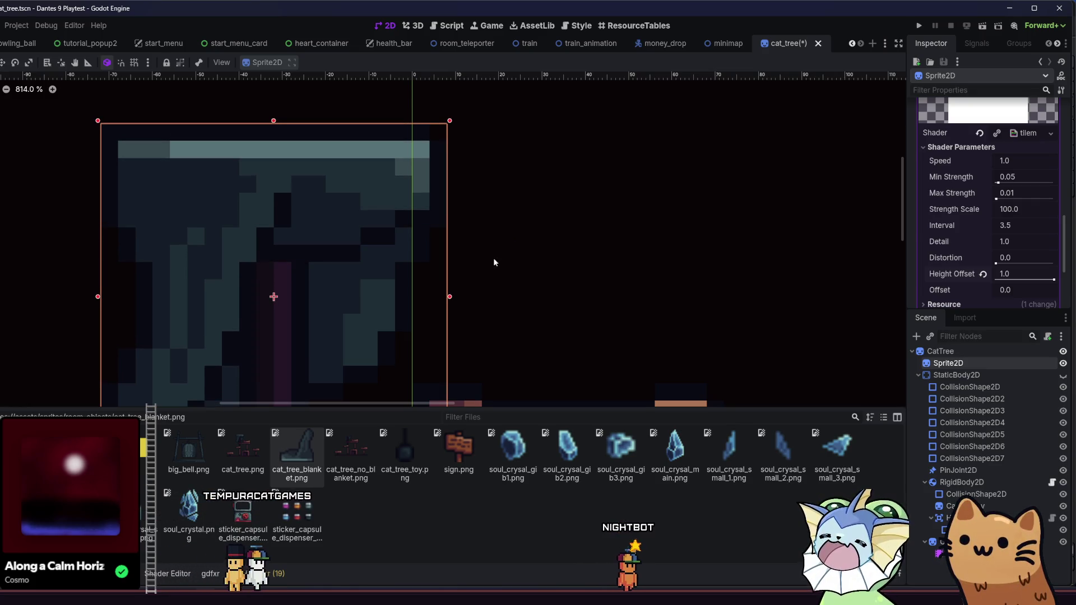
drag(493, 247, 489, 207)
scroll(489, 207, down, 4)
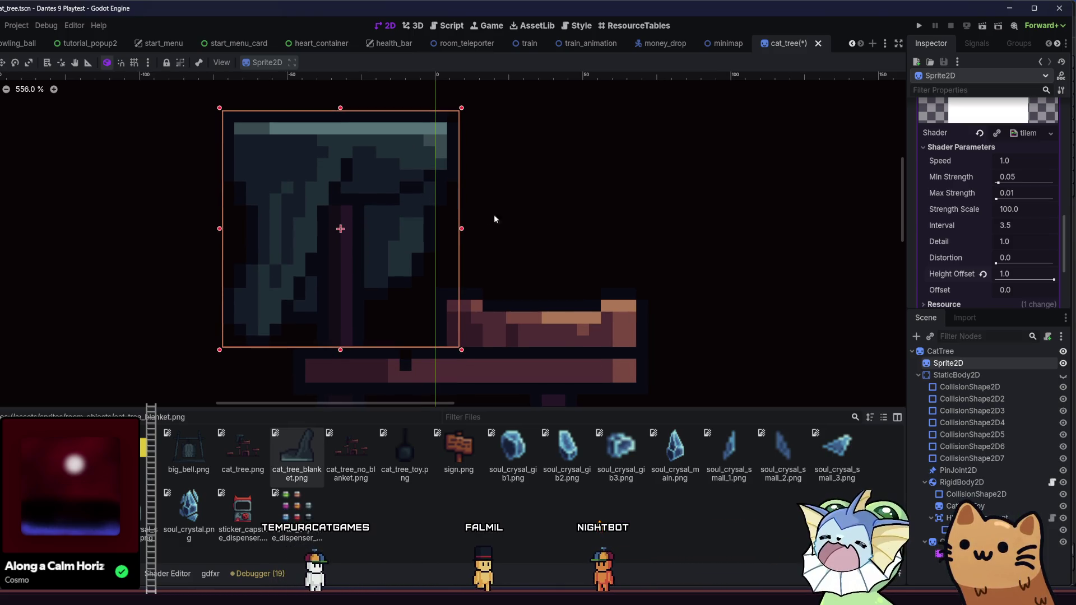
drag(1038, 279, 1028, 279)
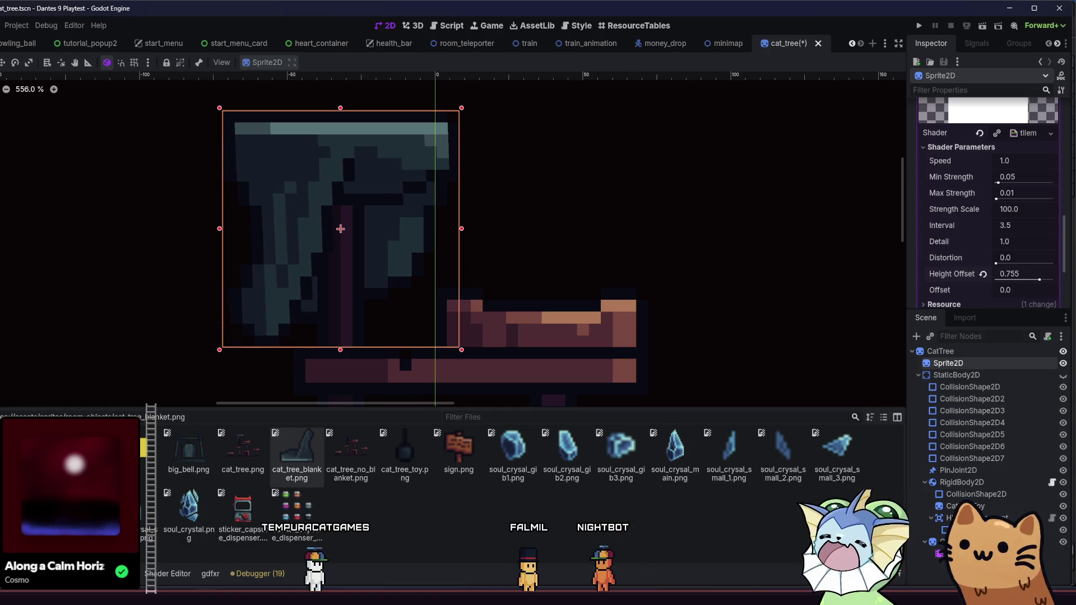
click(707, 214)
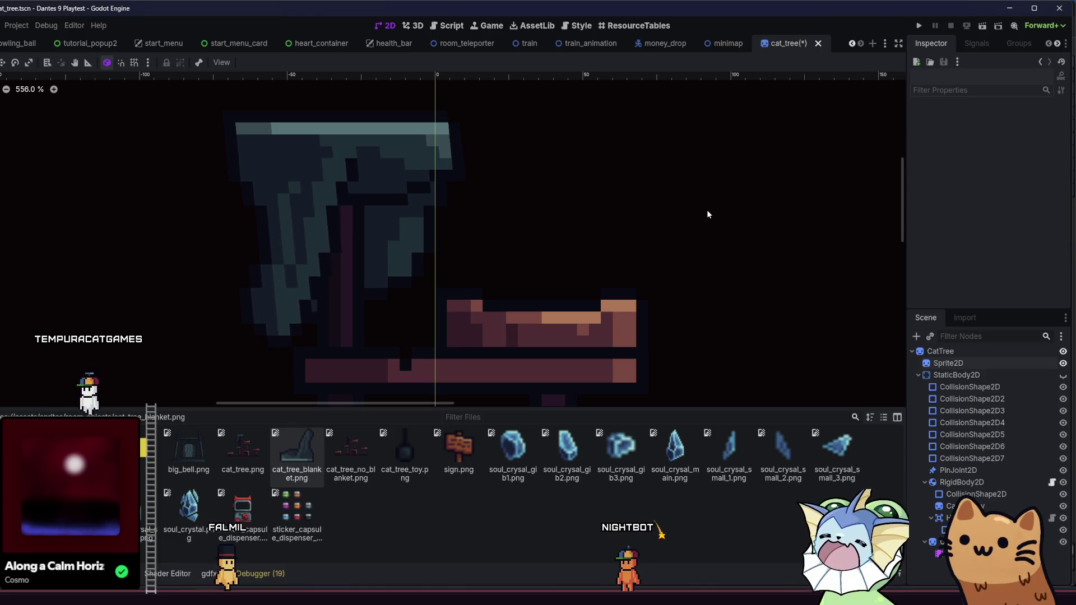
click(353, 587)
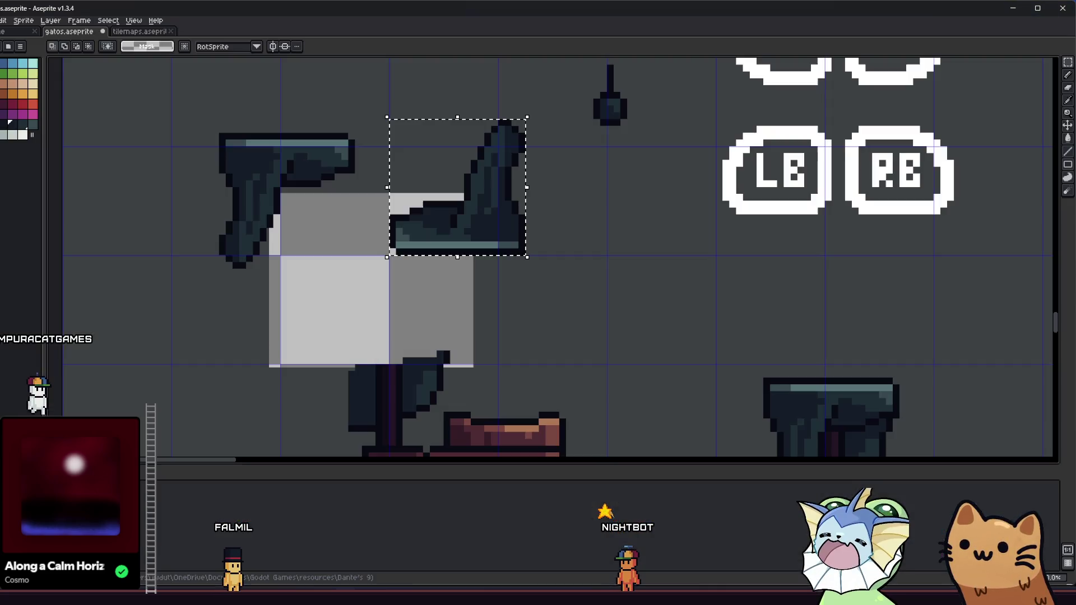
key(ctrl+d)
scroll(323, 283, up, 5)
key(i)
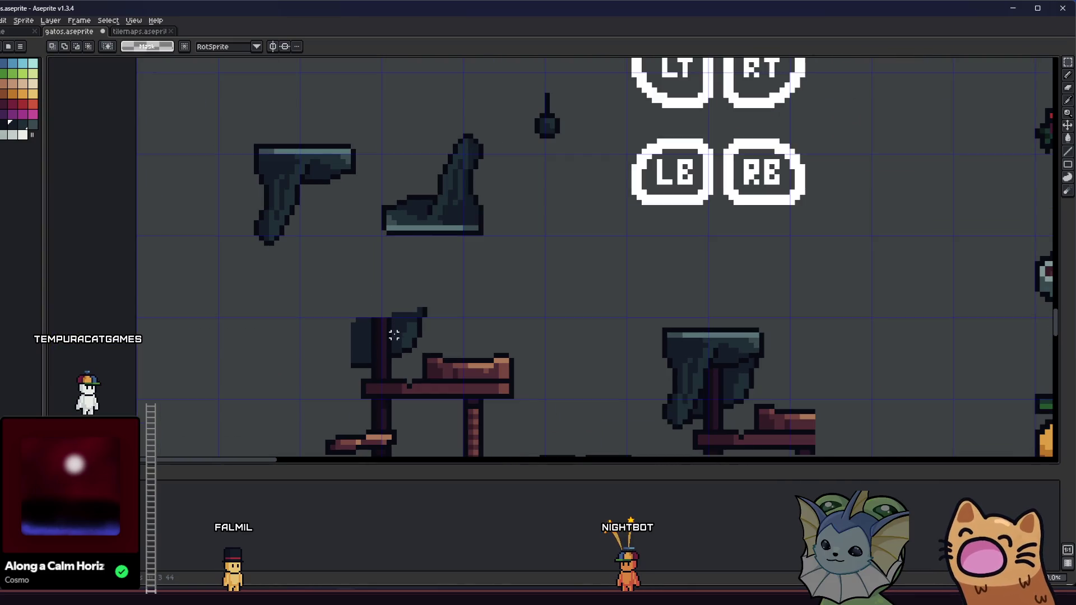
key(b)
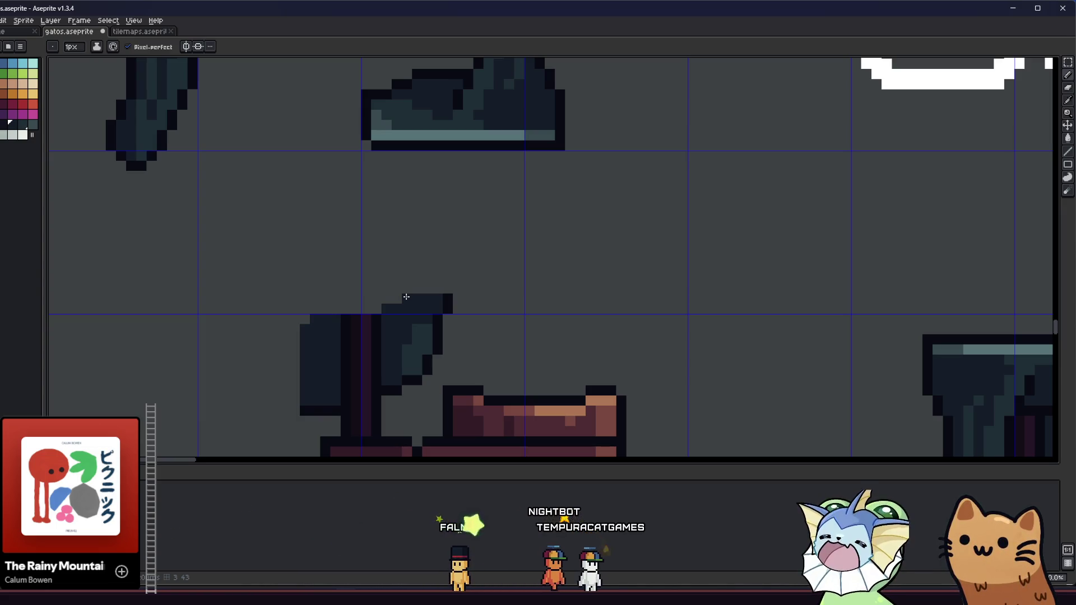
scroll(406, 279, up, 2)
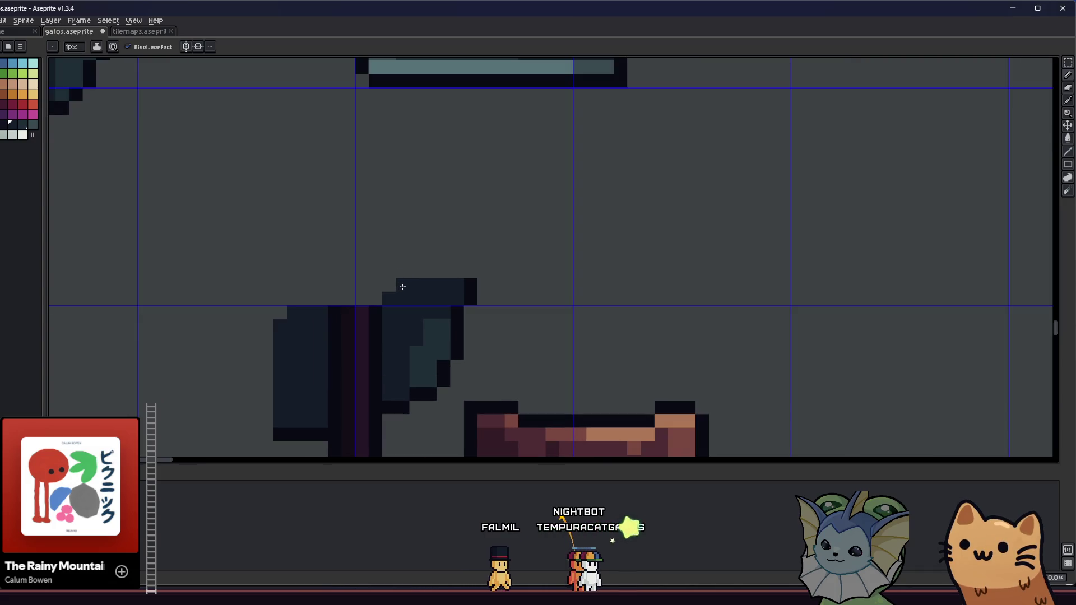
scroll(314, 297, down, 3)
key(m)
- Move the two dark blanket blocks up-right and draw pixels joining them into one piece
drag(280, 265, 352, 403)
mouse_move(411, 246)
mouse_down()
mouse_move(456, 288)
mouse_move(487, 375)
mouse_up()
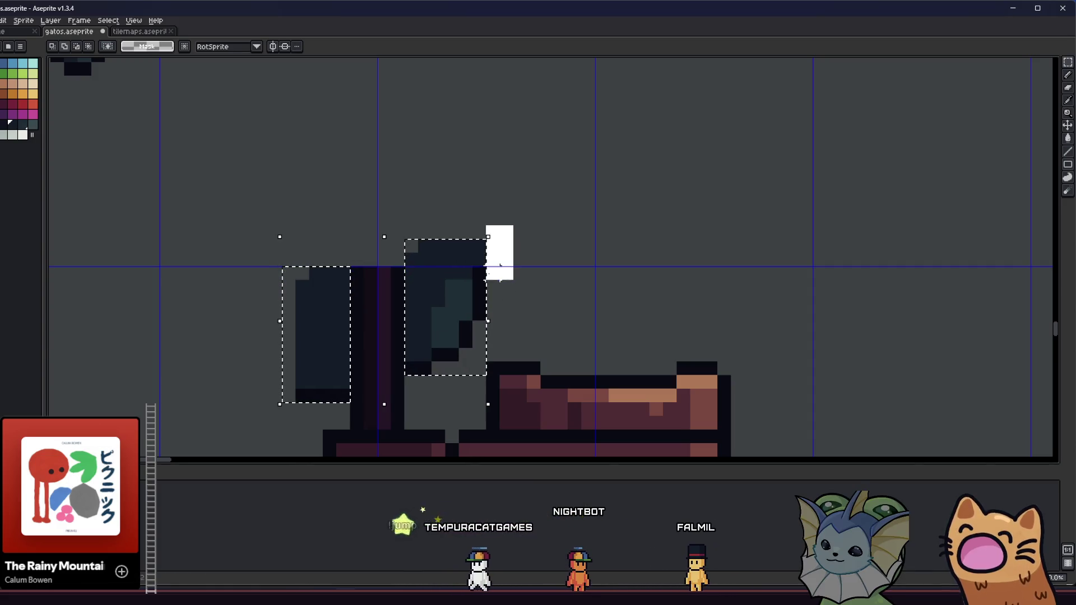
mouse_move(411, 287)
mouse_down()
mouse_move(480, 199)
mouse_move(547, 149)
mouse_up()
key(Return)
key(b)
drag(476, 264, 519, 257)
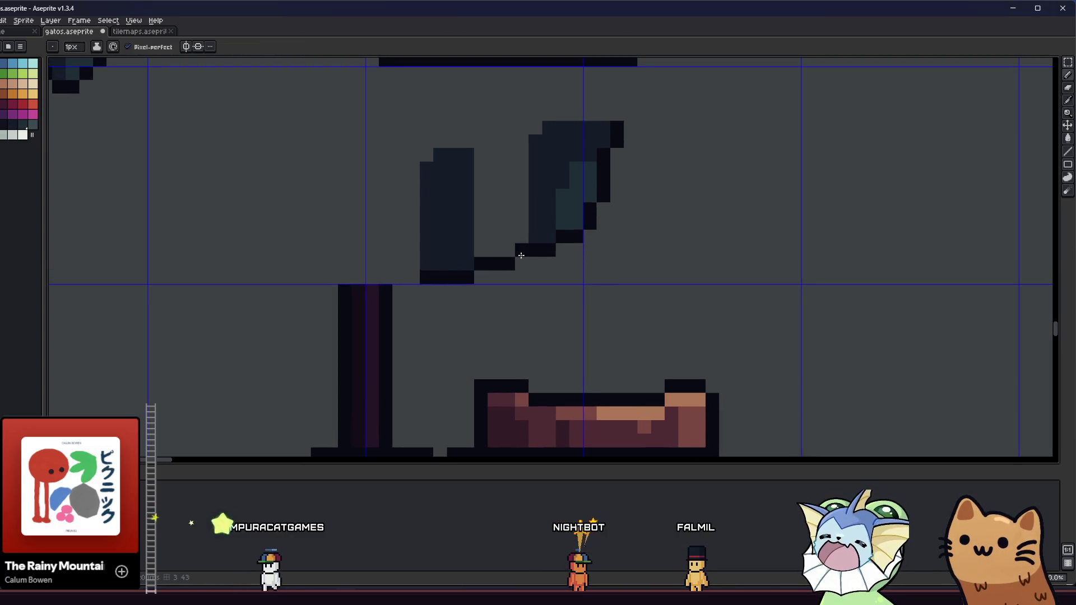
scroll(524, 254, up, 2)
drag(467, 186, 520, 167)
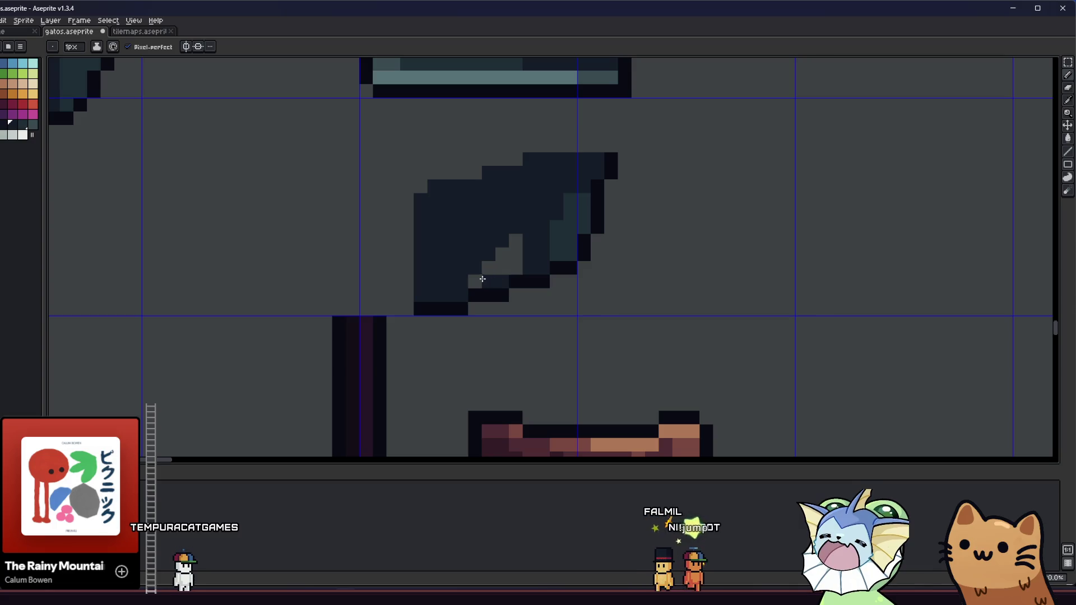
drag(499, 253, 512, 251)
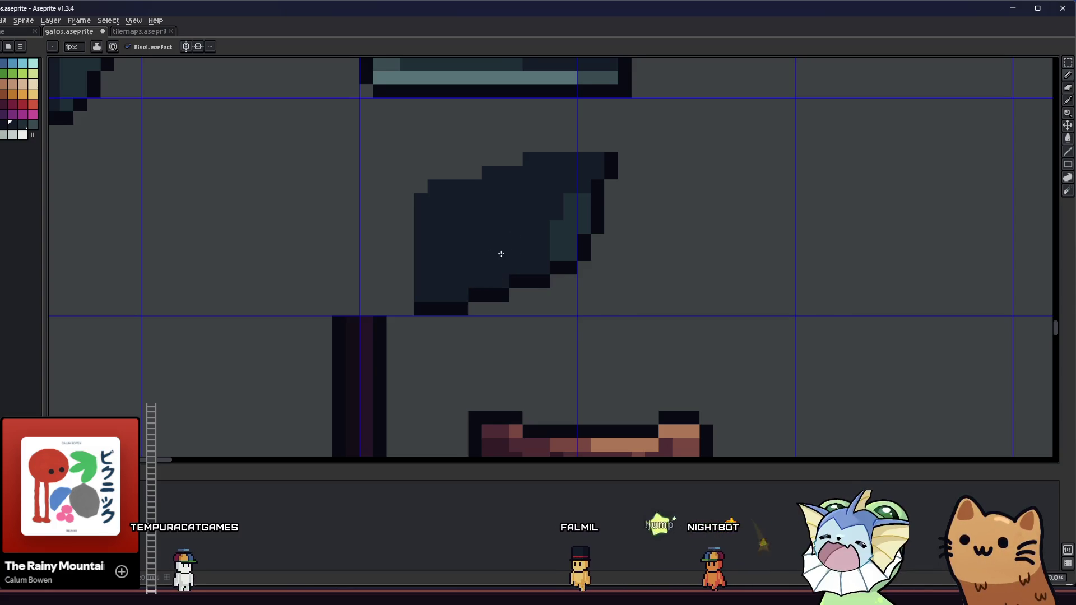
scroll(501, 254, up, 1)
- Select the dark blanket piece, nudge it down one pixel, and rotate it 180 degrees
key(m)
drag(423, 168, 617, 280)
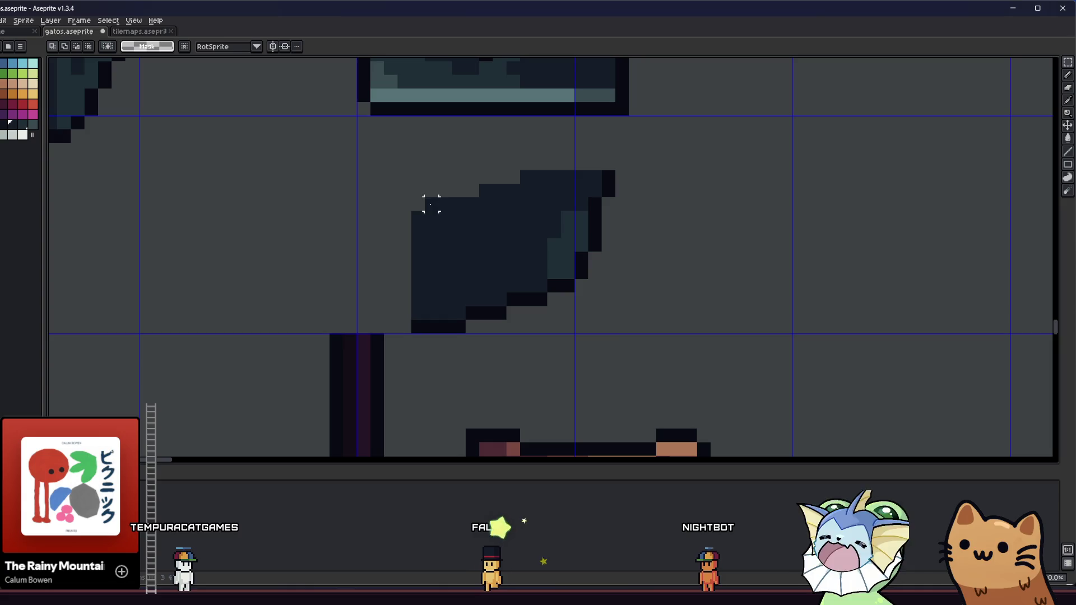
drag(418, 177, 617, 321)
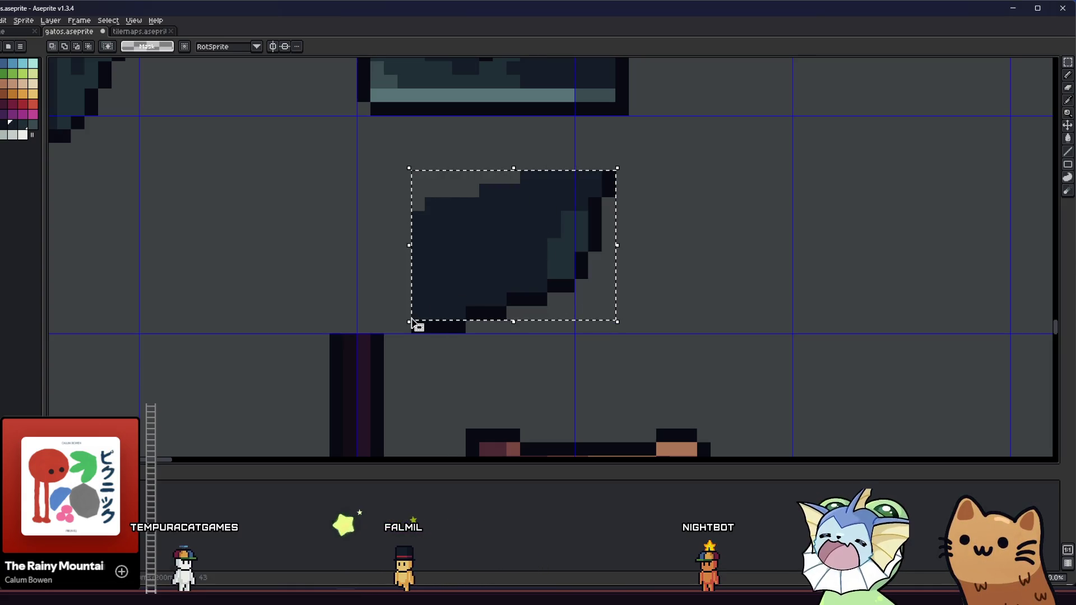
mouse_move(418, 178)
mouse_down()
mouse_move(586, 288)
mouse_move(615, 329)
mouse_move(492, 250)
mouse_up()
scroll(644, 310, down, 4)
scroll(491, 250, up, 4)
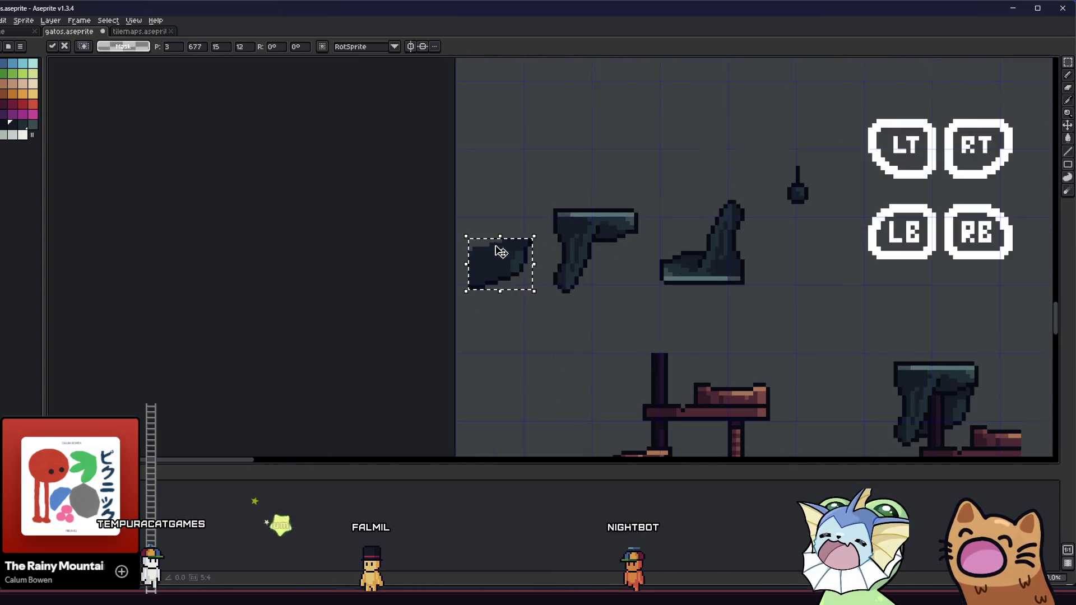
key(Down)
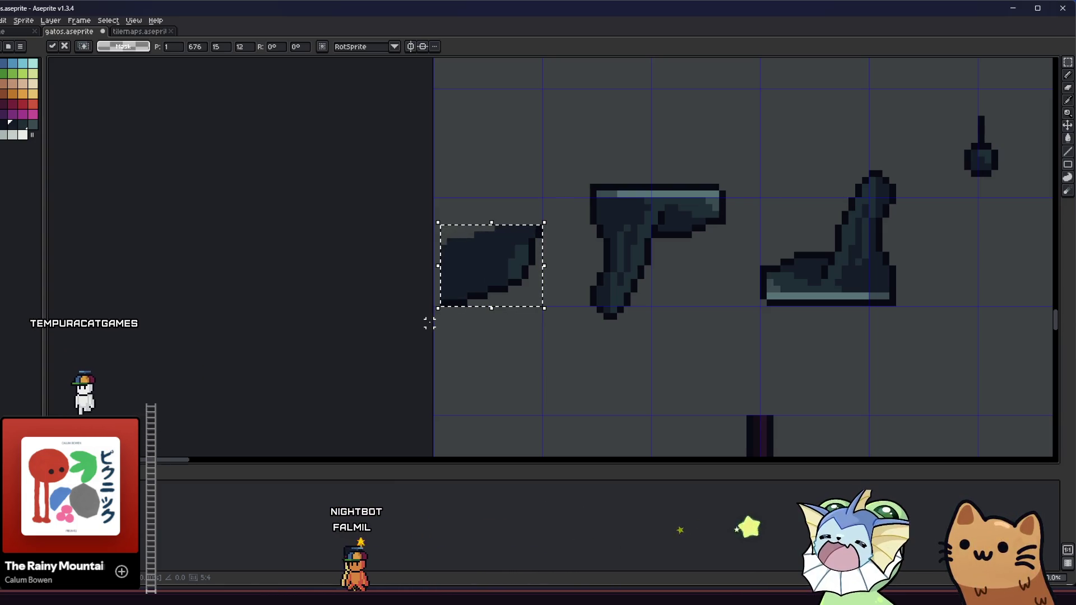
mouse_move(441, 321)
mouse_down()
mouse_move(576, 221)
mouse_move(583, 238)
mouse_move(586, 223)
mouse_move(553, 234)
mouse_up()
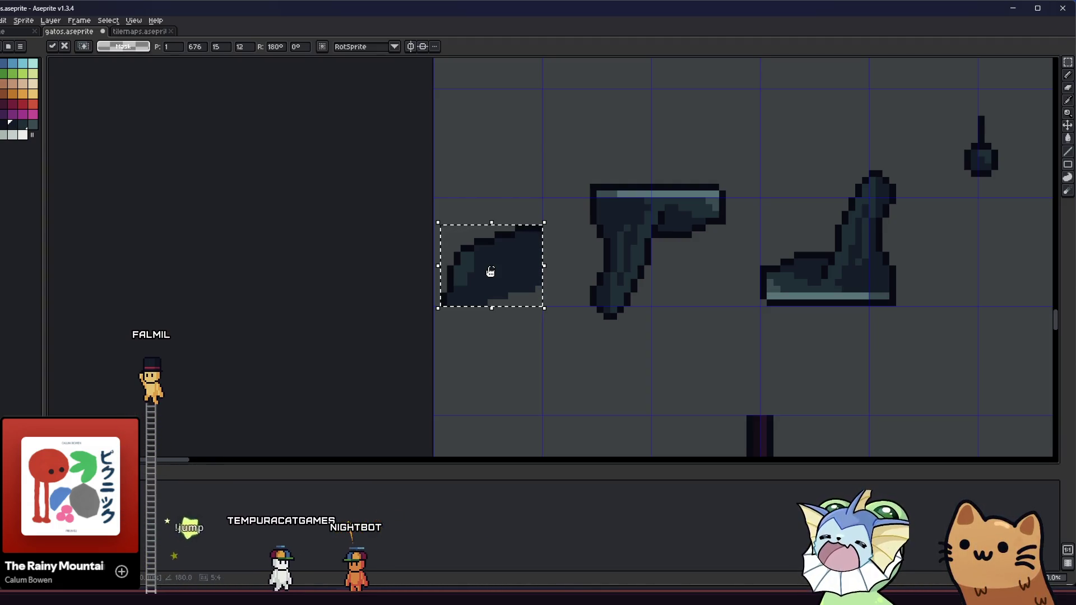
click(484, 337)
drag(416, 201, 538, 302)
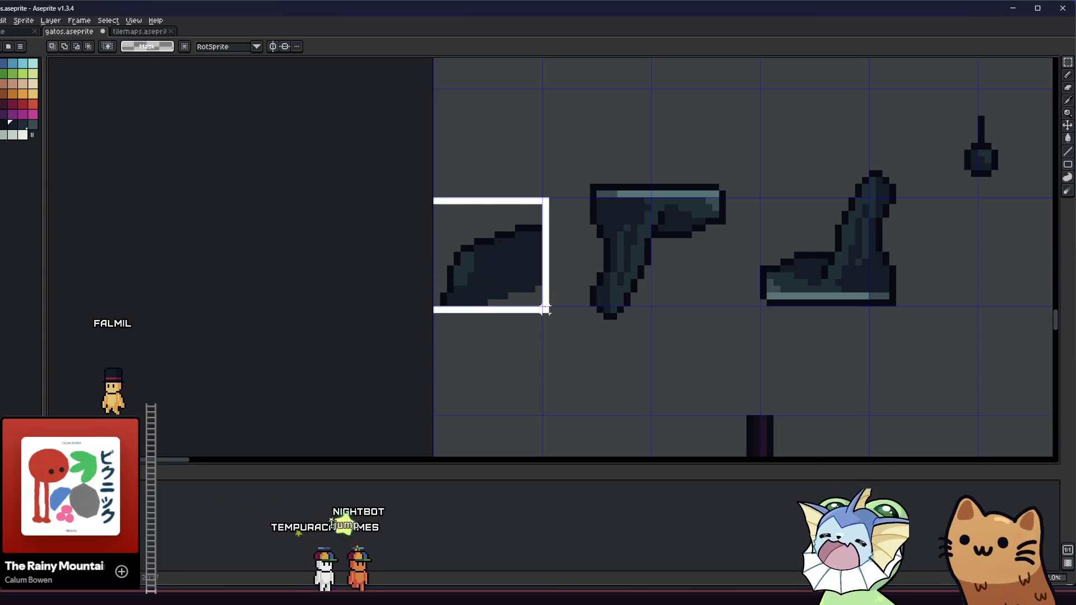
- Export the selected flipped piece as cat_tree_blanket_back.png
key(ctrl+e)
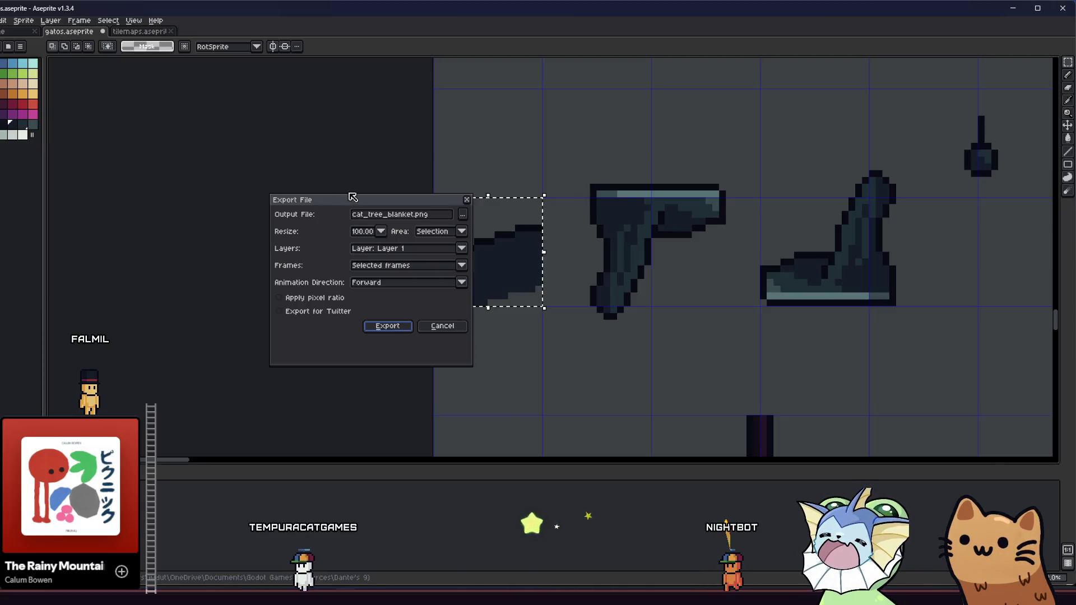
click(412, 215)
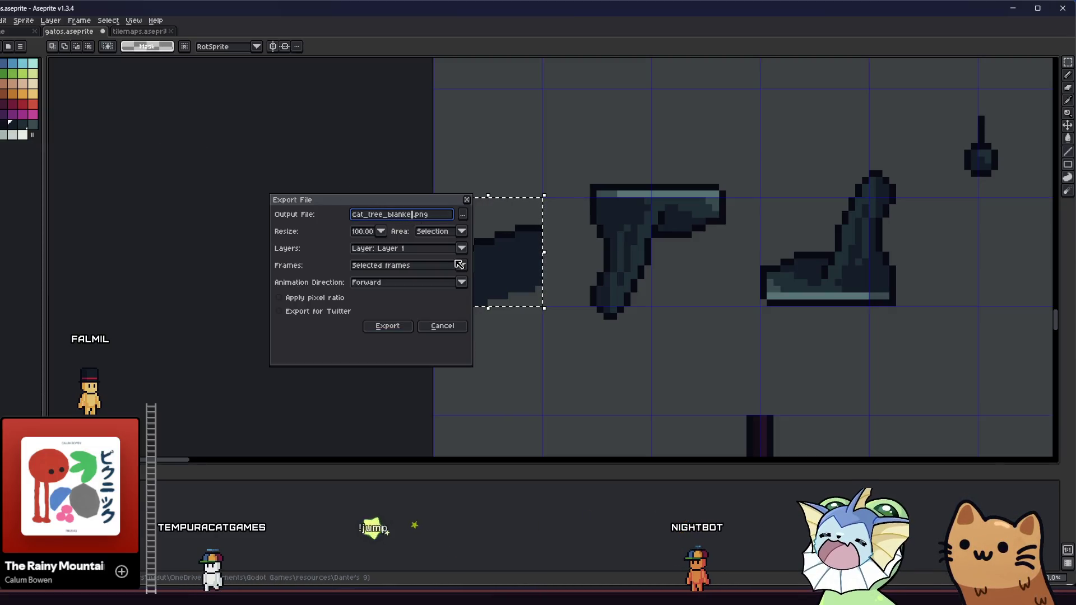
key(BackSpace)
text(_back)
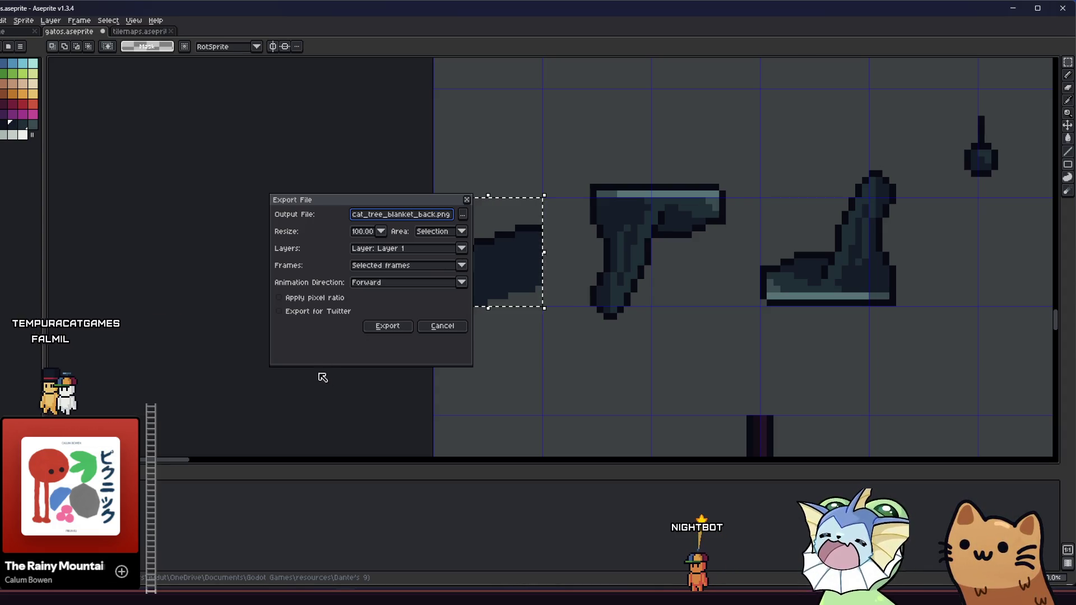
click(387, 326)
- Select the whole cat tree and export it over cat_tree_no_blanket.png, confirming the replacement
mouse_move(375, 329)
mouse_down()
mouse_move(355, 329)
mouse_move(277, 203)
mouse_up()
scroll(292, 185, down, 3)
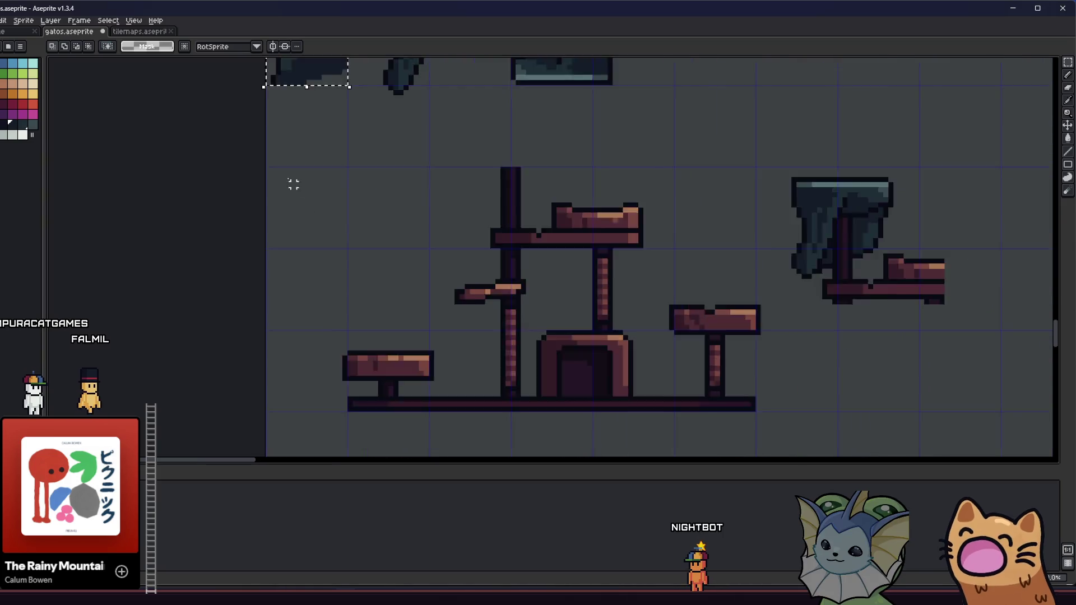
scroll(336, 336, up, 1)
mouse_move(328, 347)
mouse_down()
mouse_move(583, 216)
mouse_move(684, 119)
mouse_move(689, 138)
mouse_move(686, 118)
mouse_up()
key(alt+f)
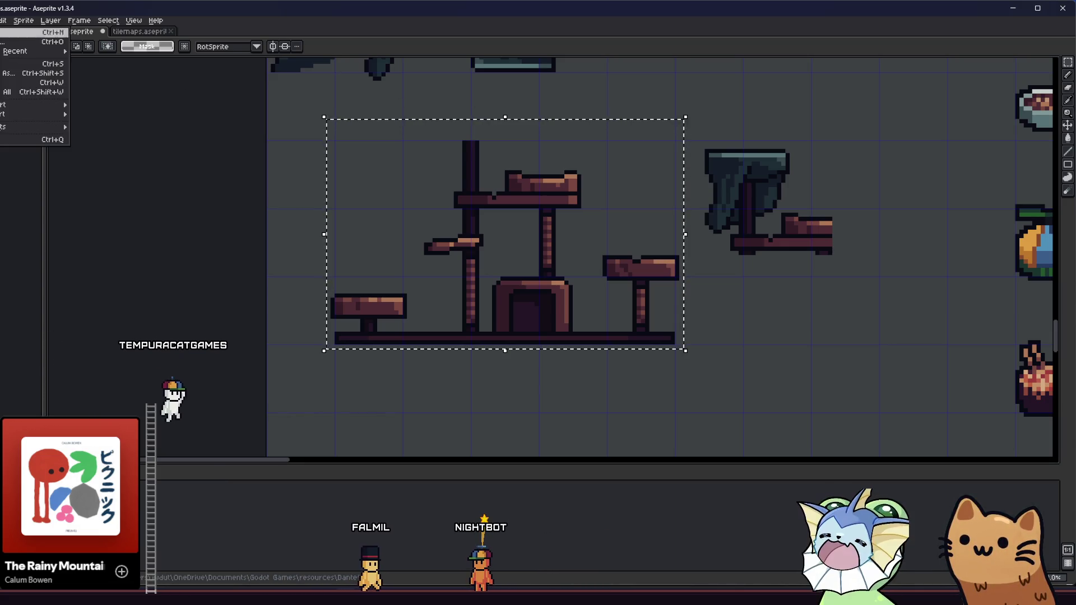
mouse_move(34, 105)
click(107, 105)
click(433, 214)
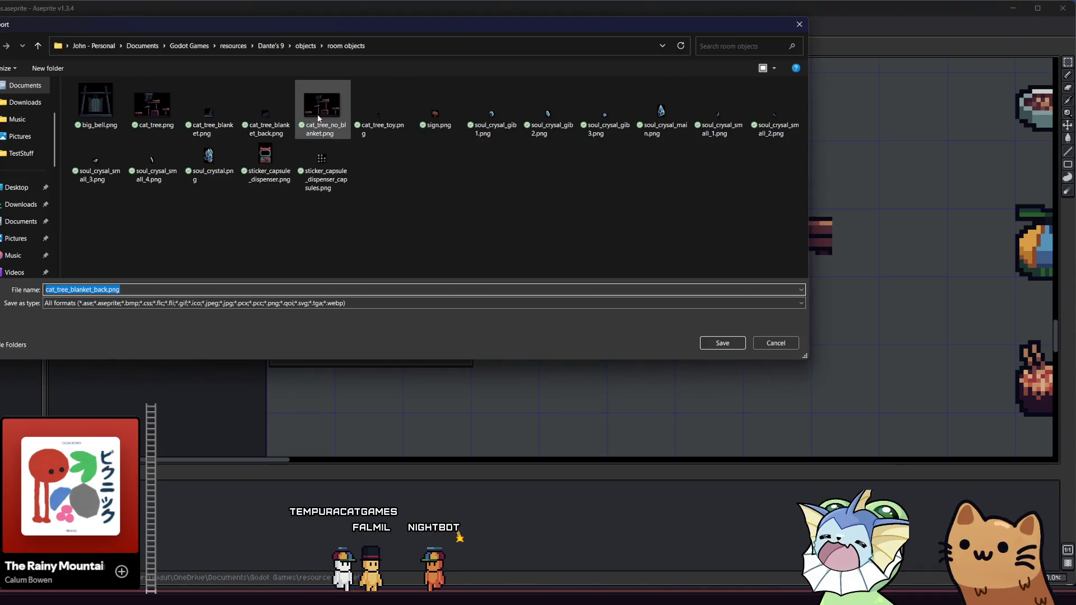
click(318, 118)
key(Return)
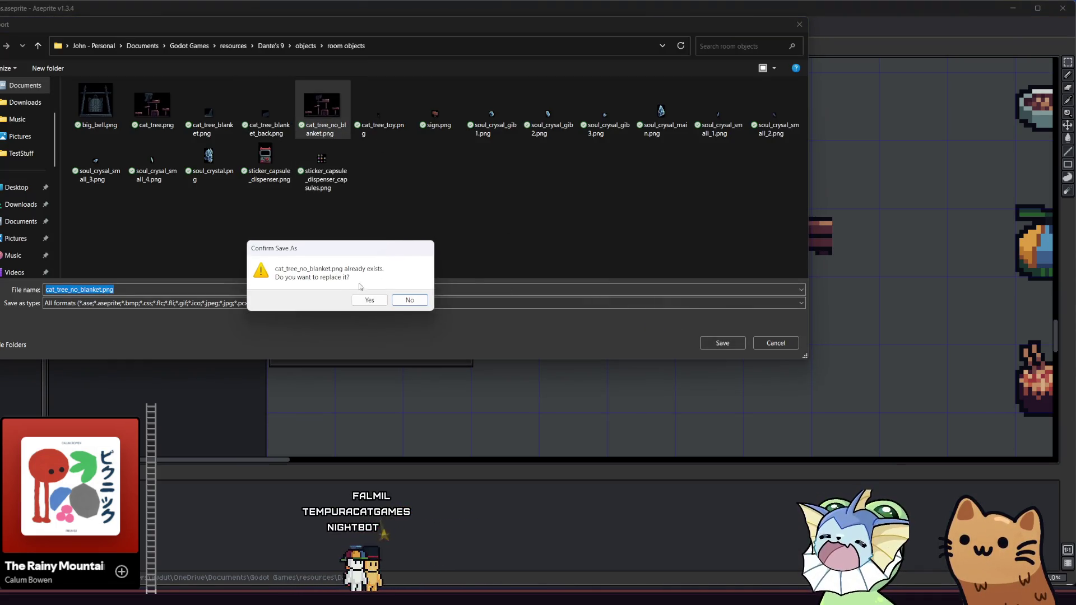
click(350, 301)
key(Return)
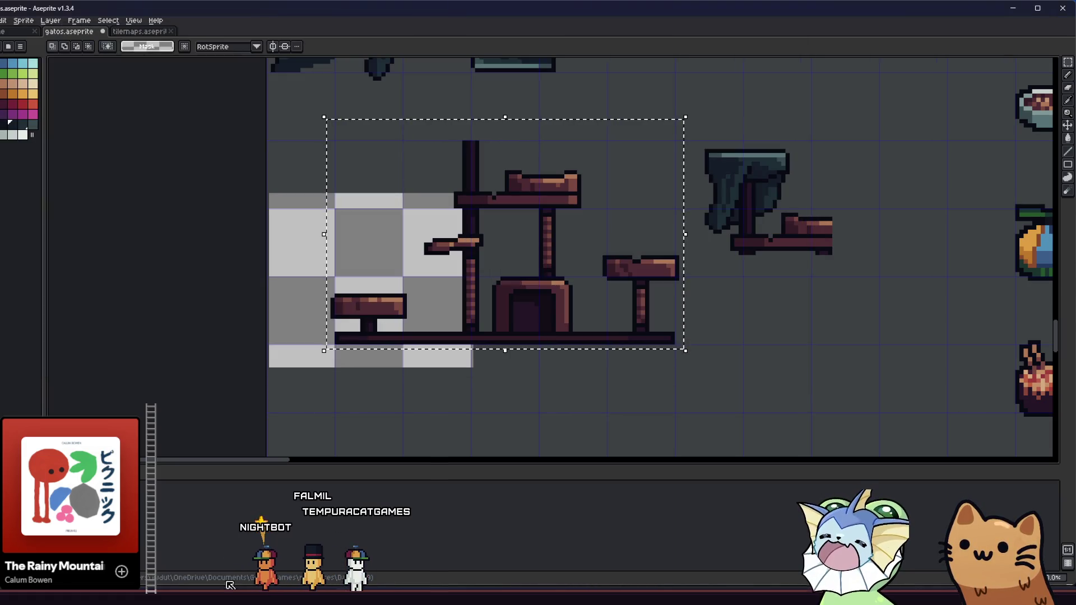
key(alt+Tab)
key(alt+Tab)
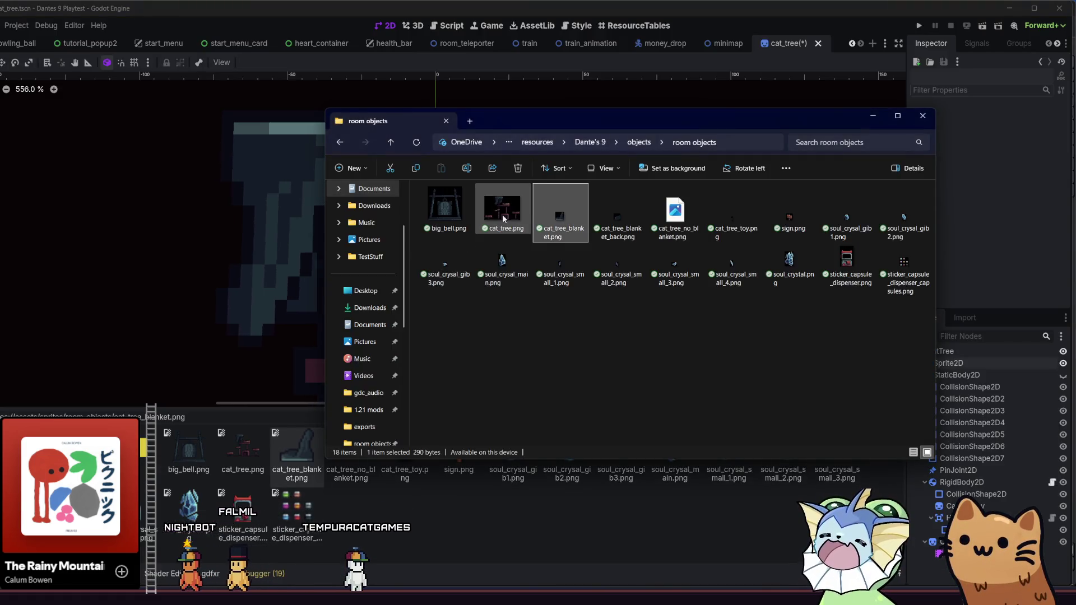
- Bring cat_tree_blanket_back.png from the room objects folder into the FileSystem dock
click(509, 219)
key(Right)
key(Right)
key(Right)
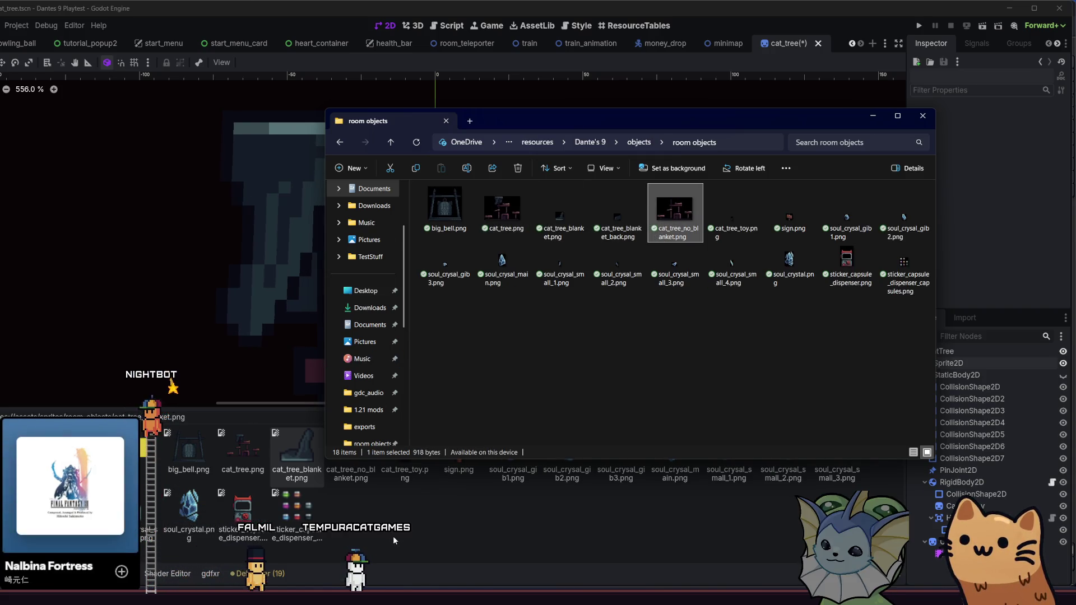
mouse_move(614, 193)
mouse_down()
mouse_move(392, 286)
mouse_move(395, 533)
mouse_up()
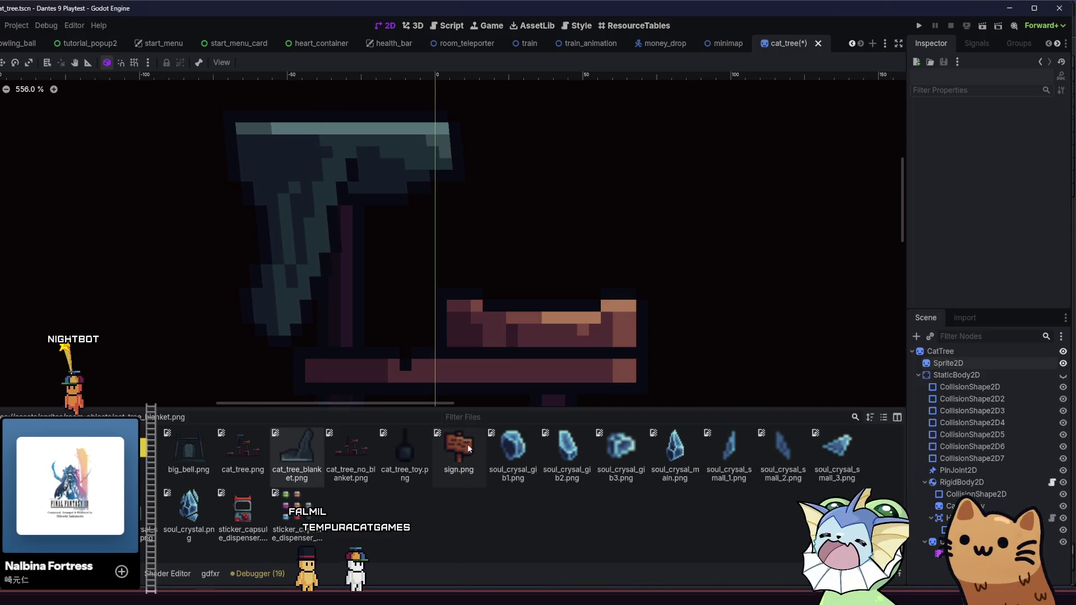
scroll(560, 209, left, 3)
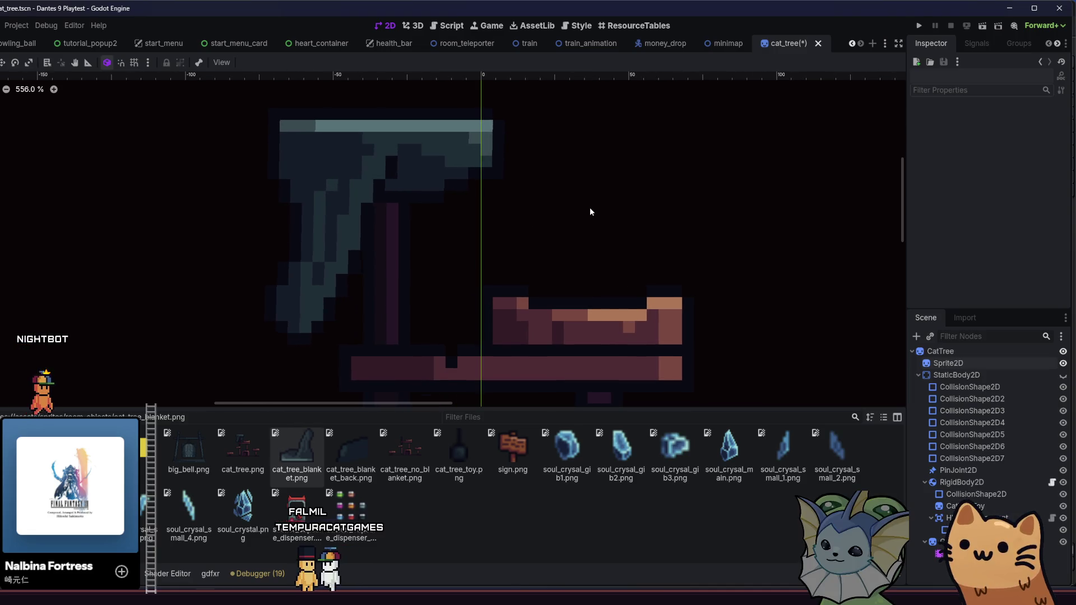
- Duplicate the blanket sprite, give it the cat_tree_blanket_back.png texture, and enable Show Behind Parent
click(958, 363)
key(ctrl+d)
mouse_move(352, 451)
mouse_down()
mouse_move(973, 363)
mouse_move(965, 375)
mouse_up()
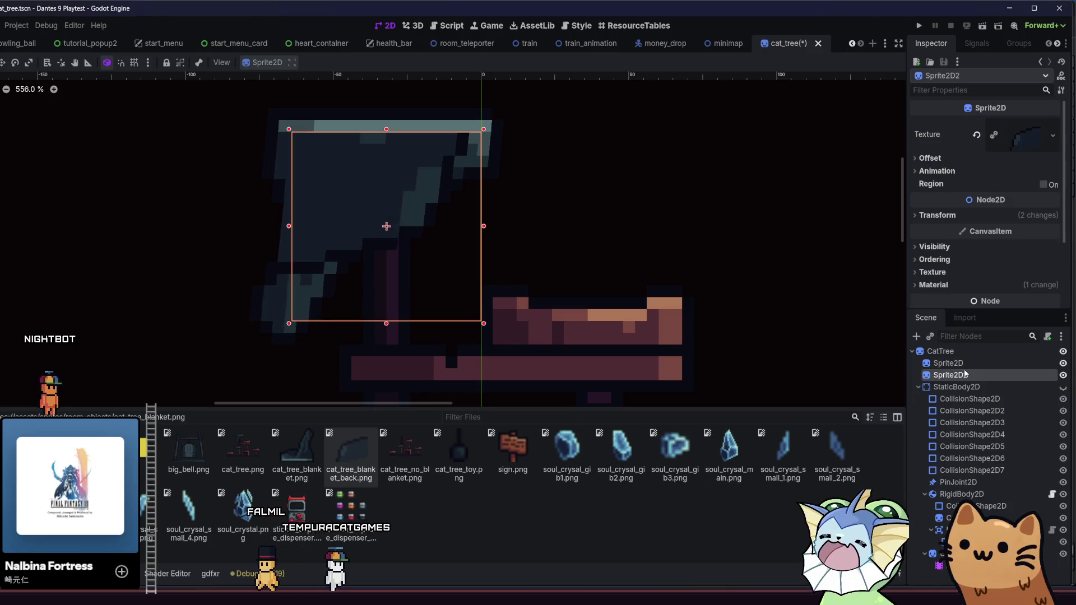
click(946, 159)
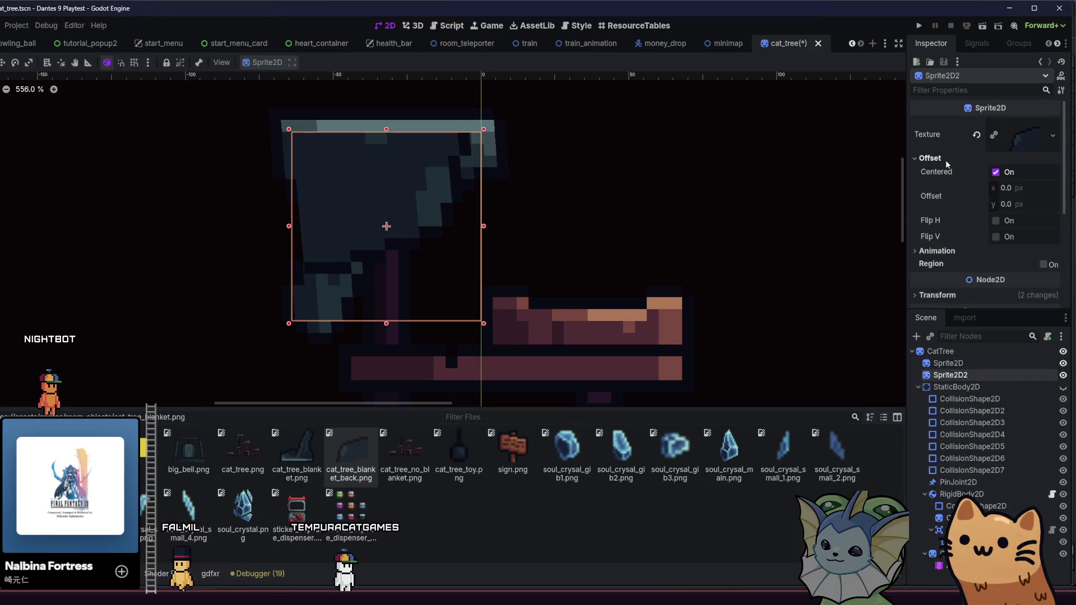
click(946, 160)
click(931, 248)
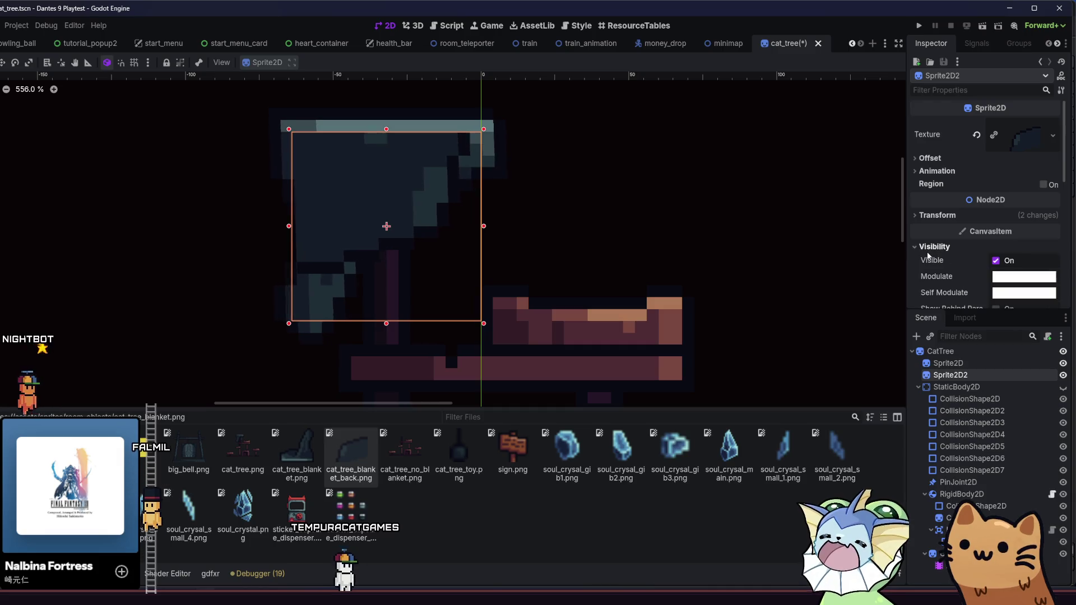
scroll(957, 265, down, 1)
click(1005, 285)
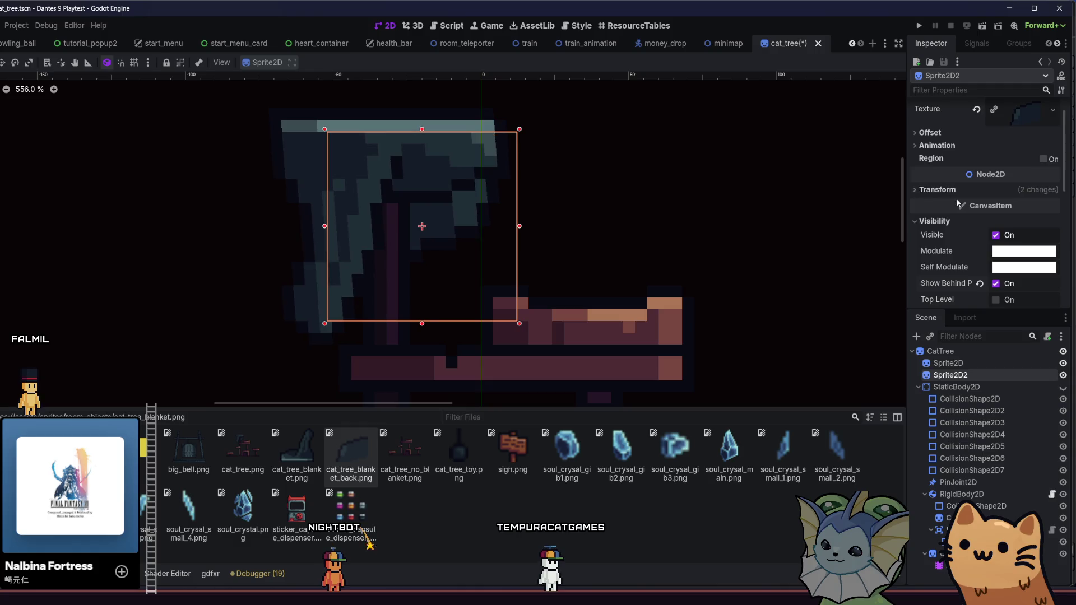
- Raise the back blanket's wind shader Height Offset to 1.0
scroll(956, 198, down, 5)
click(994, 220)
click(1012, 236)
scroll(1021, 241, down, 5)
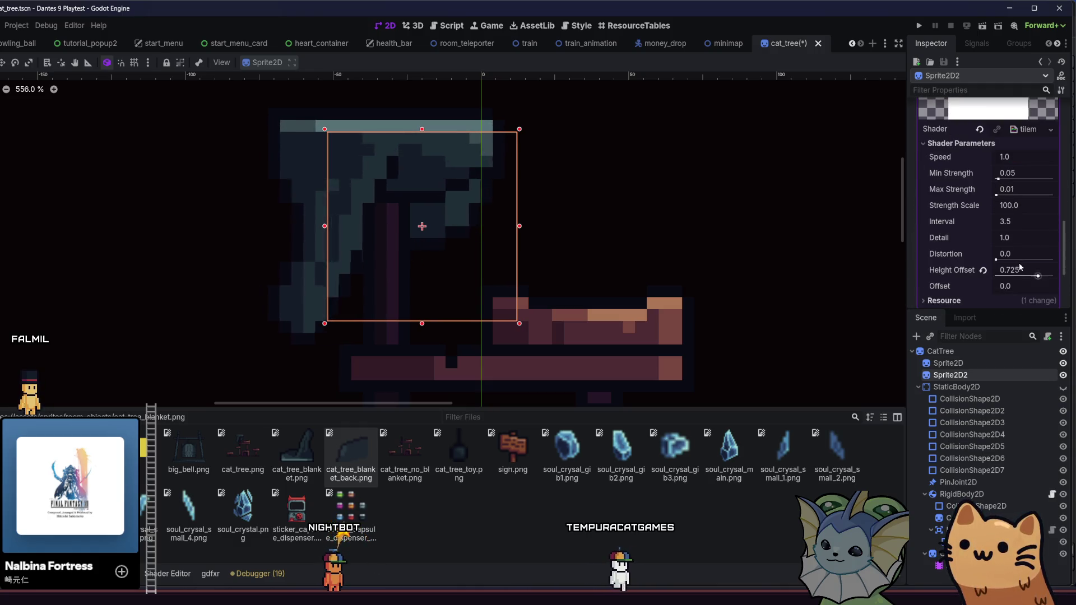
drag(1037, 276, 1053, 276)
- Nudge the back blanket sprite up and down with the arrow keys to fit it over the post
click(452, 210)
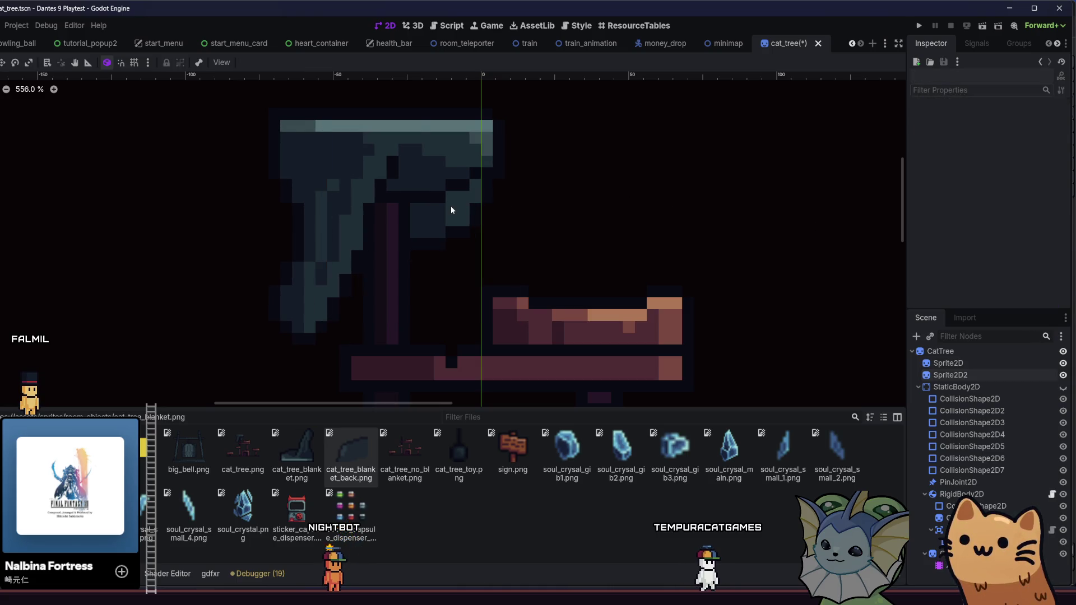
key(Down)
key(Down)
key(Down)
key(Down)
key(Down)
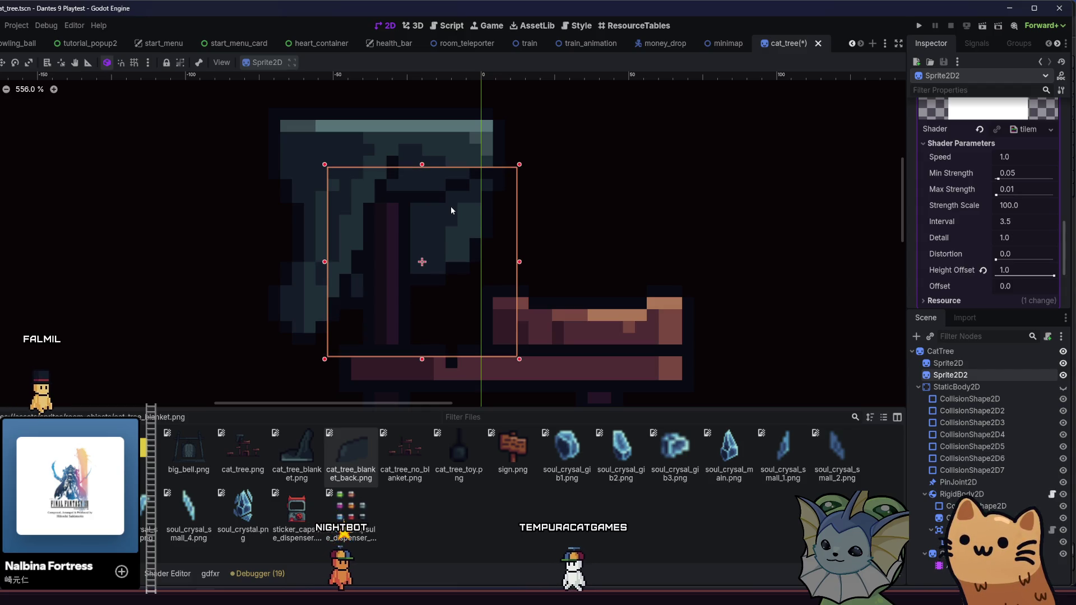
key(Down)
key(Down)
key(Down)
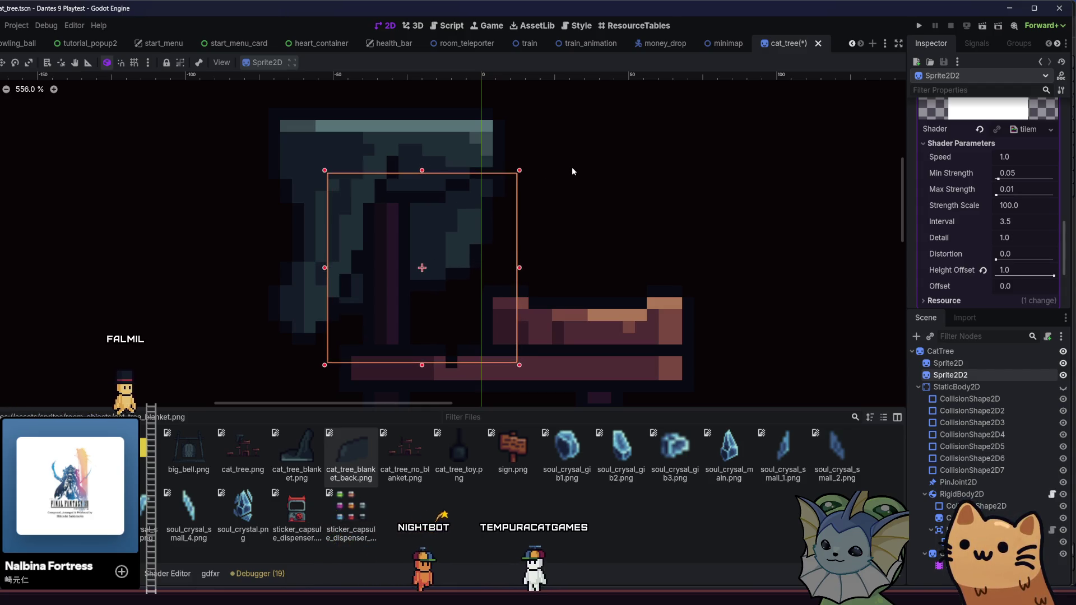
key(Up)
key(Up)
key(Up)
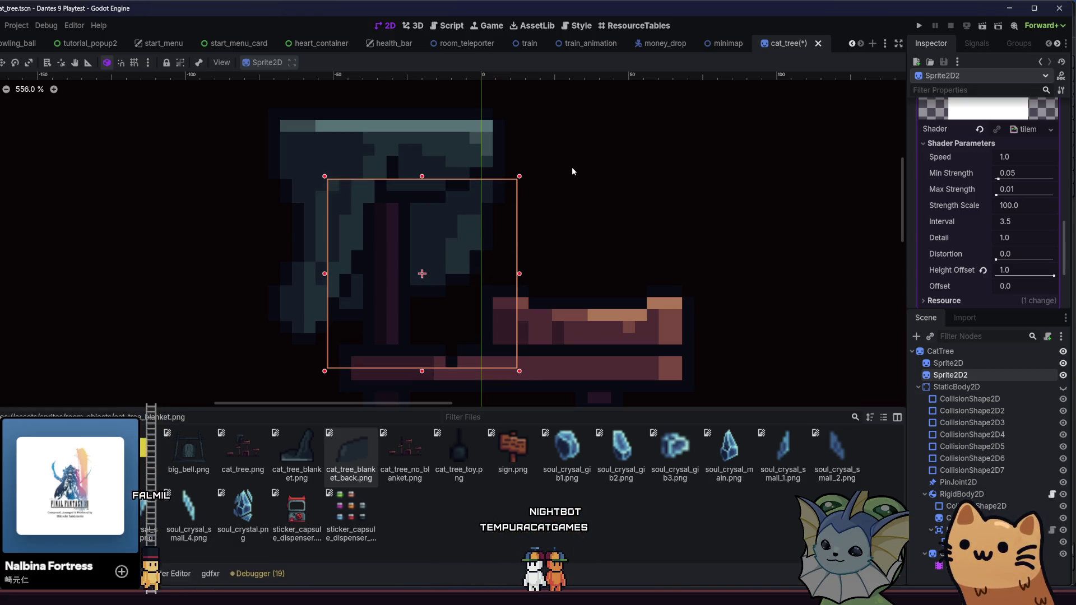
key(Up)
key(Up)
key(Up)
key(Down)
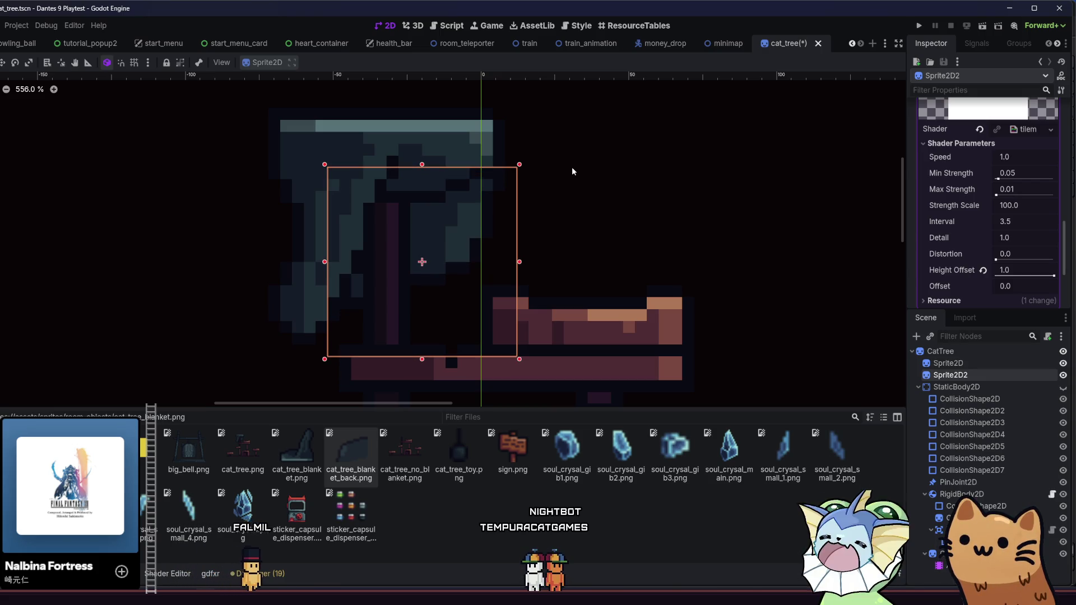
key(Down)
click(572, 167)
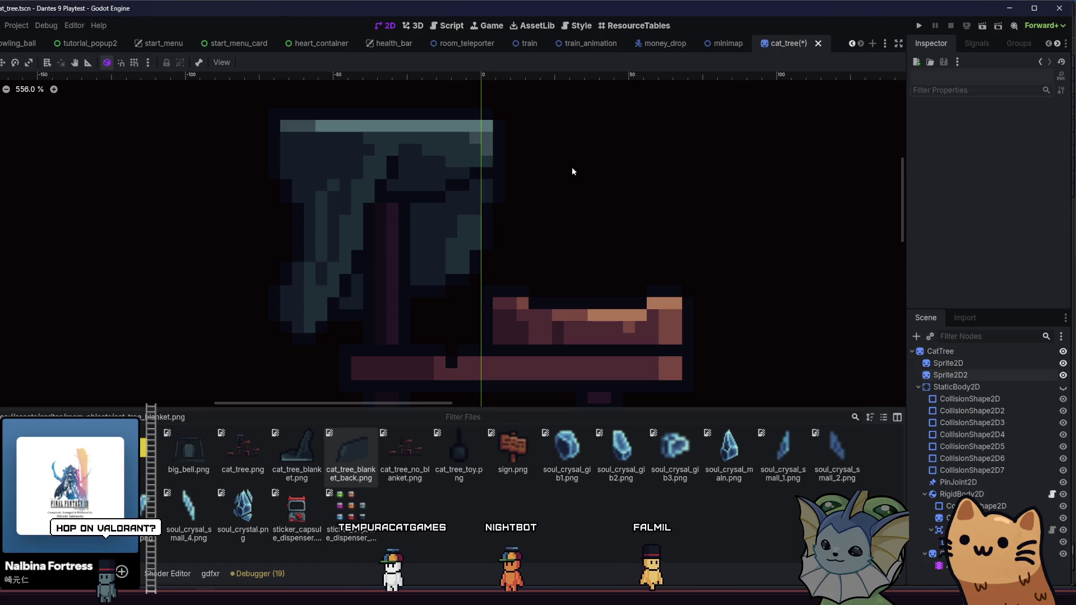
- Nudge the back blanket down once more, save the scene, and lower the front blanket's Height Offset to 0.77
click(474, 245)
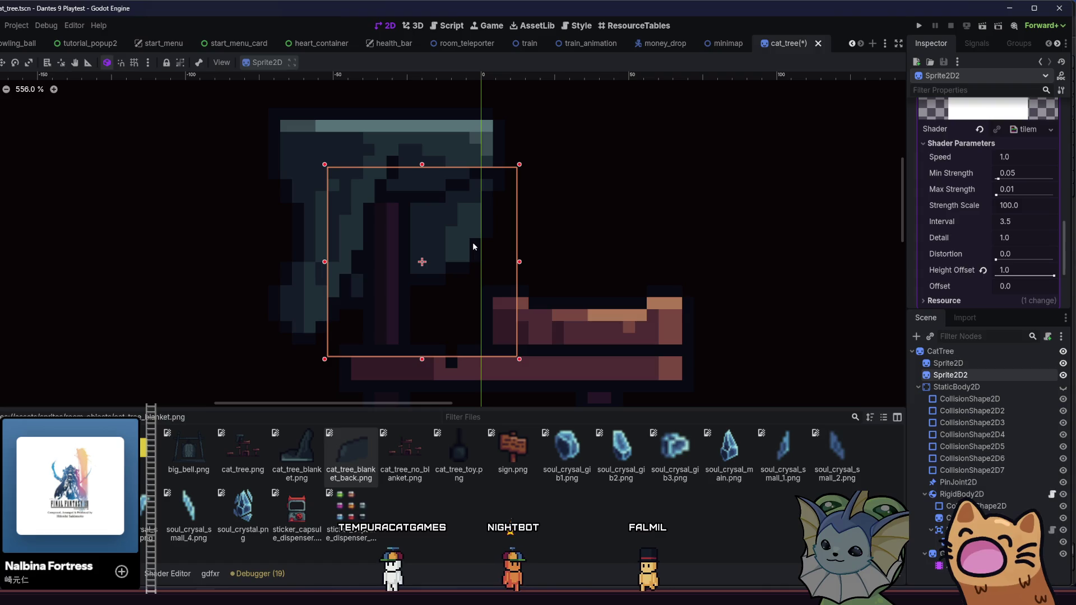
key(Down)
key(Down)
key(Down)
click(571, 204)
key(ctrl+s)
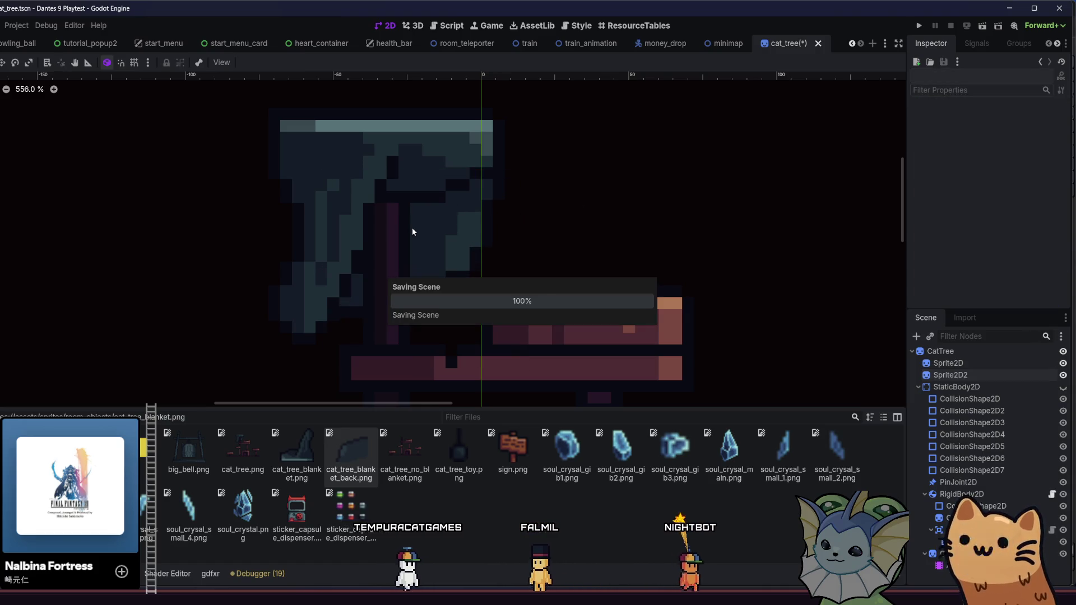
click(398, 170)
drag(1054, 281, 1041, 281)
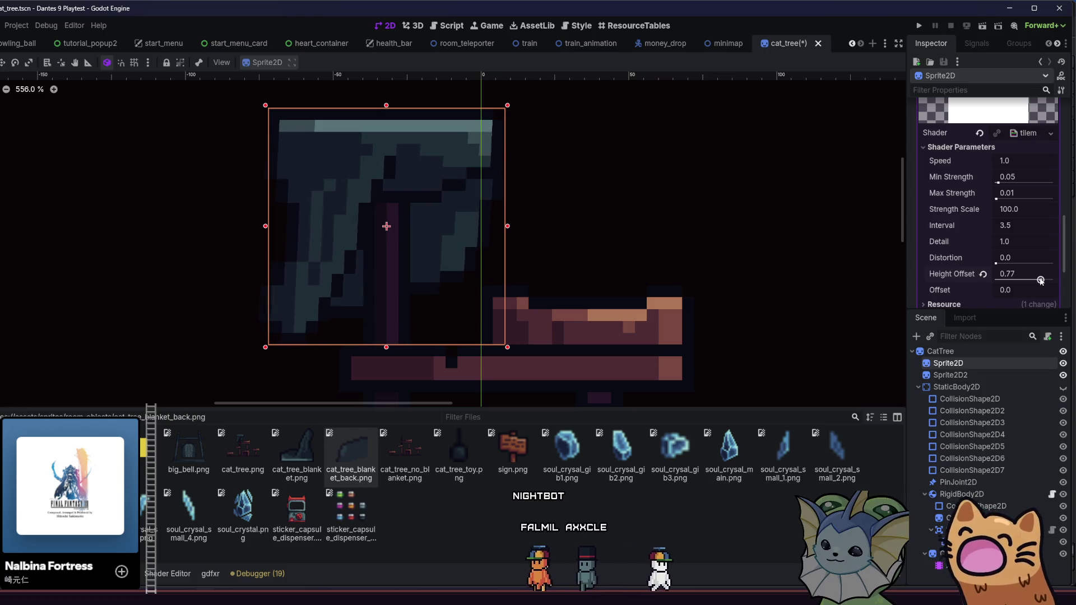
- Make the second blanket sprite's ShaderMaterial unique and show its shader parameters
click(973, 377)
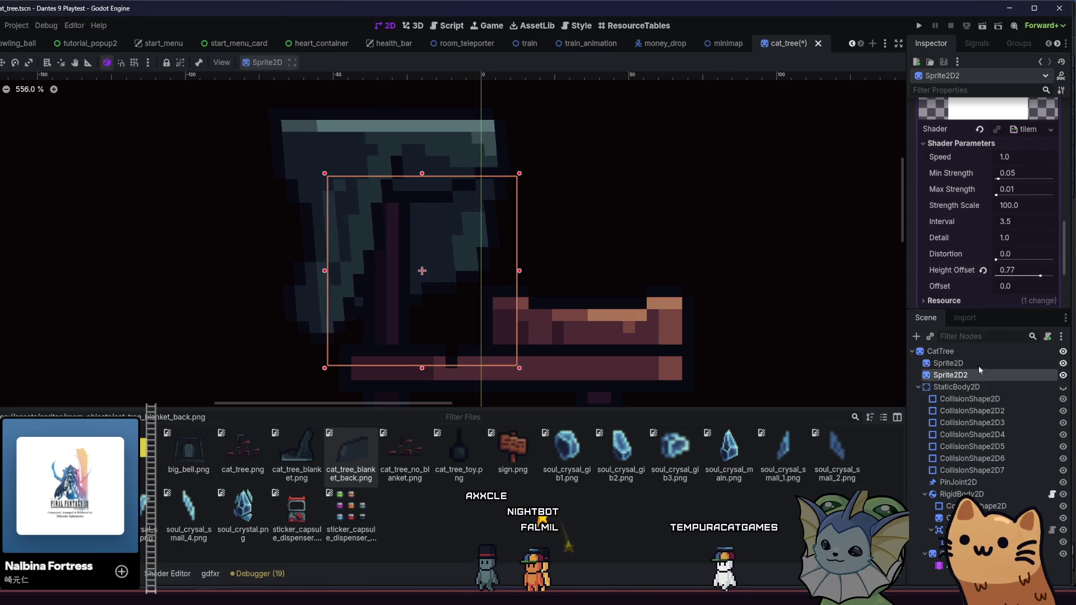
scroll(998, 134, up, 3)
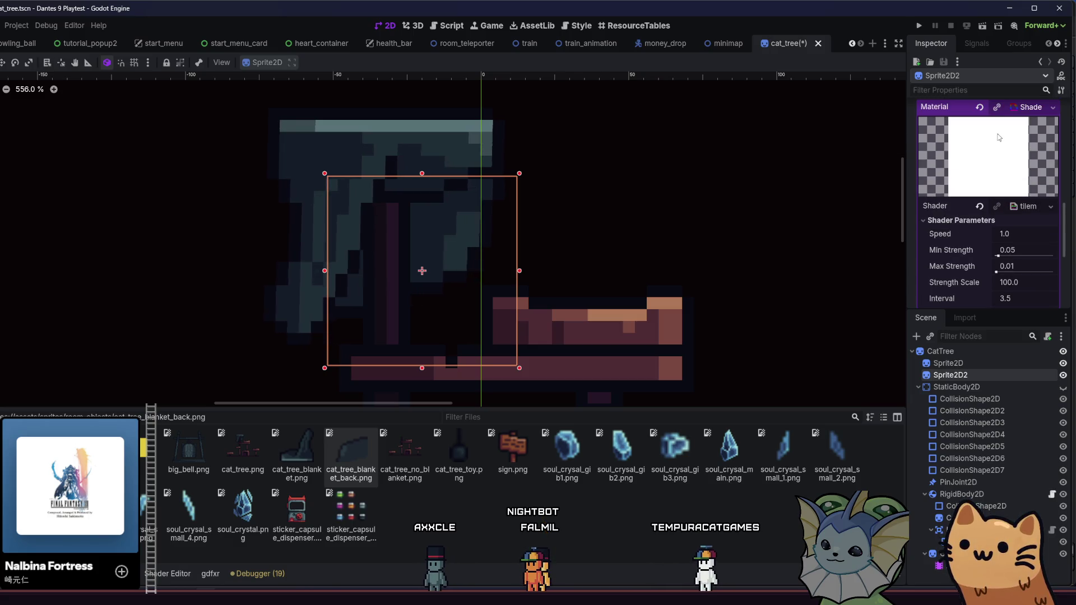
click(997, 109)
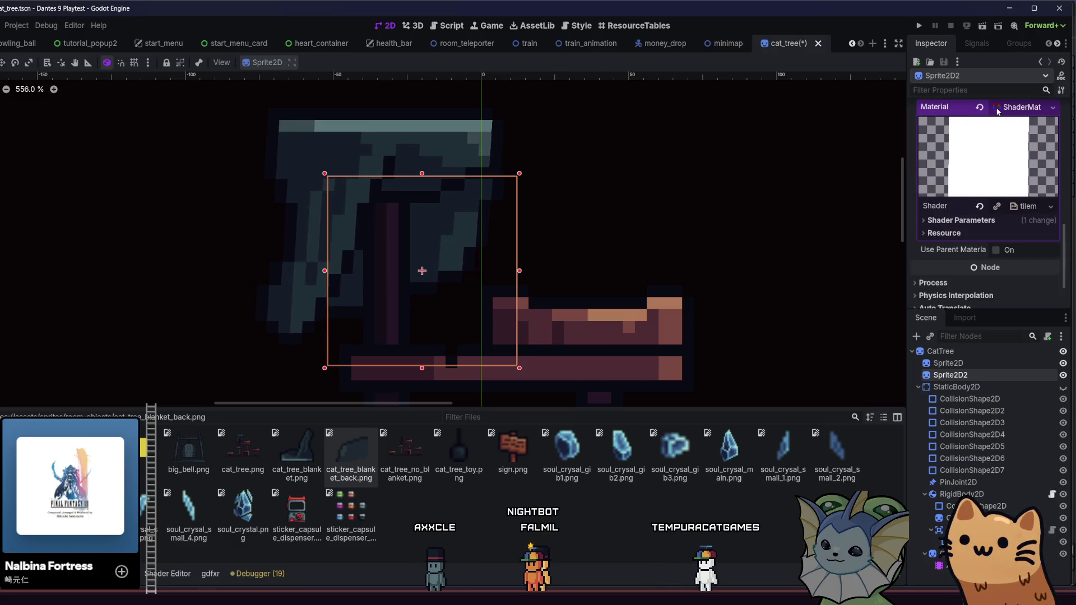
click(1014, 220)
- Try a reversed wave Speed of -1, then set Speed back to 1
scroll(1008, 213, down, 2)
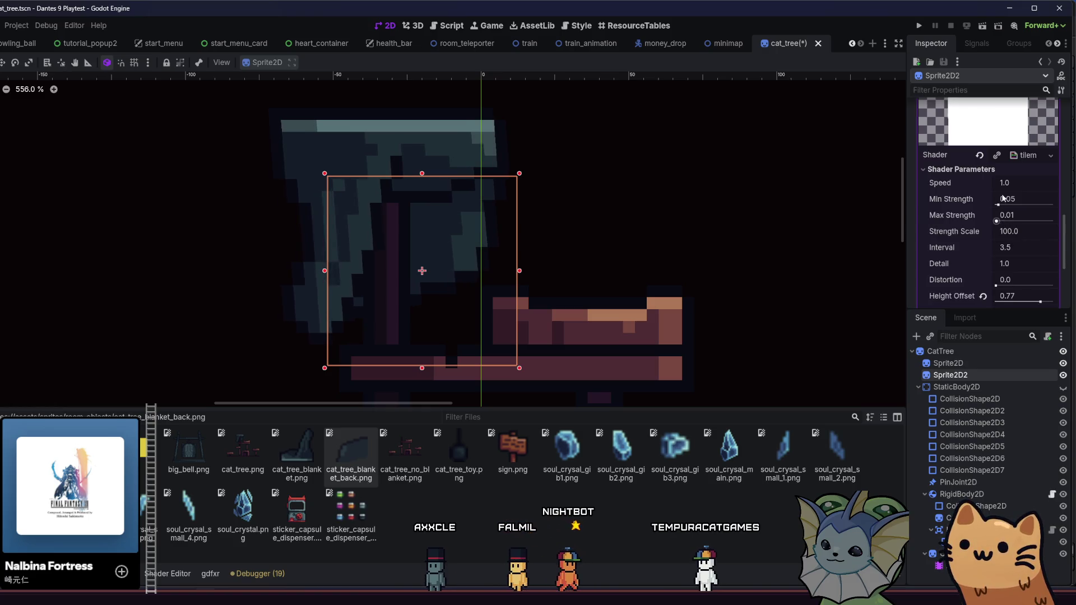
scroll(982, 207, down, 1)
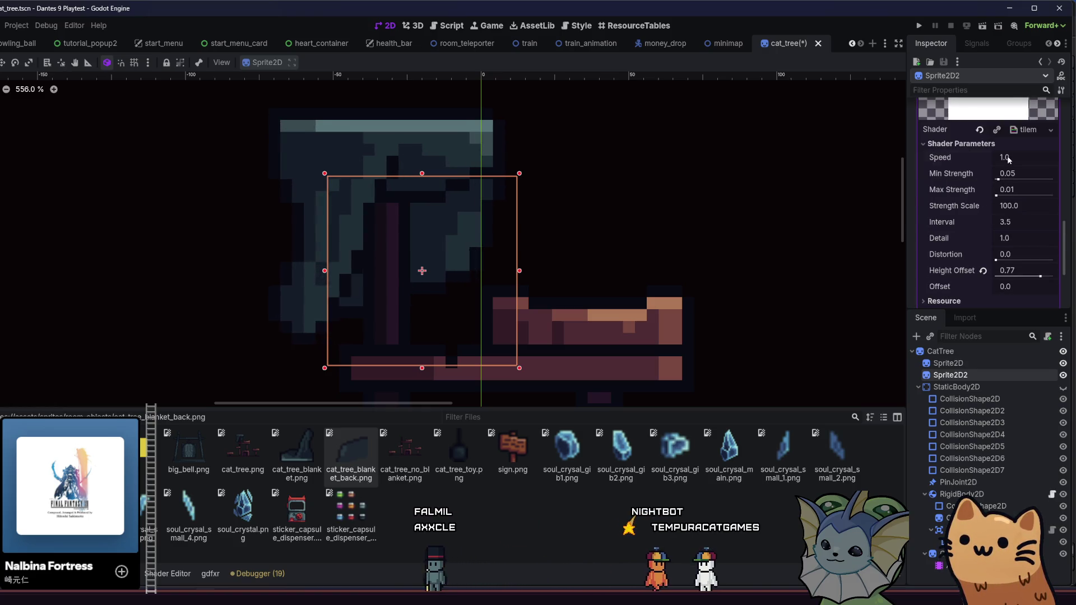
text(-1)
key(Return)
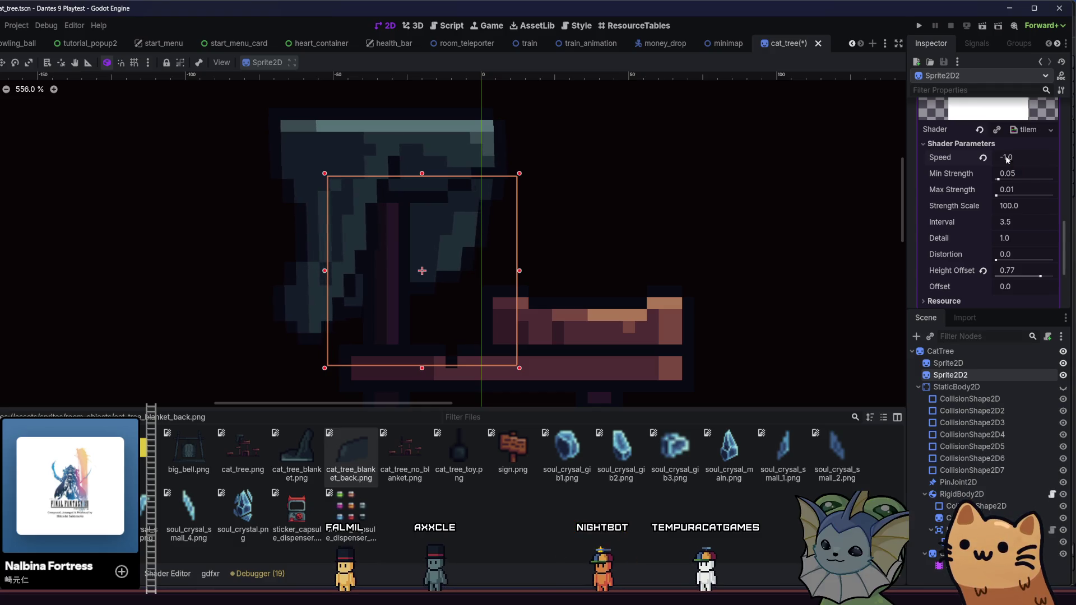
text(1)
key(Return)
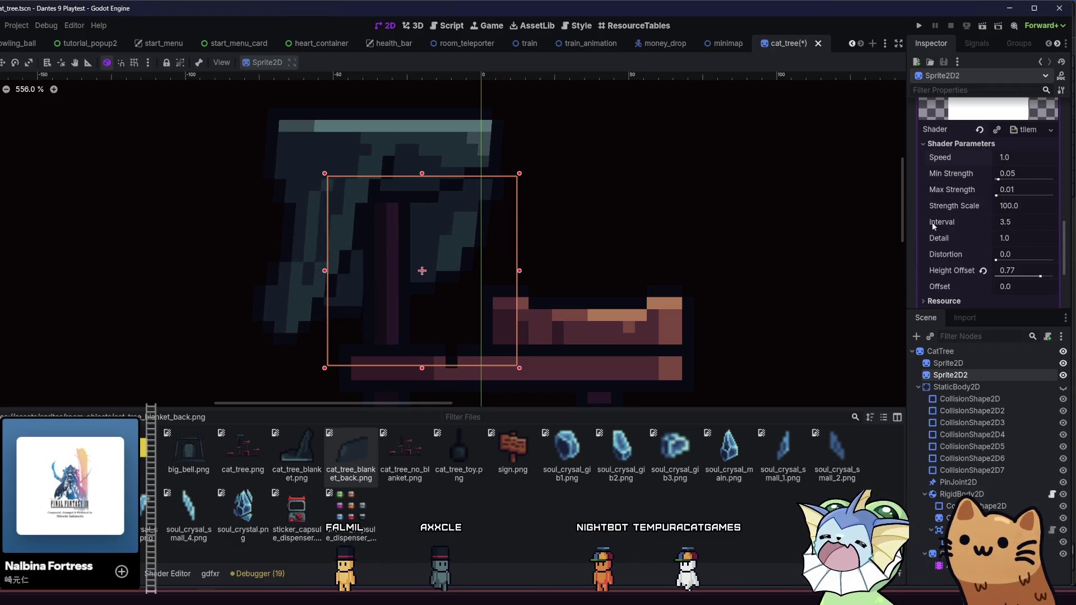
- Set the Offset parameter to 0.99, then 1.05, and preview both blankets waving
click(1006, 285)
text(0.99)
key(Return)
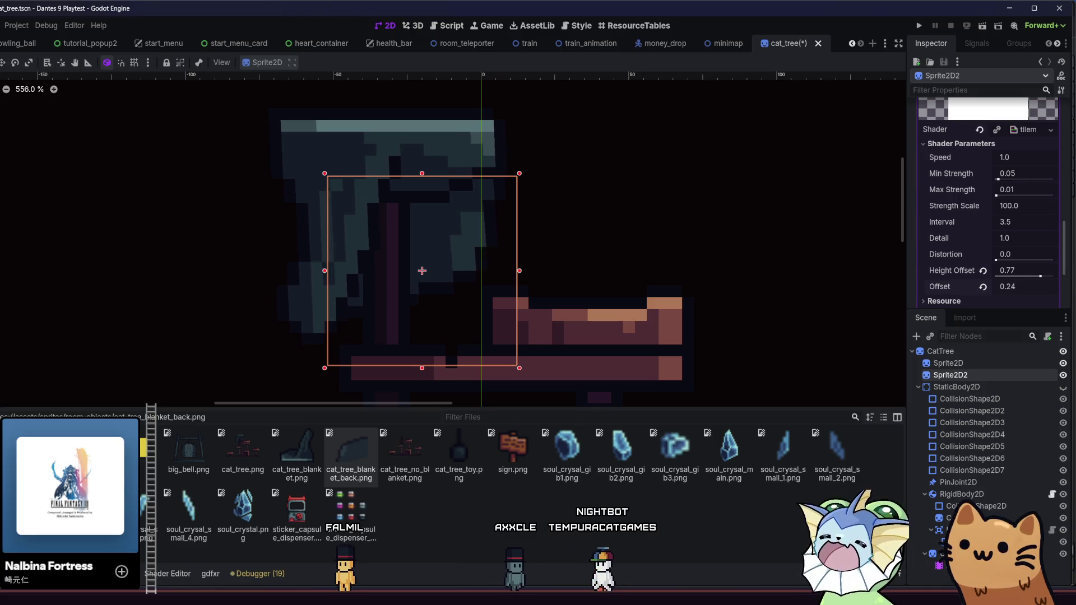
click(1012, 287)
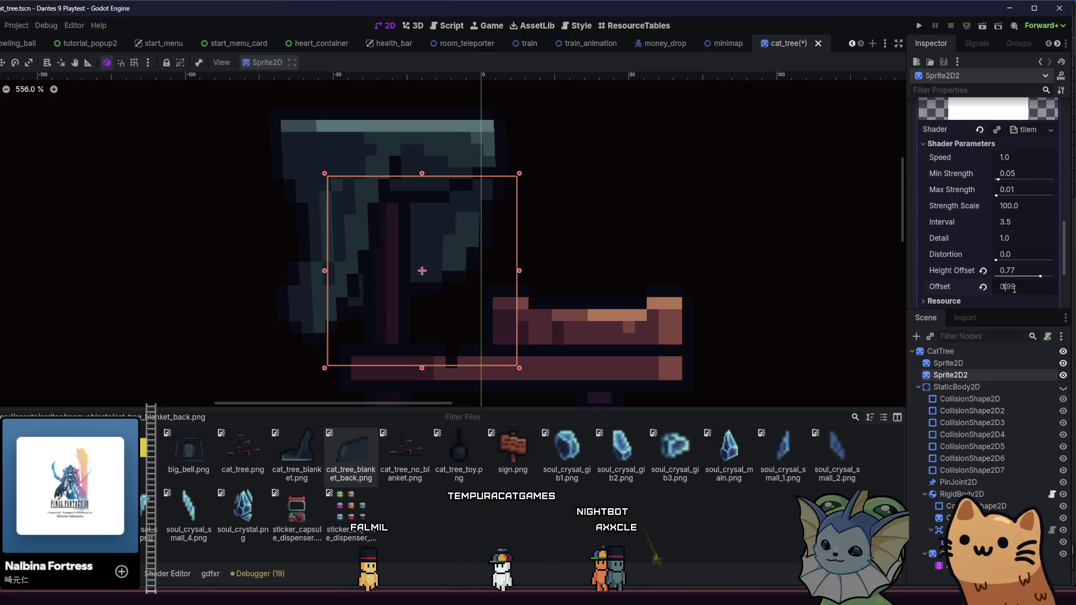
text(1.05)
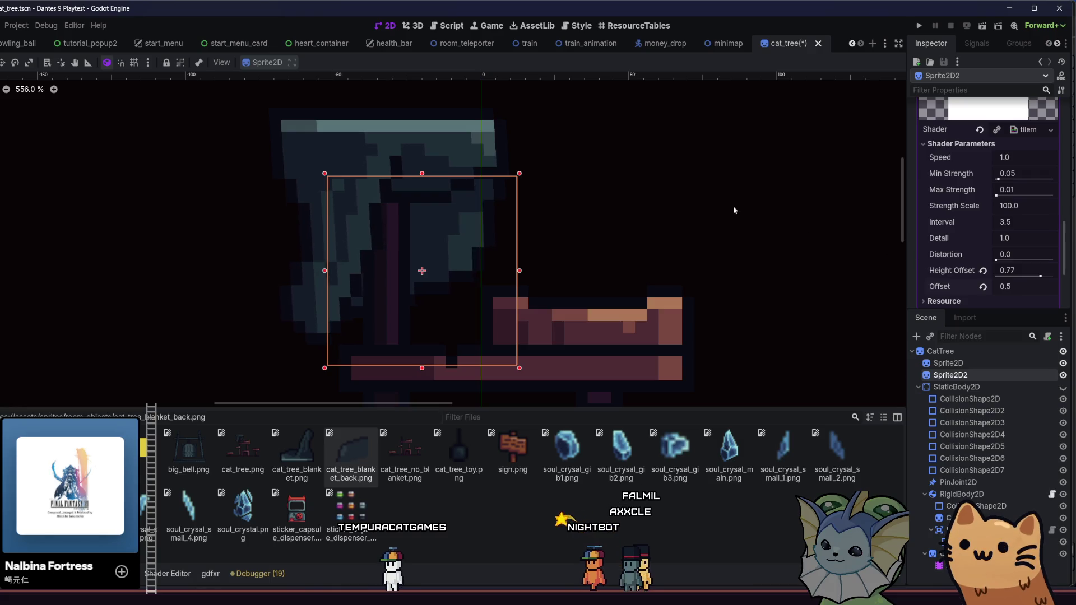
click(674, 201)
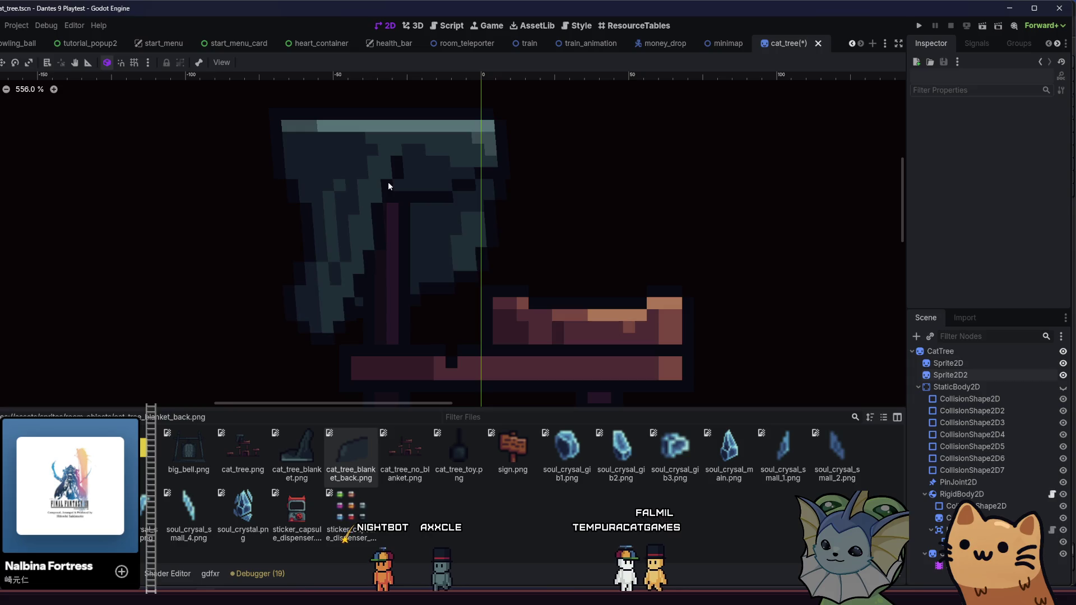
click(950, 375)
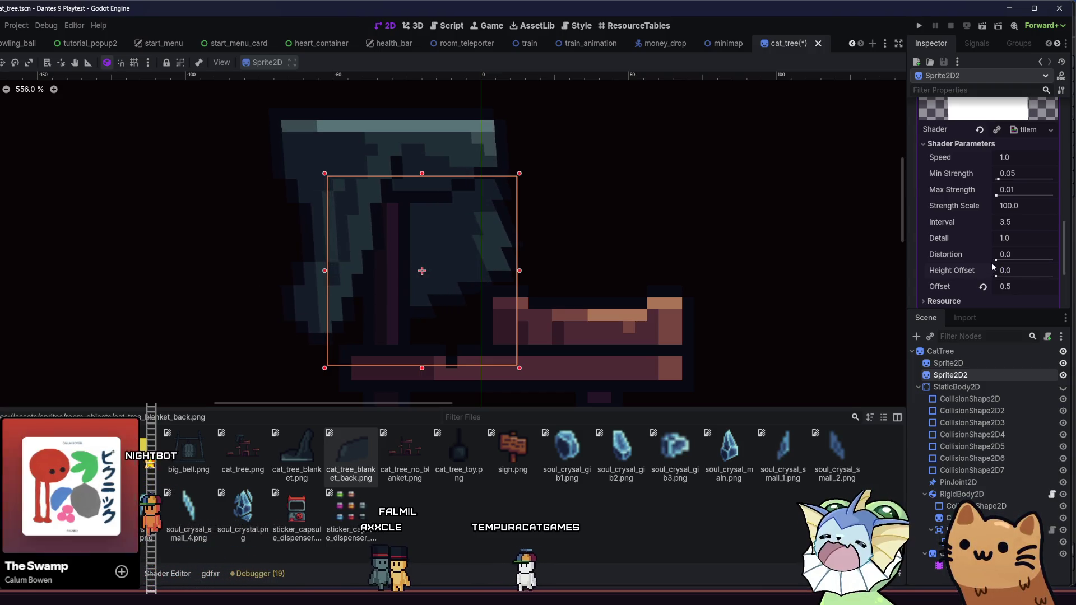
- Raise the second blanket's Height Offset, nudge the sprite left, and preview the wave
drag(997, 275, 1045, 279)
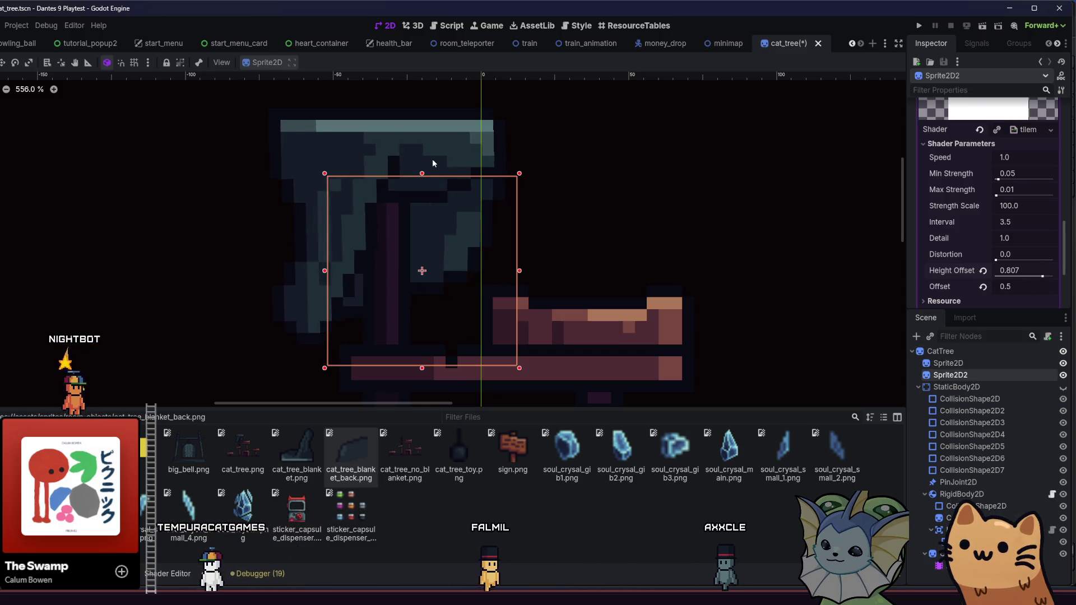
key(Left)
key(Left)
key(Left)
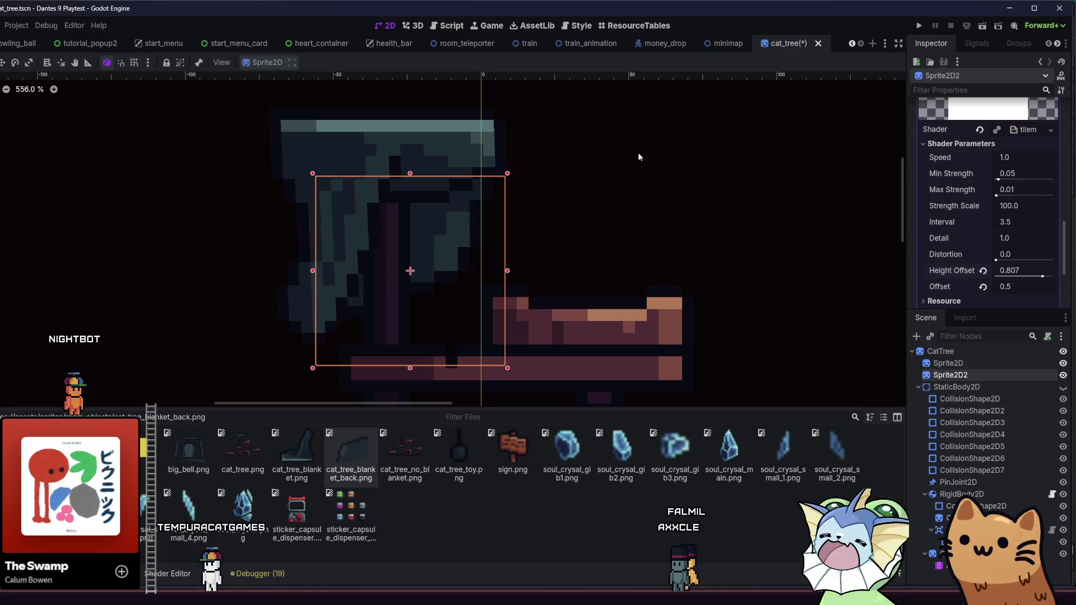
click(583, 162)
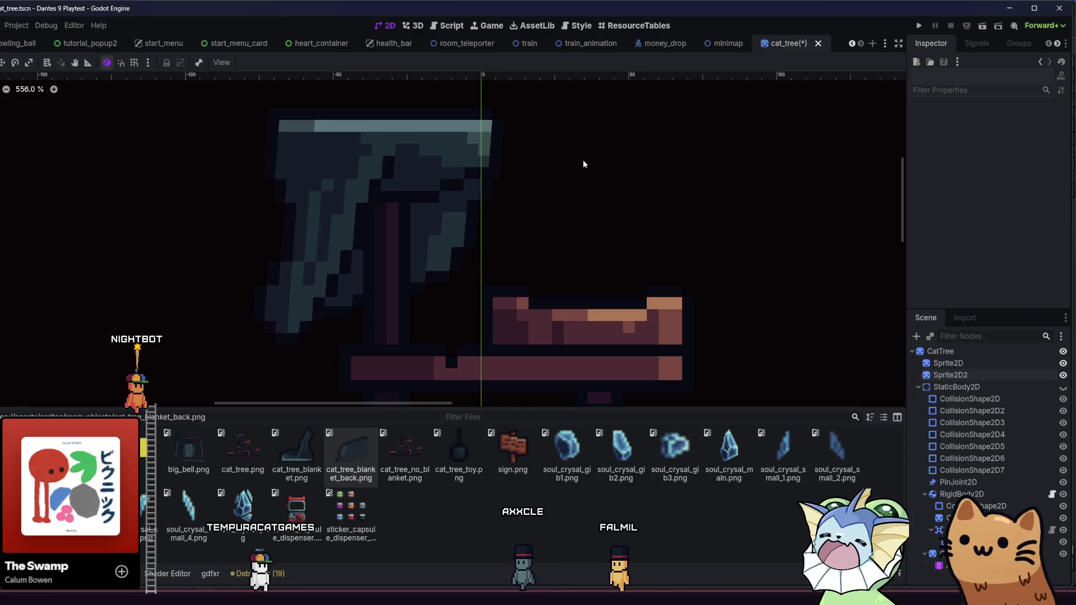
click(950, 375)
- Lower the second blanket's Height Offset to 0.672, save the scene, and run the game
drag(1042, 276, 1023, 279)
click(950, 363)
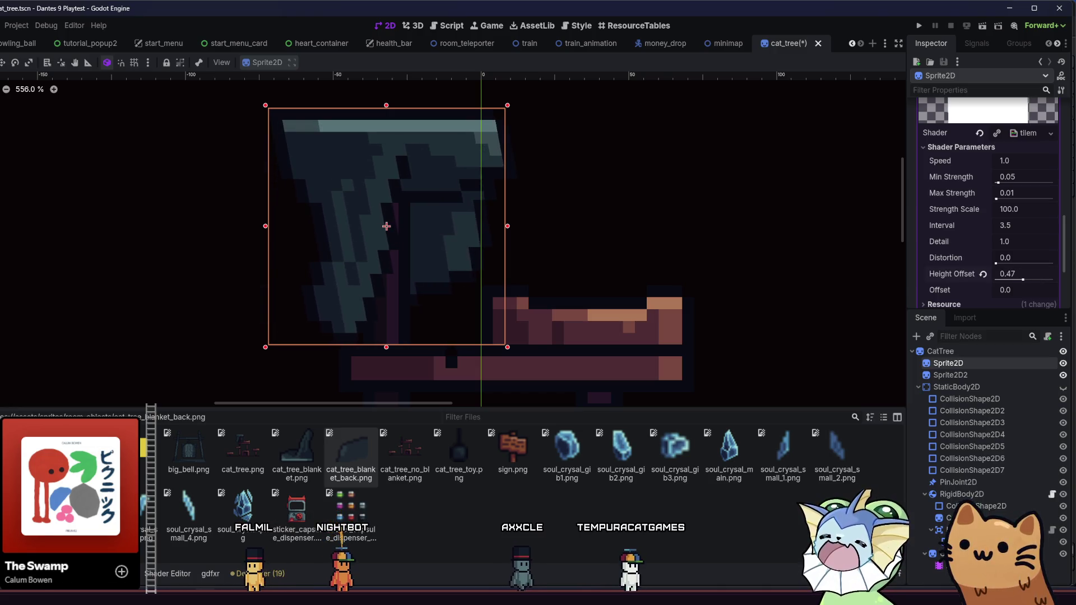
click(746, 217)
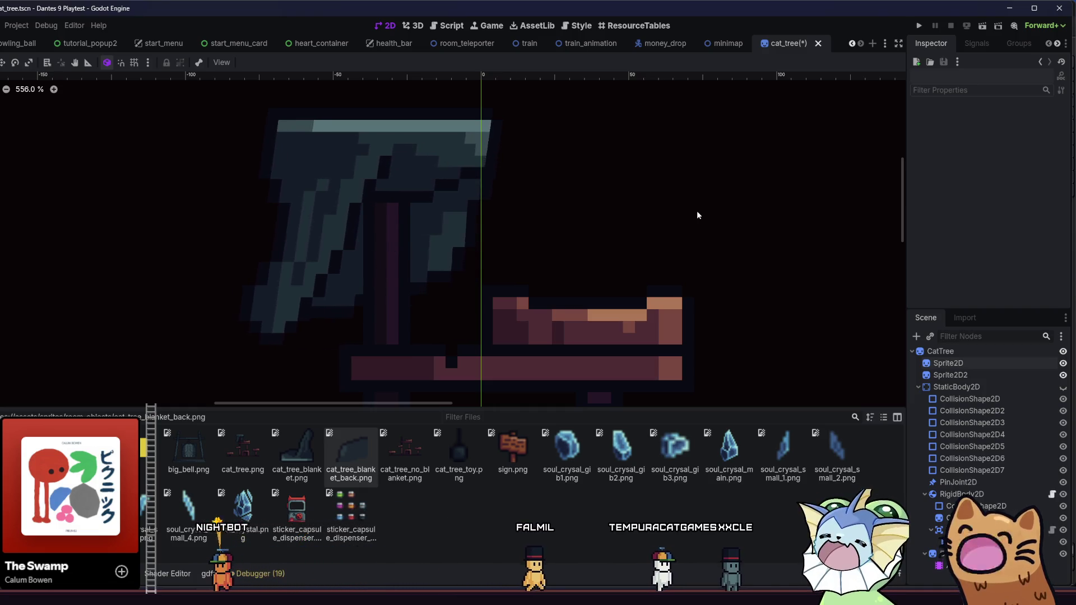
key(ctrl+s)
click(922, 26)
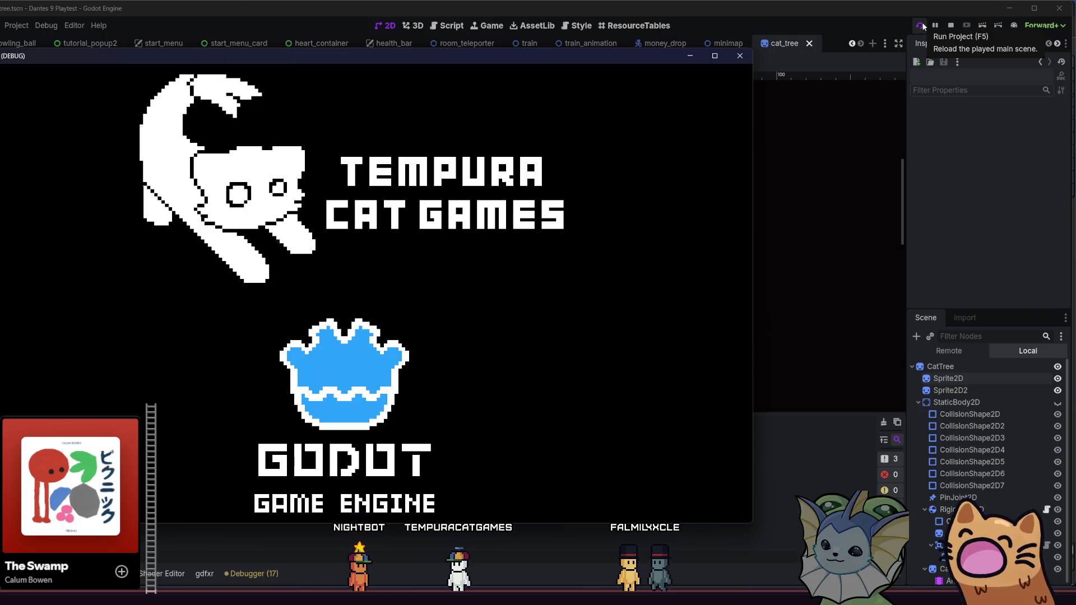
- Start a new run, walk the cat right to the hub's cat tree, then stop the game
click(923, 26)
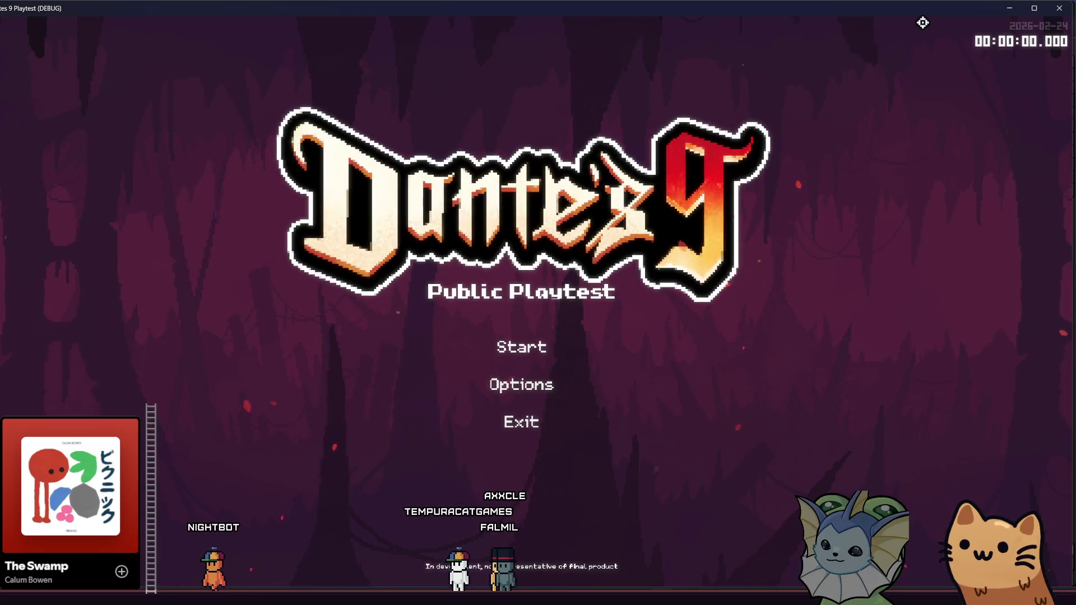
click(550, 339)
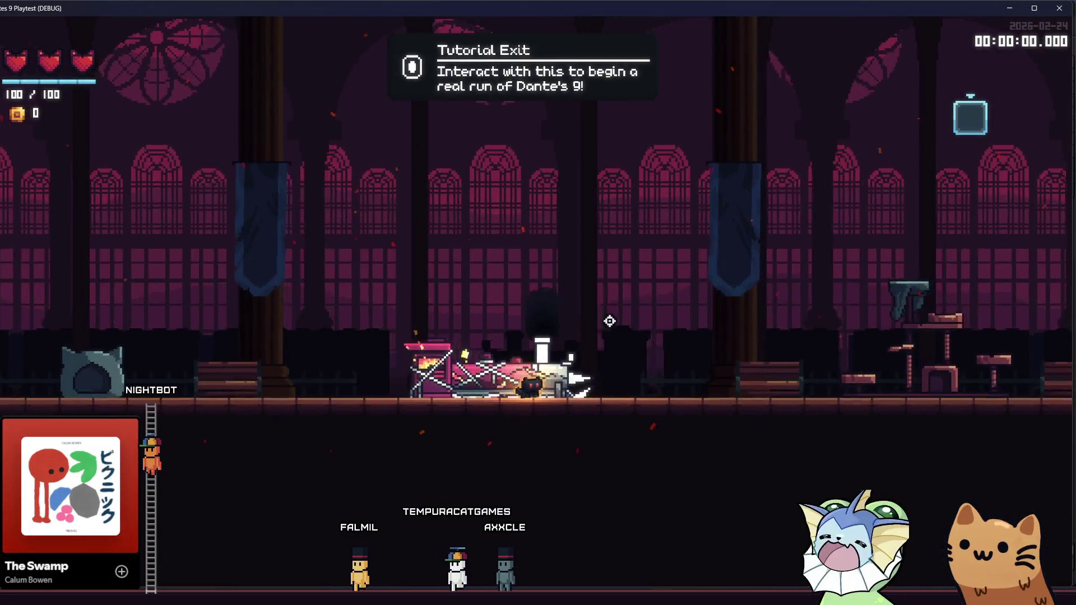
key(d)
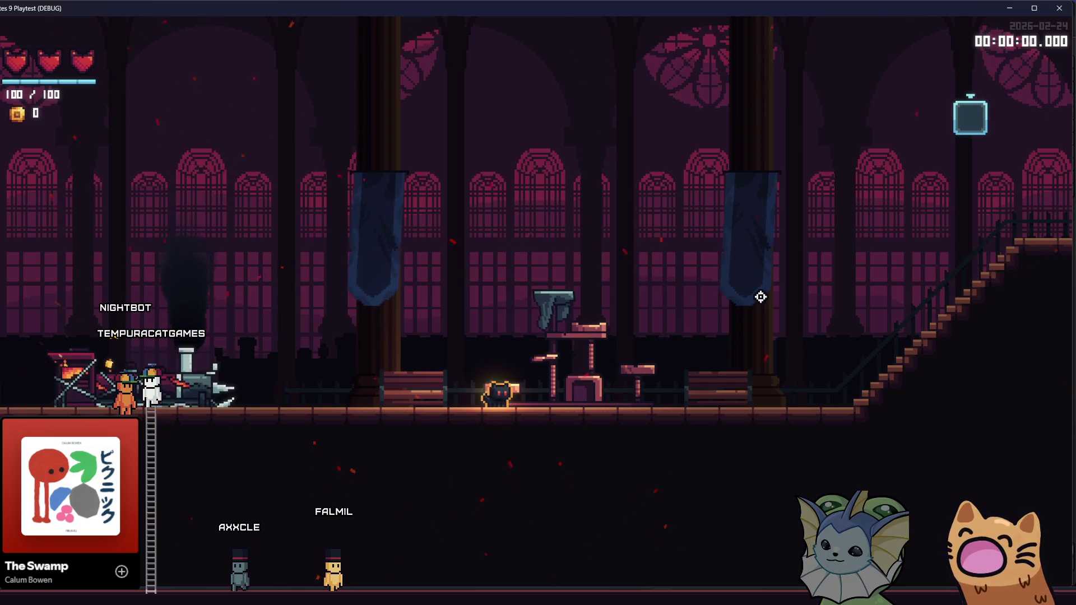
key(d)
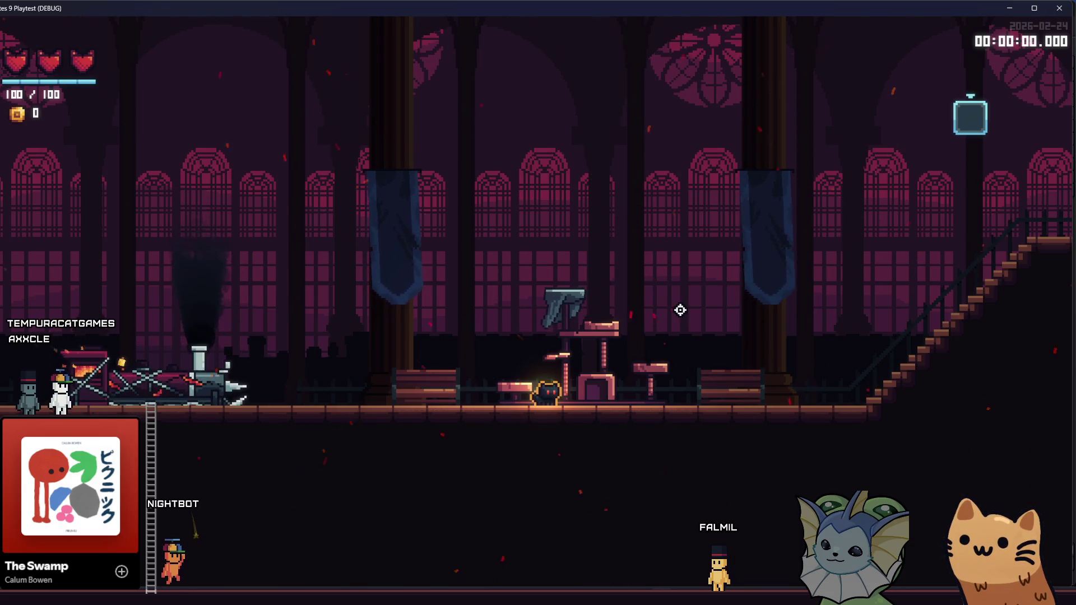
key(F8)
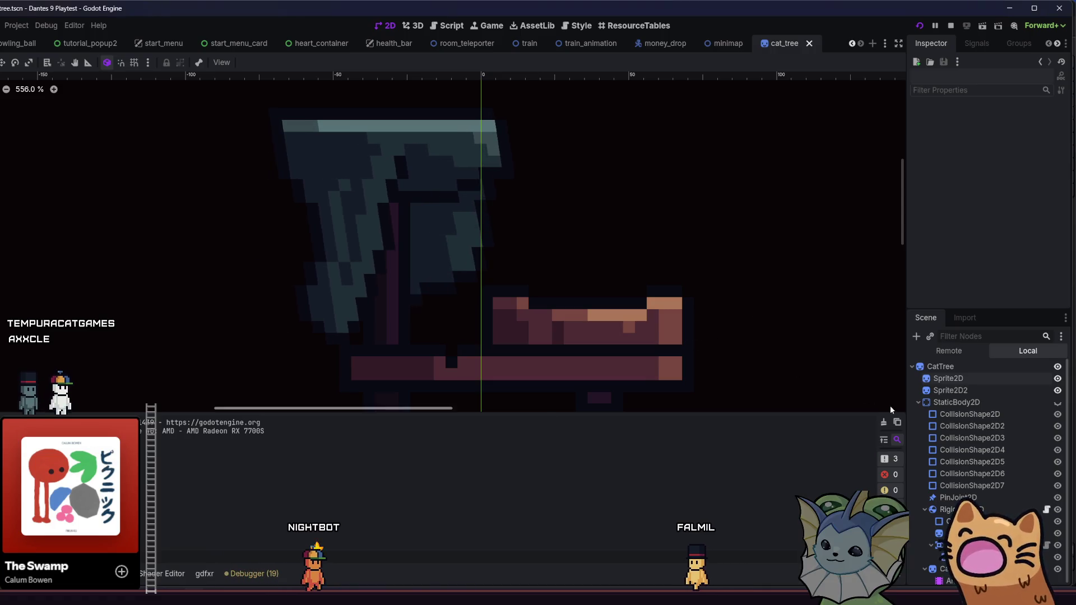
- Glance at the Quick Open resource search, close it, and switch to the hub_room scene tab
click(955, 379)
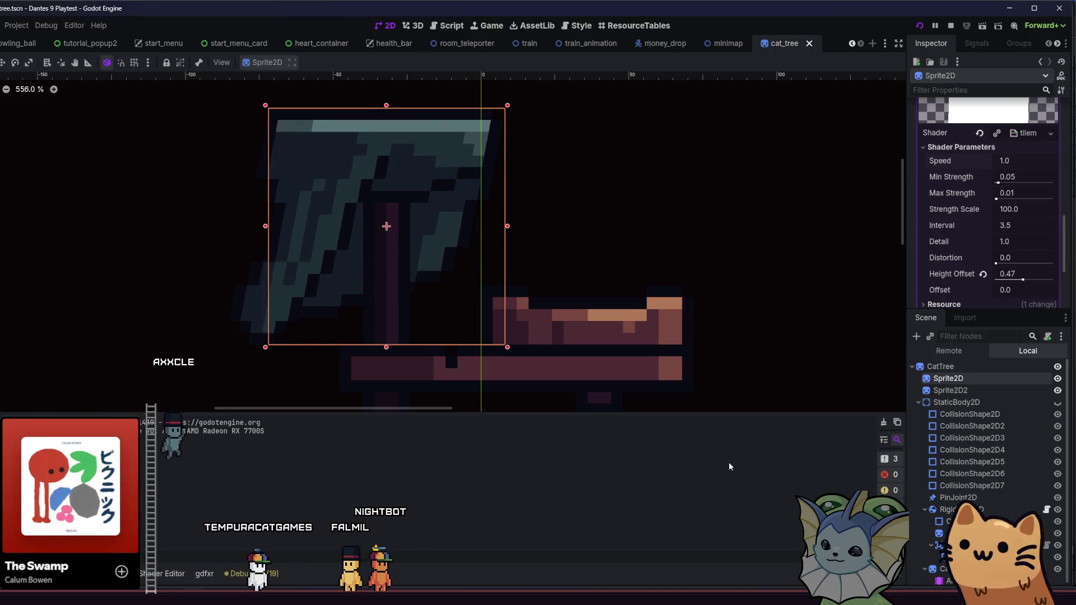
key(shift+alt+o)
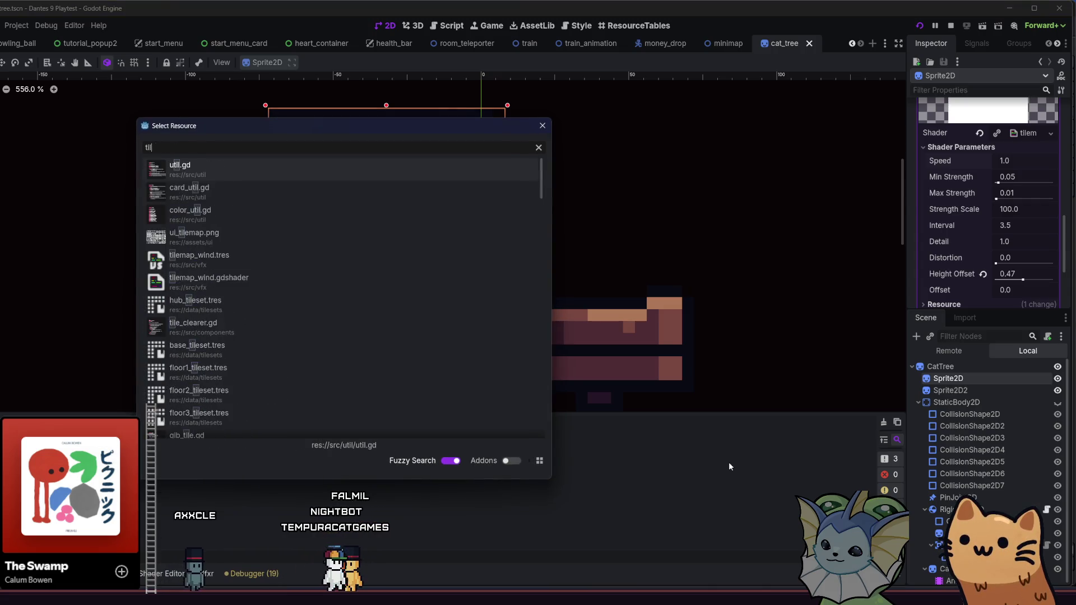
click(543, 125)
scroll(550, 40, up, 8)
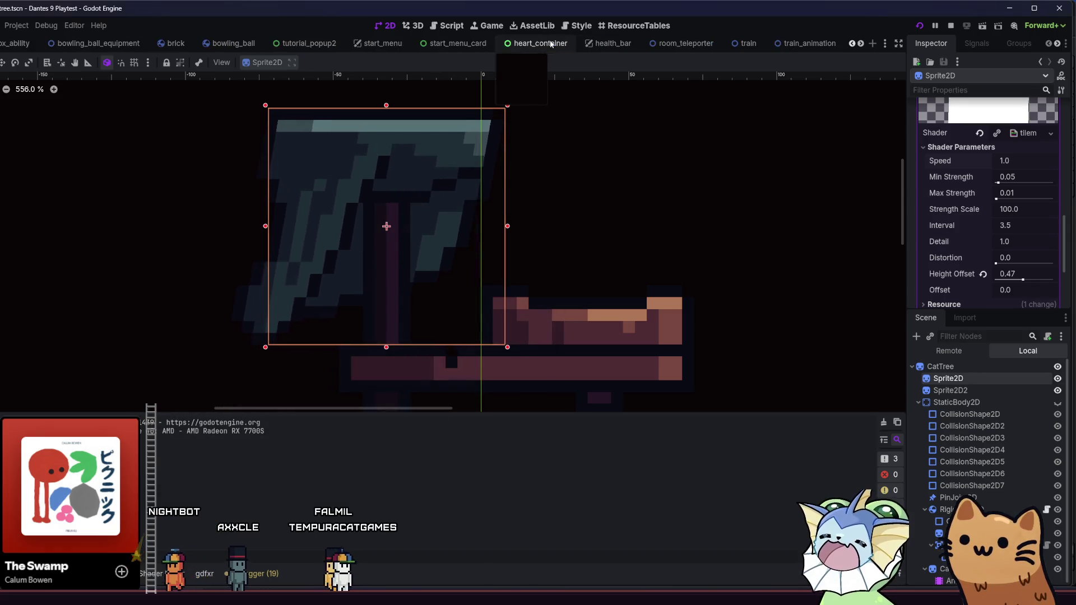
click(28, 47)
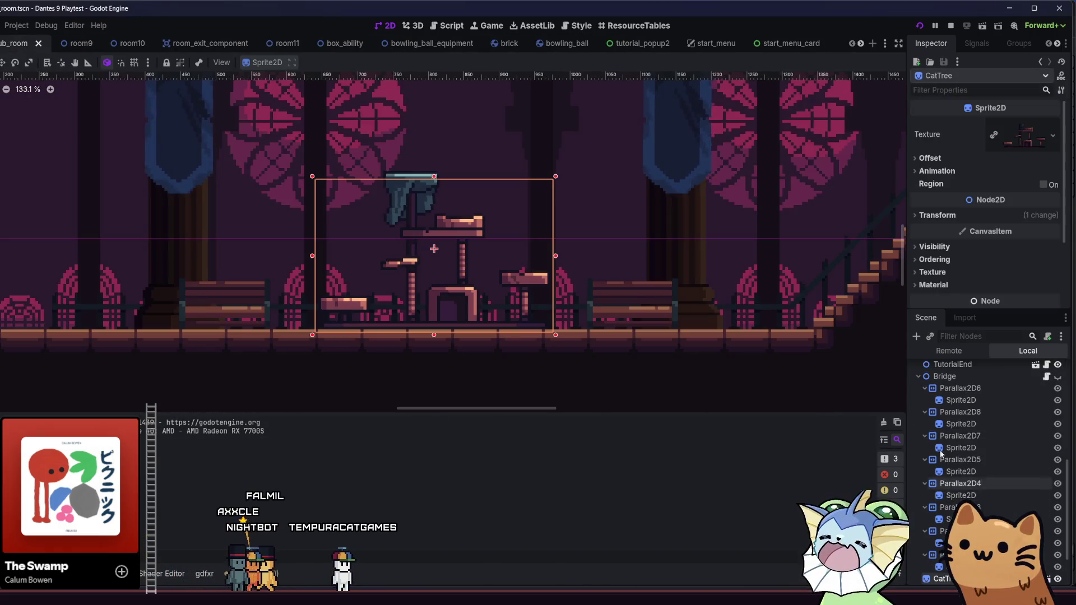
click(963, 473)
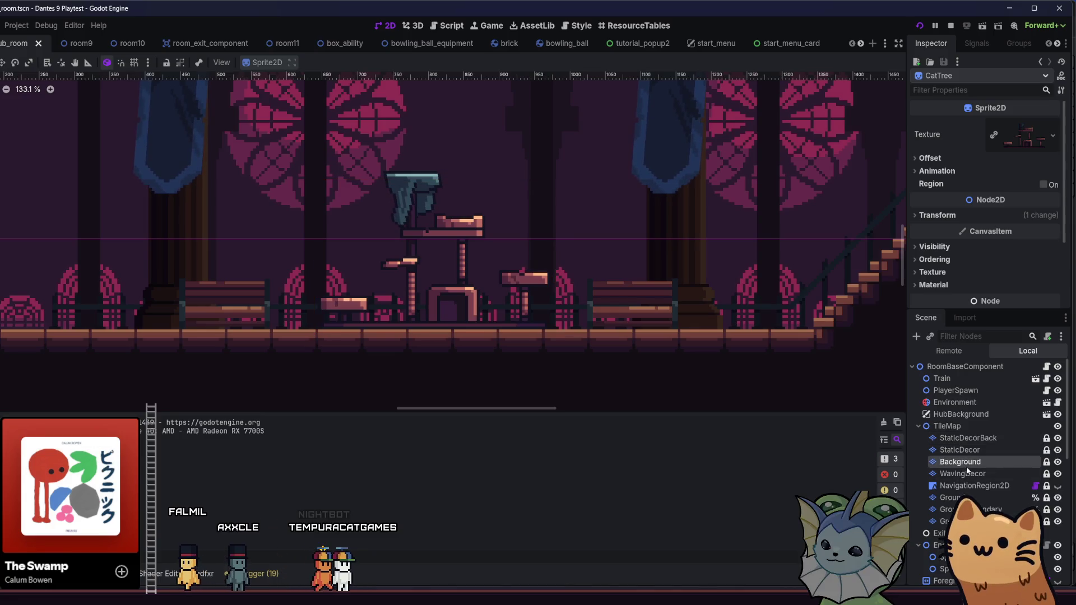
scroll(957, 189, down, 6)
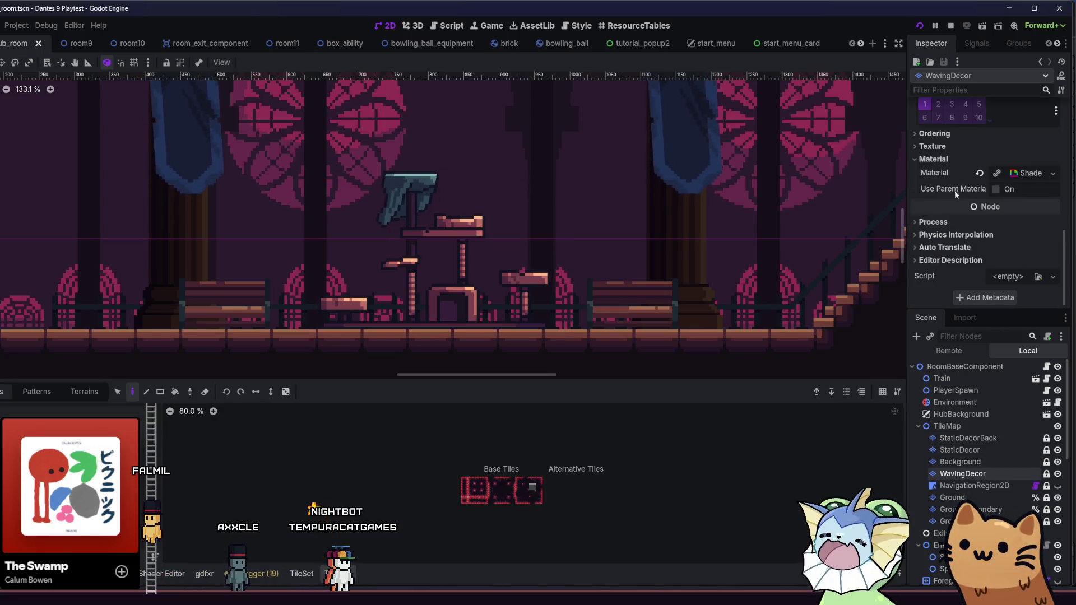
click(1008, 172)
scroll(1009, 192, down, 3)
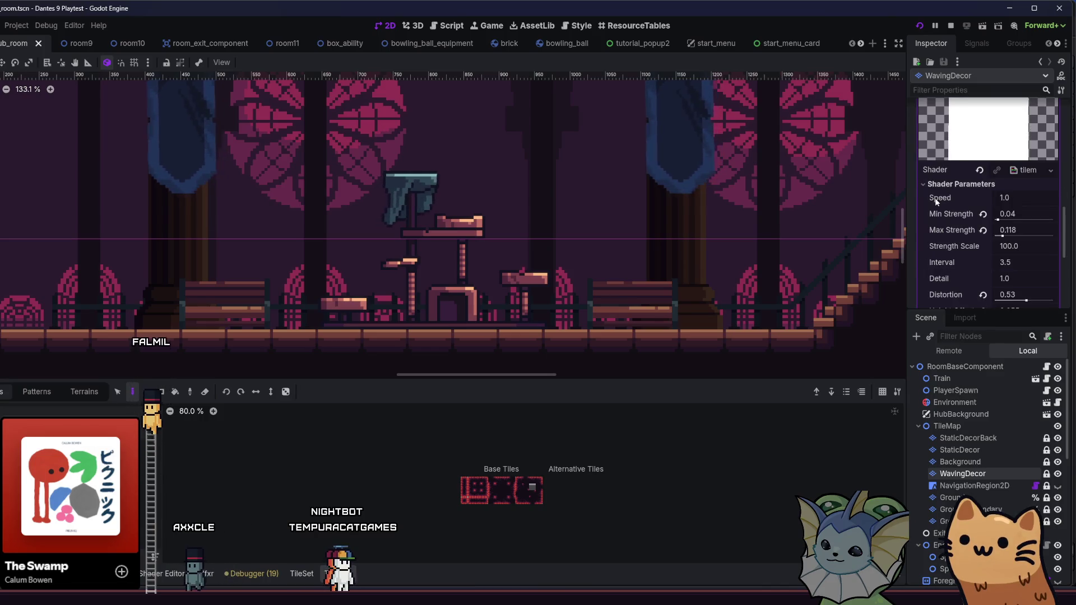
scroll(936, 202, down, 1)
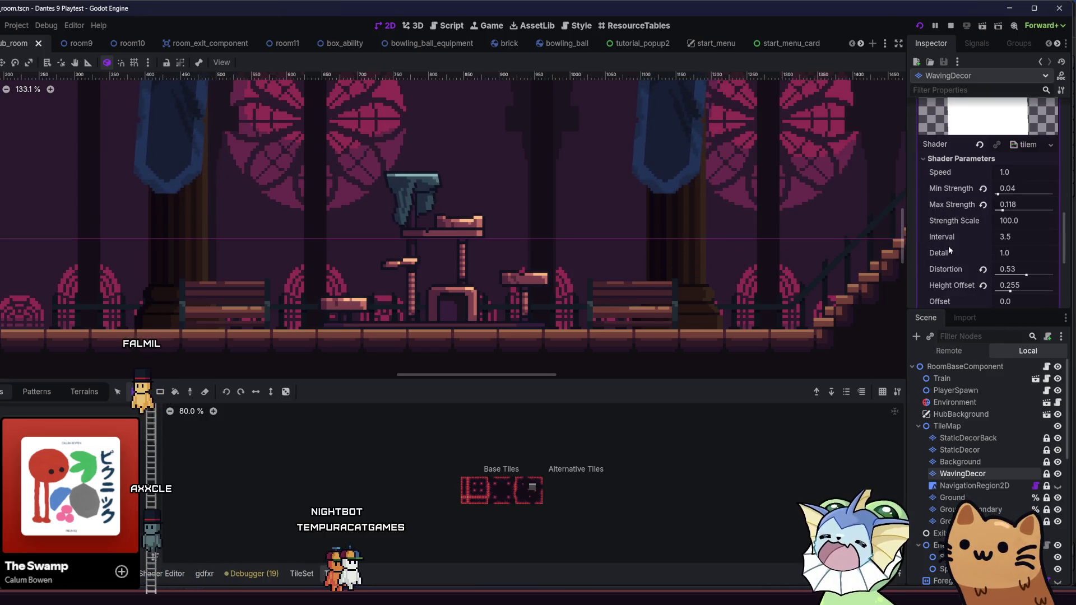
scroll(941, 235, down, 1)
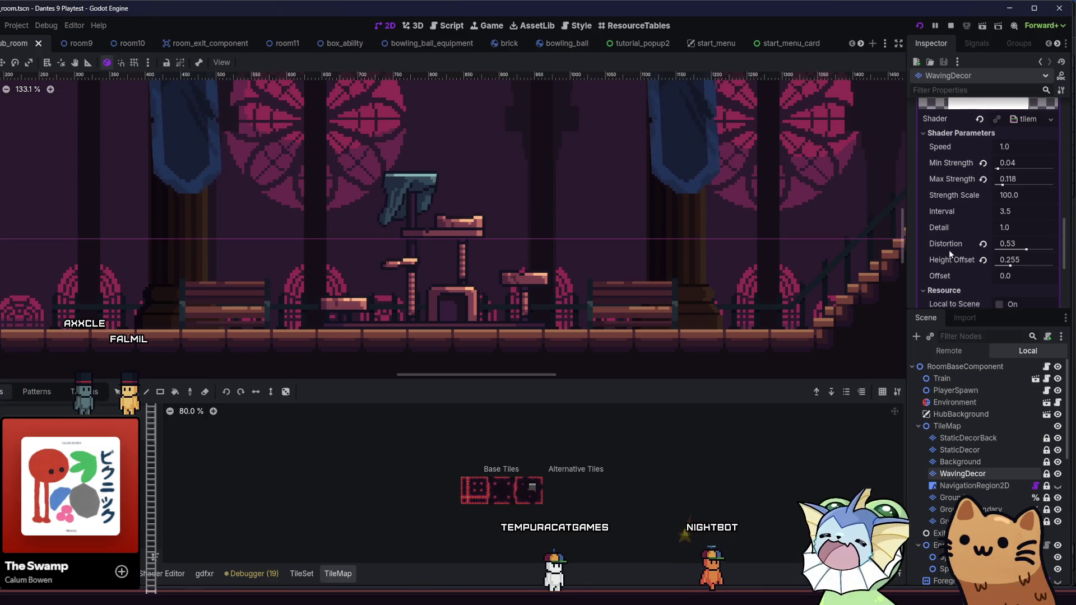
scroll(761, 43, down, 4)
scroll(760, 43, down, 4)
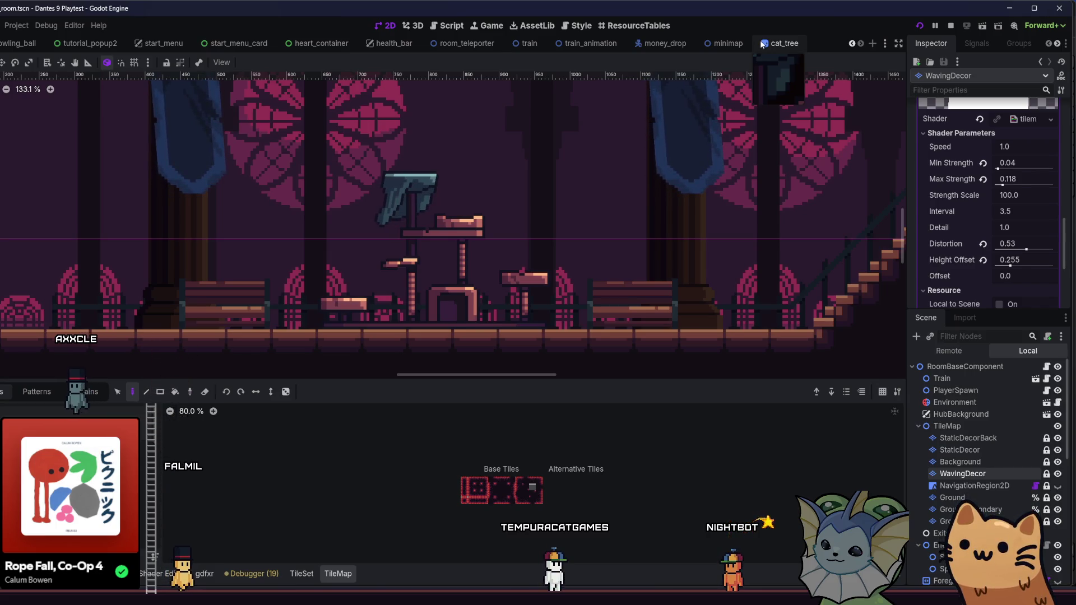
- Set the first blanket's Distortion to 0.53 and Min Strength to 0.03, save, and restart the game
click(762, 43)
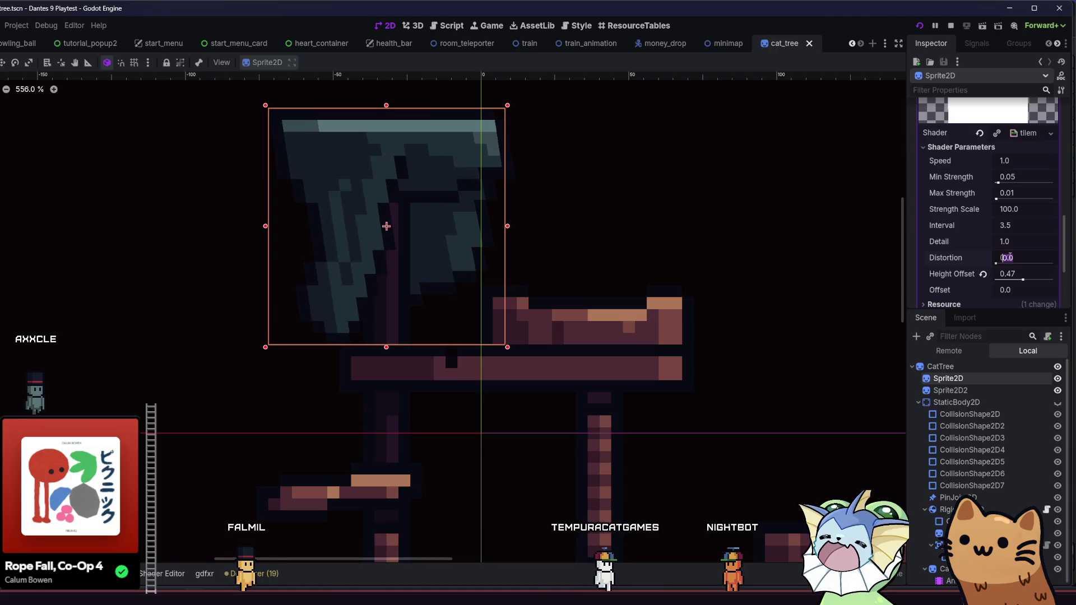
drag(1007, 258, 1010, 256)
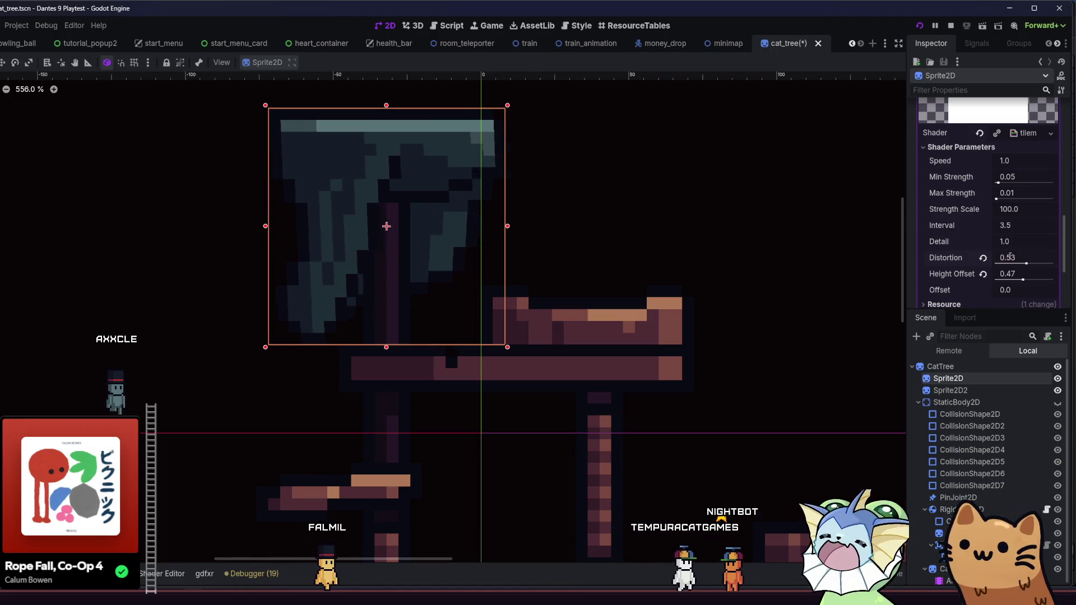
click(1019, 178)
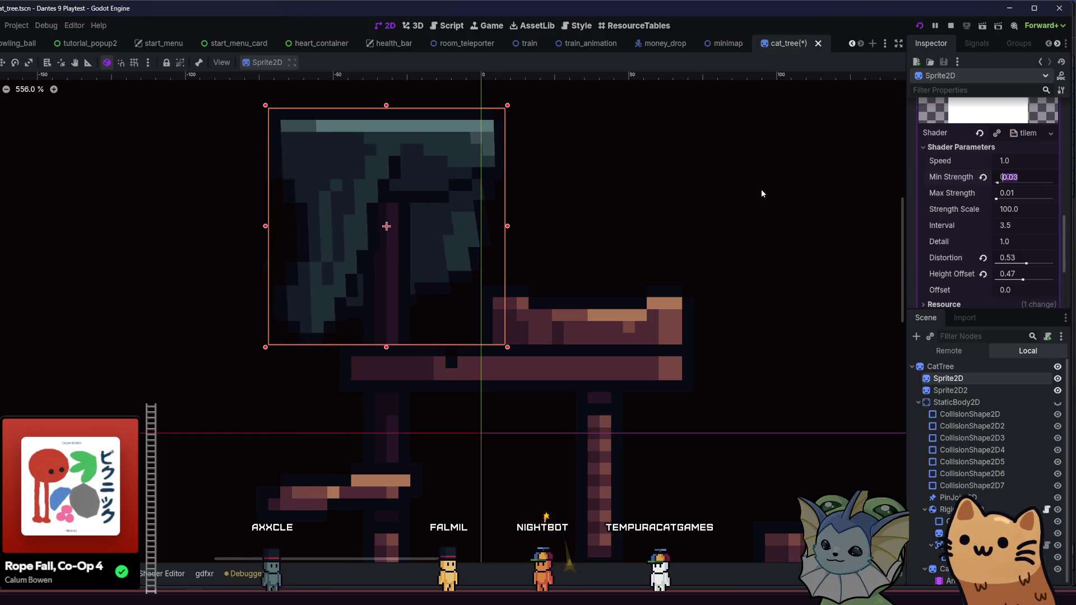
key(ctrl+s)
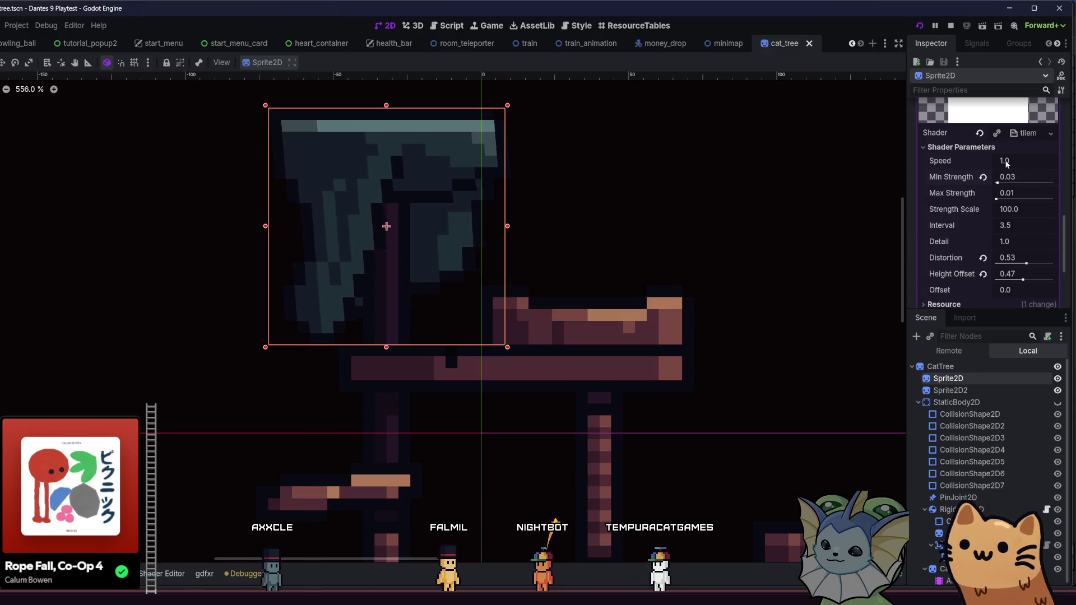
click(950, 26)
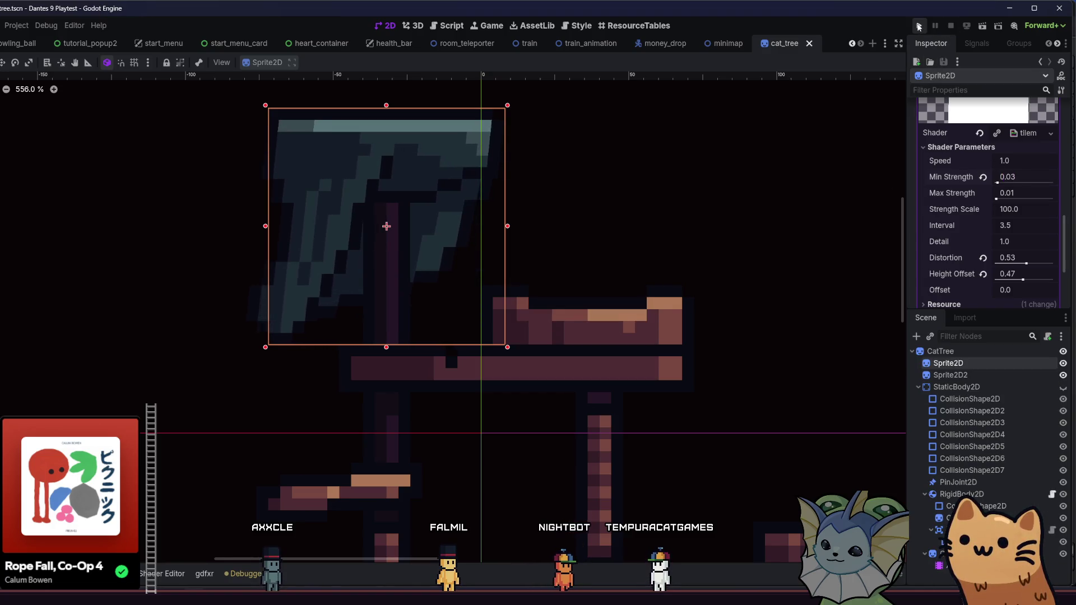
click(919, 26)
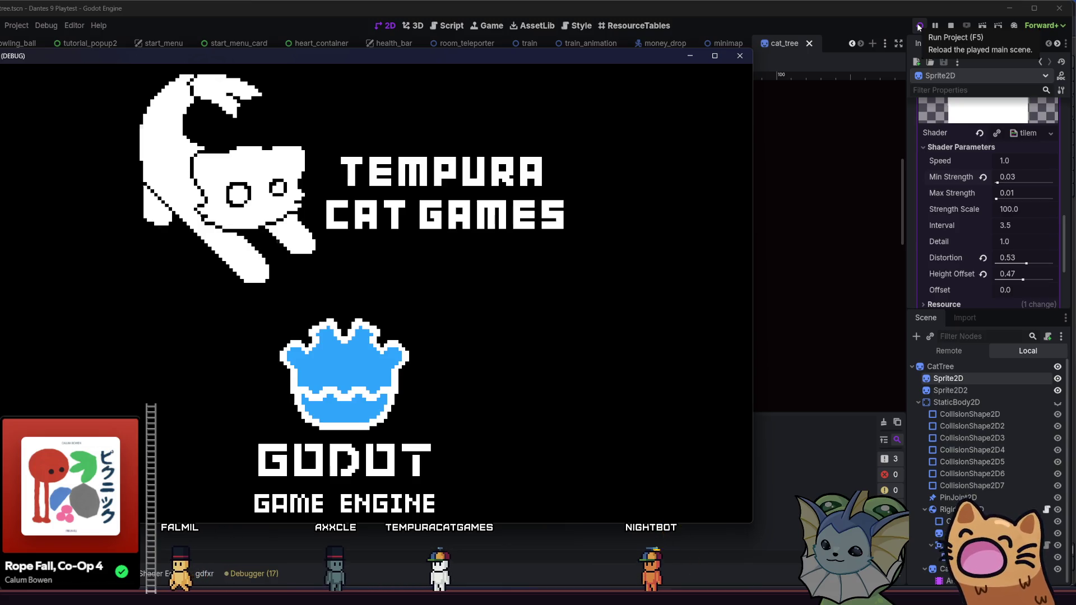
- Relaunch the game, start a new run, and run right to the cat tree before returning to the editor
click(920, 26)
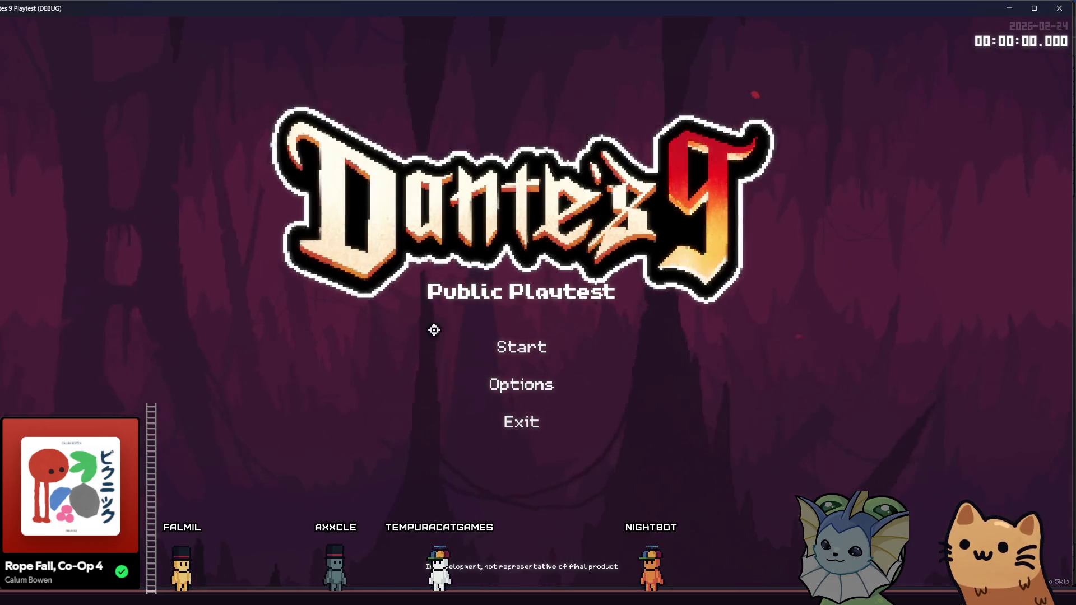
click(489, 343)
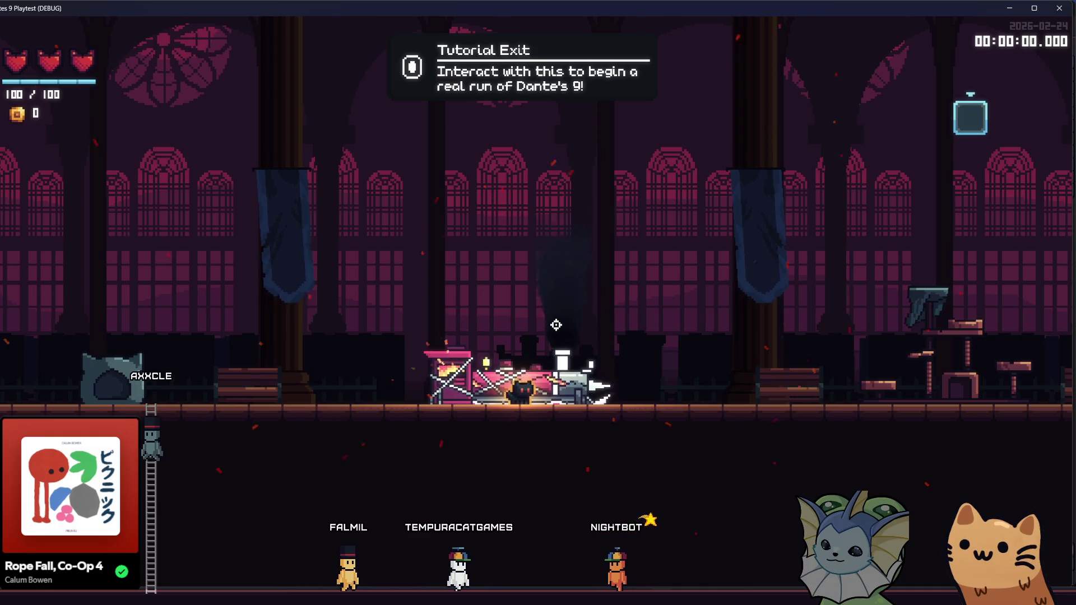
key(d)
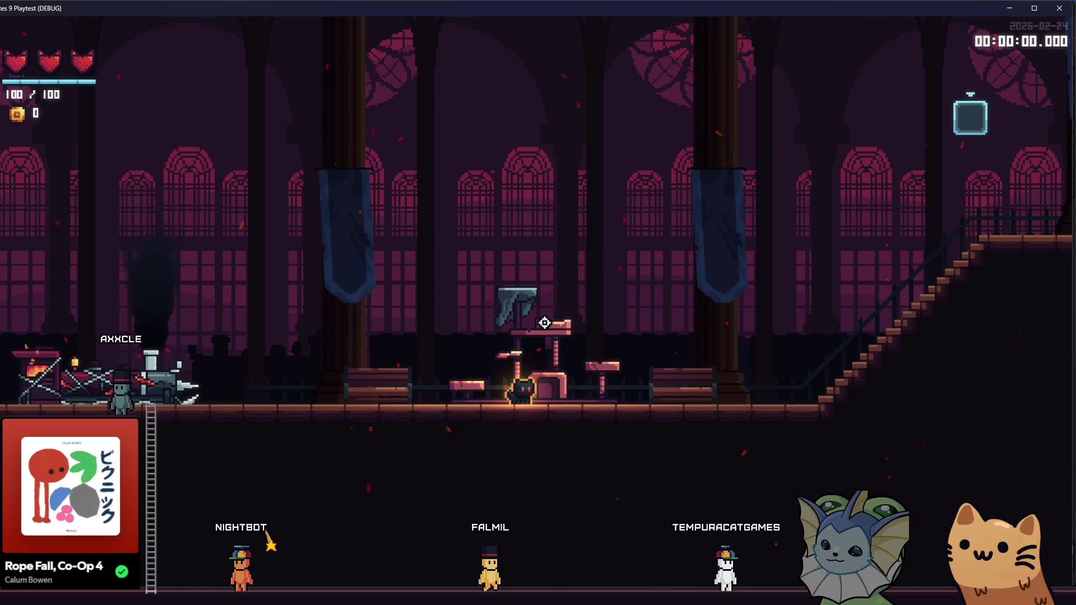
key(alt+Tab)
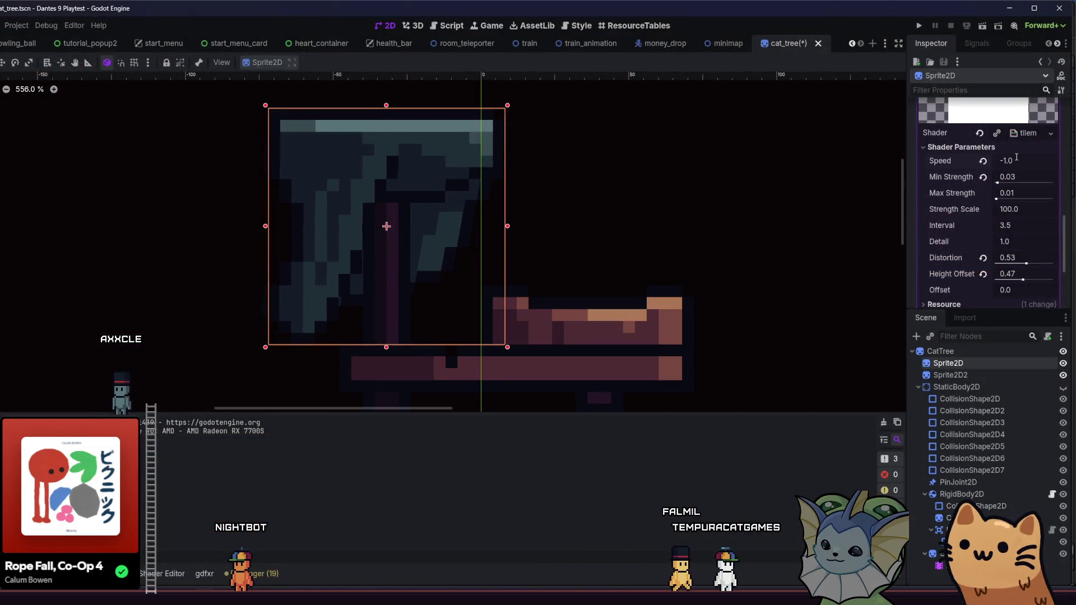
- Set Sprite2D2's shader Speed to -1.0, then save and run the project
click(975, 375)
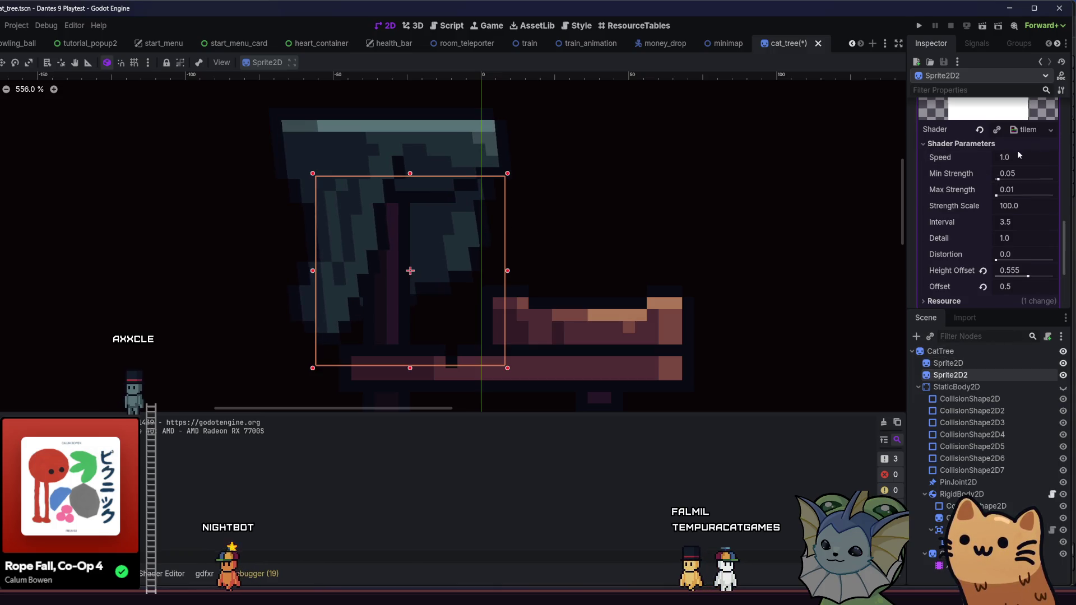
text(-1)
key(Return)
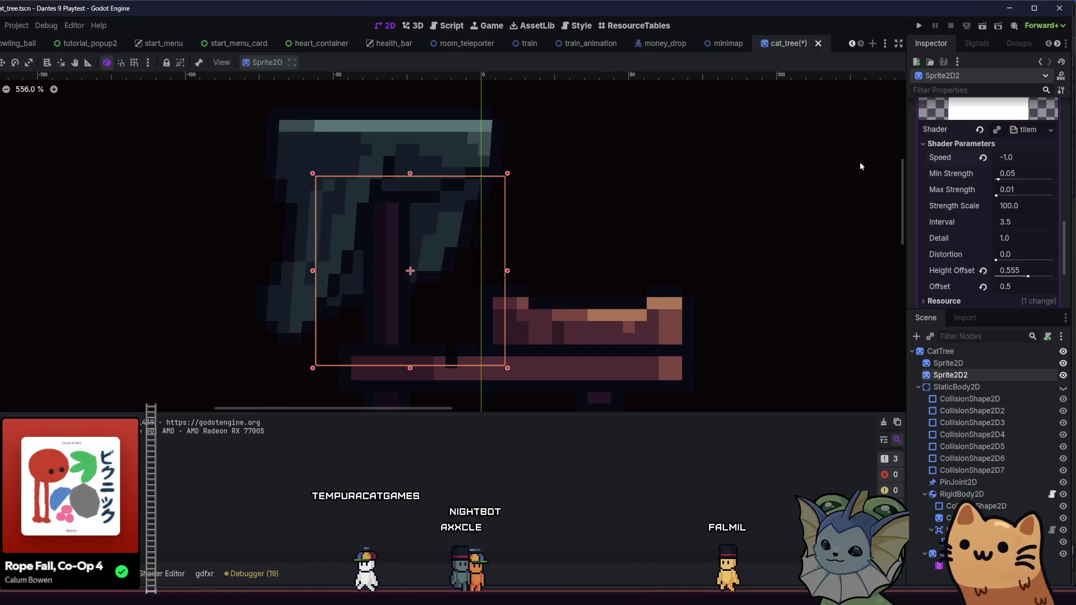
click(918, 26)
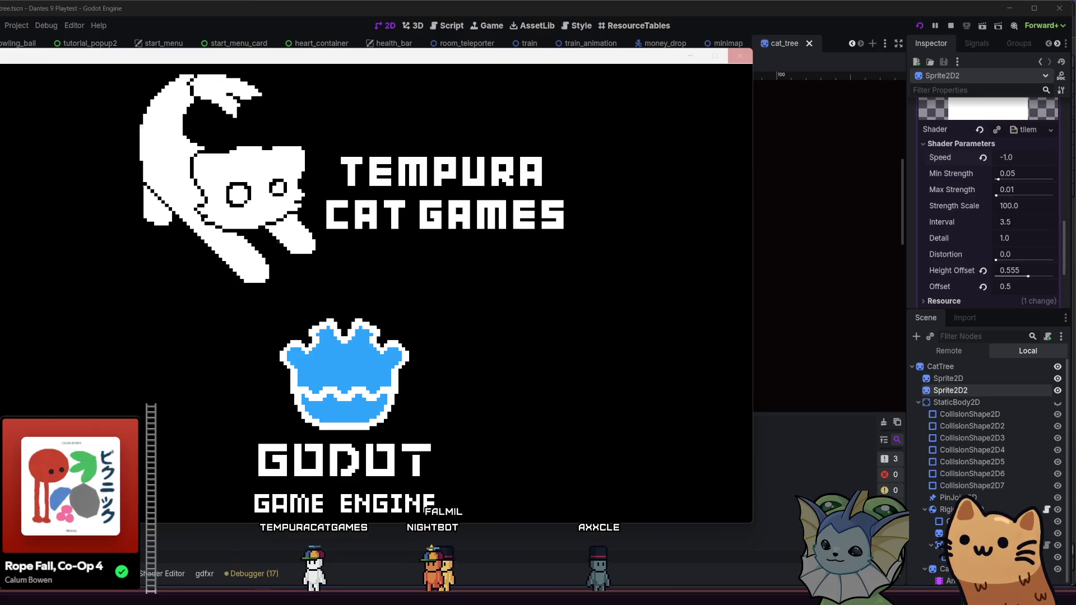
- Playtest the game maximized, walk to the cat tree to watch both blankets wave, then close it
click(714, 56)
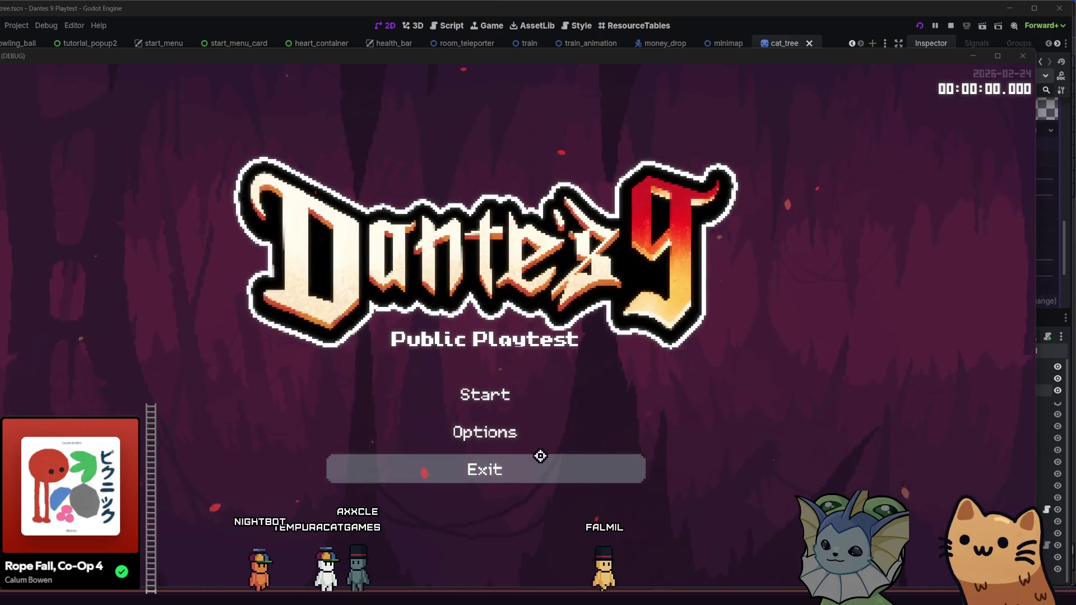
click(517, 395)
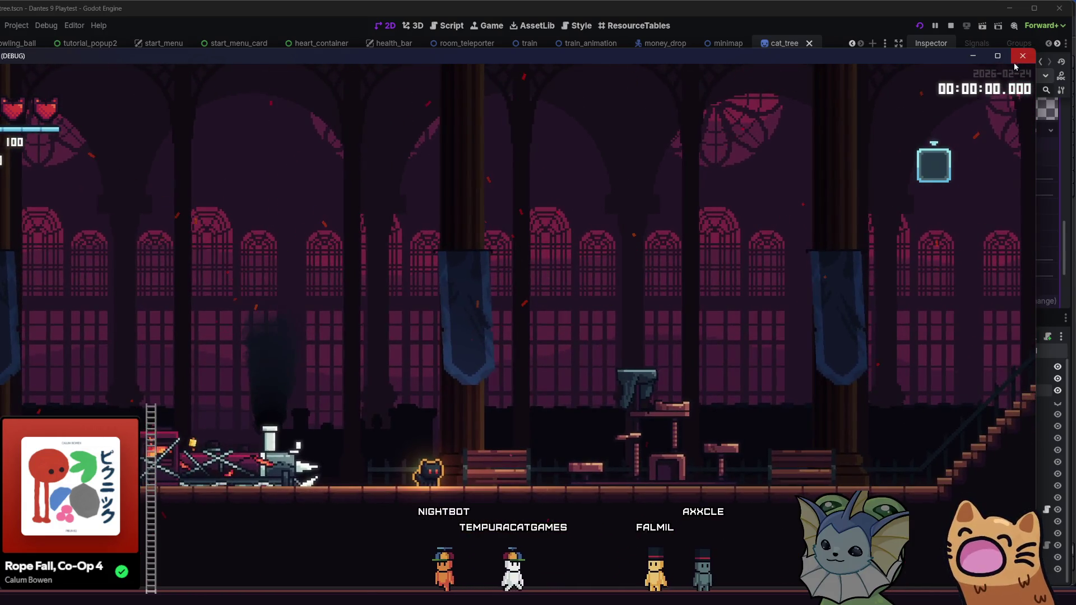
click(1021, 56)
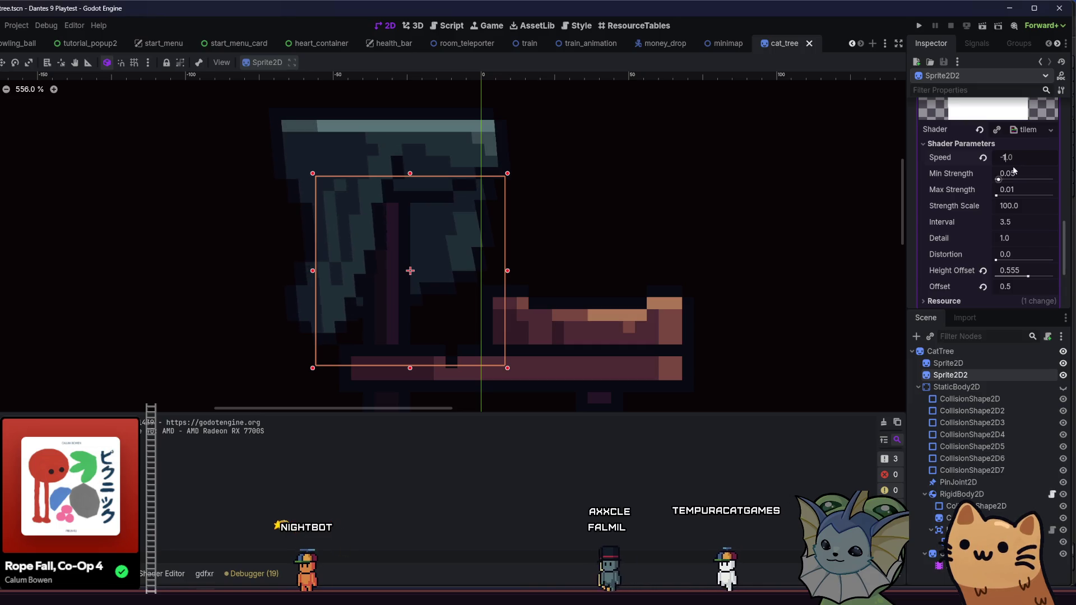
- Set the first blanket Sprite2D's Speed back to 1.0 and save the cat tree scene
click(970, 363)
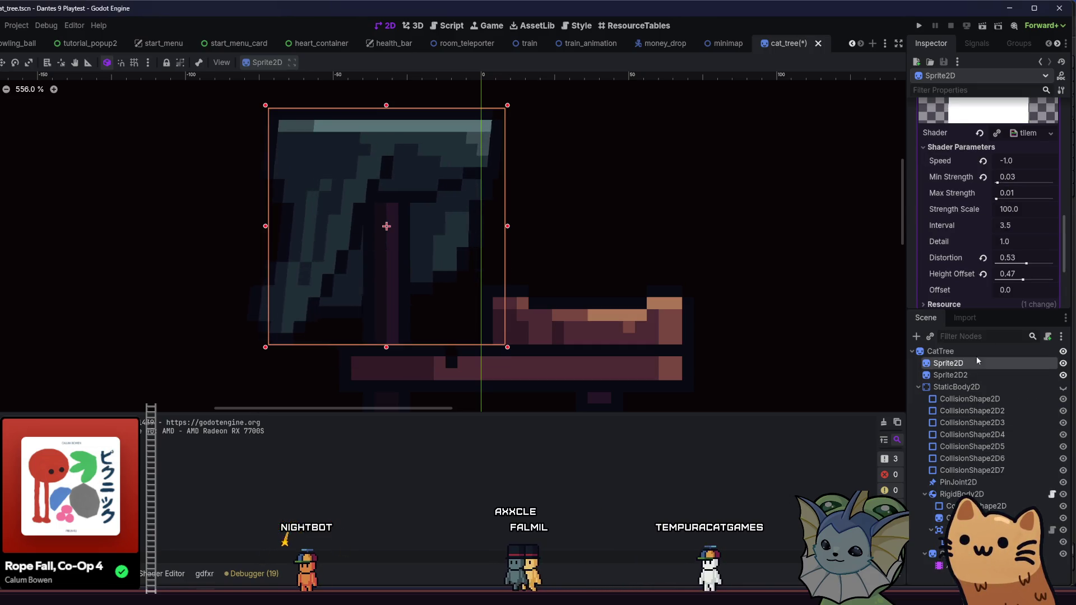
key(Return)
key(ctrl+s)
- Read WavingDecor's wind shader strengths in hub_room (Min 0.04, Max 0.118), then return to cat_tree
click(15, 47)
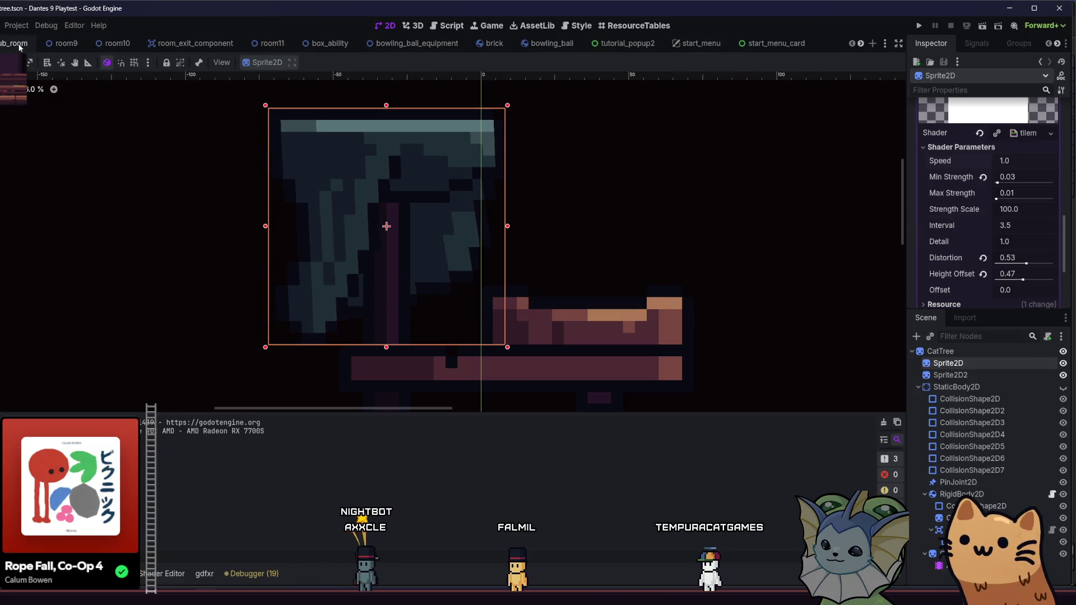
scroll(953, 229, down, 10)
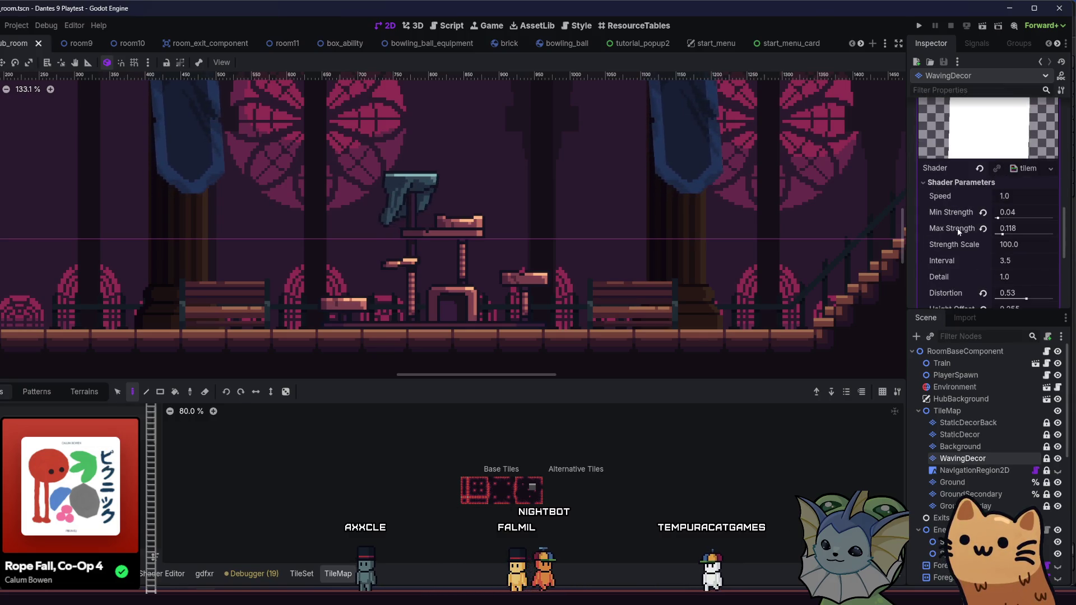
scroll(943, 231, down, 1)
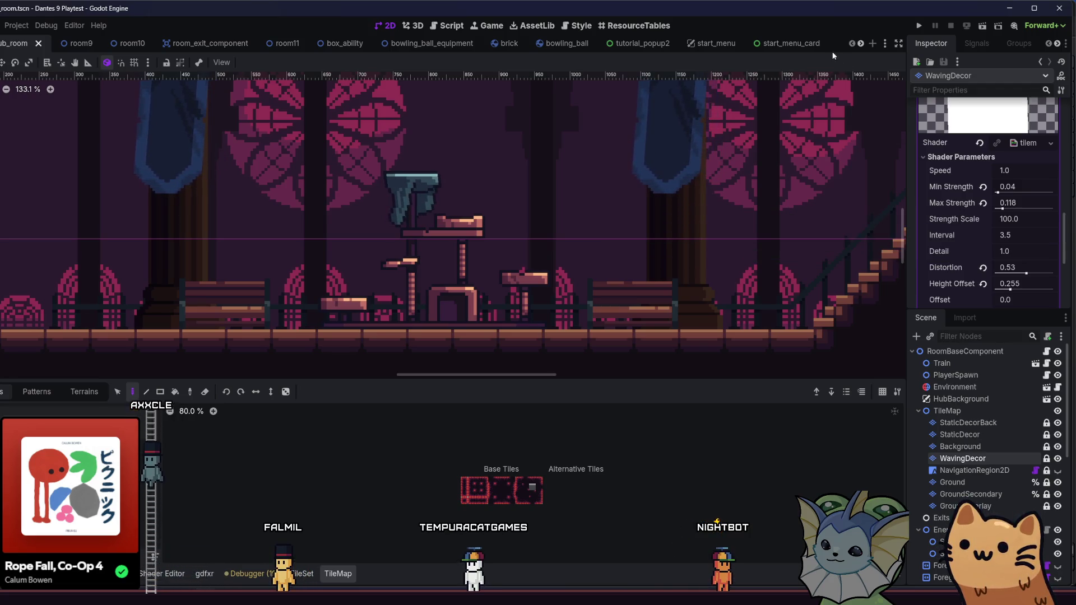
mouse_move(726, 48)
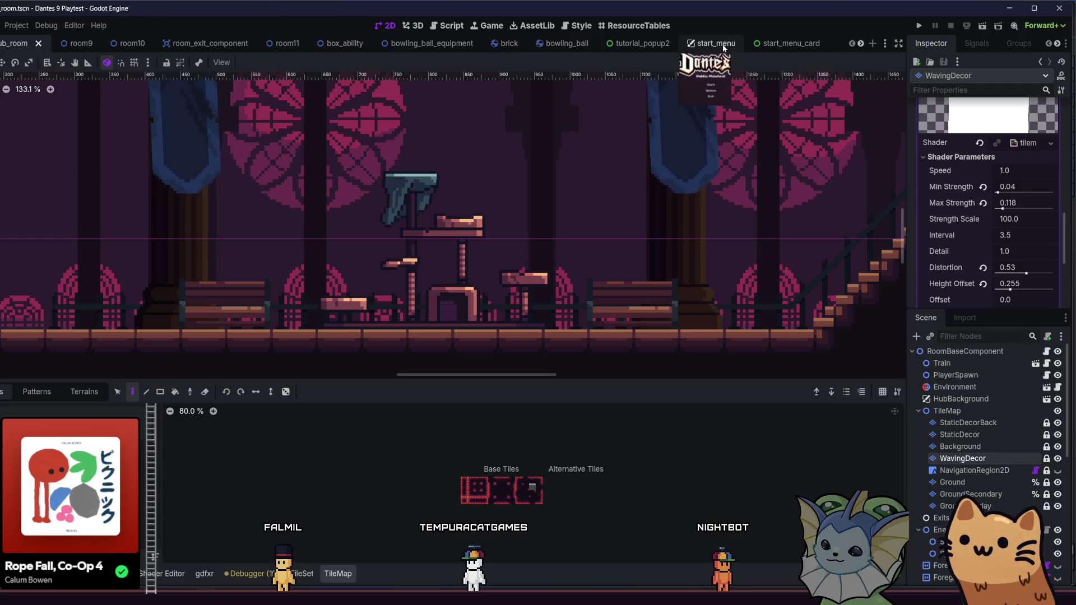
scroll(724, 49, down, 4)
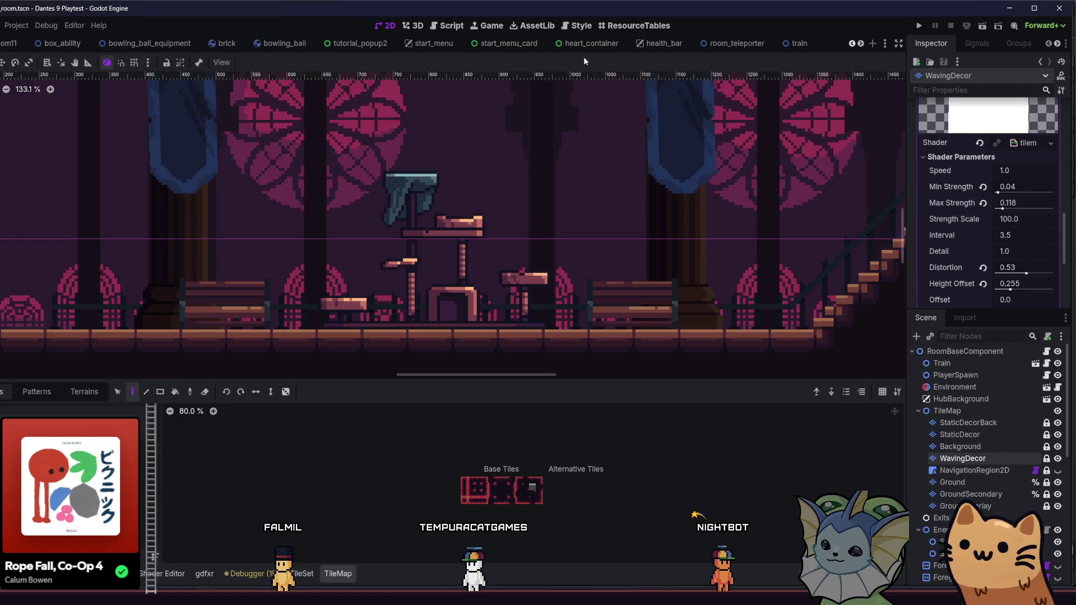
scroll(695, 46, down, 4)
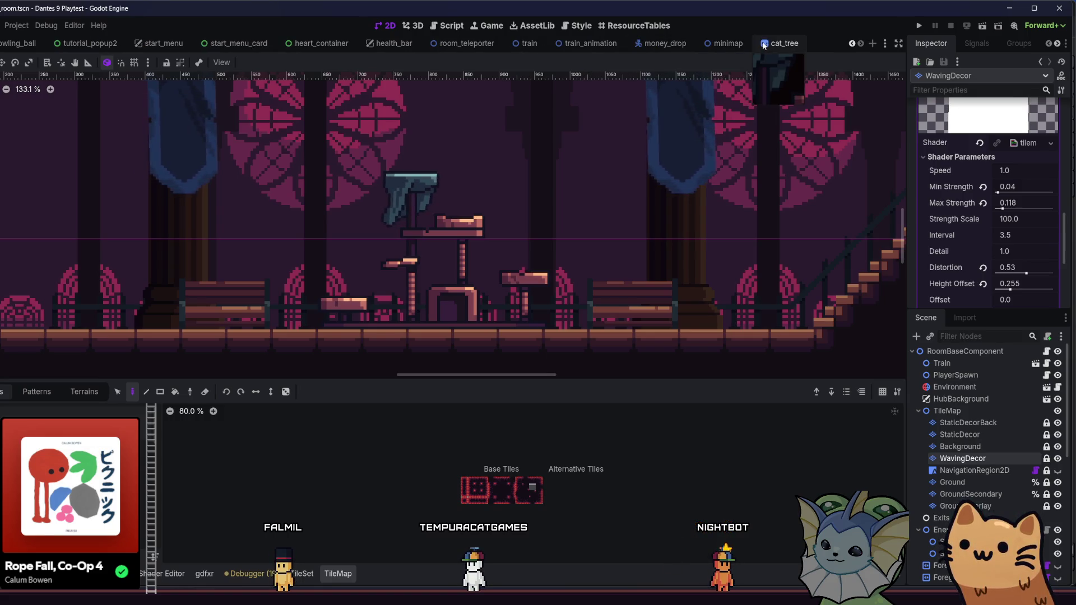
click(782, 44)
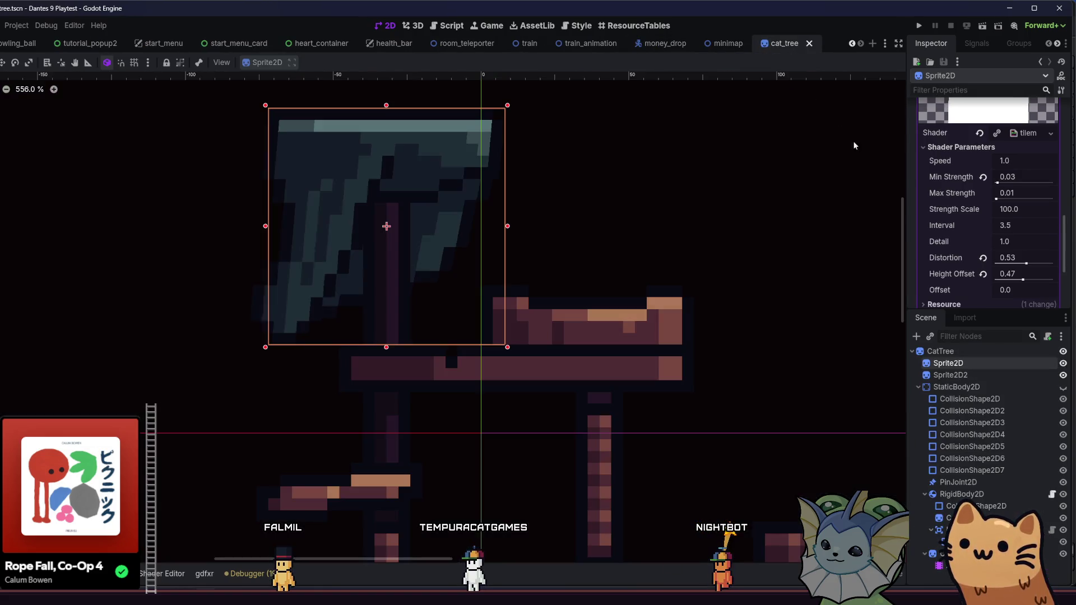
- Give the first blanket's shader Min Strength 0.04 and Max Strength 0.118
click(1018, 176)
text(0.04)
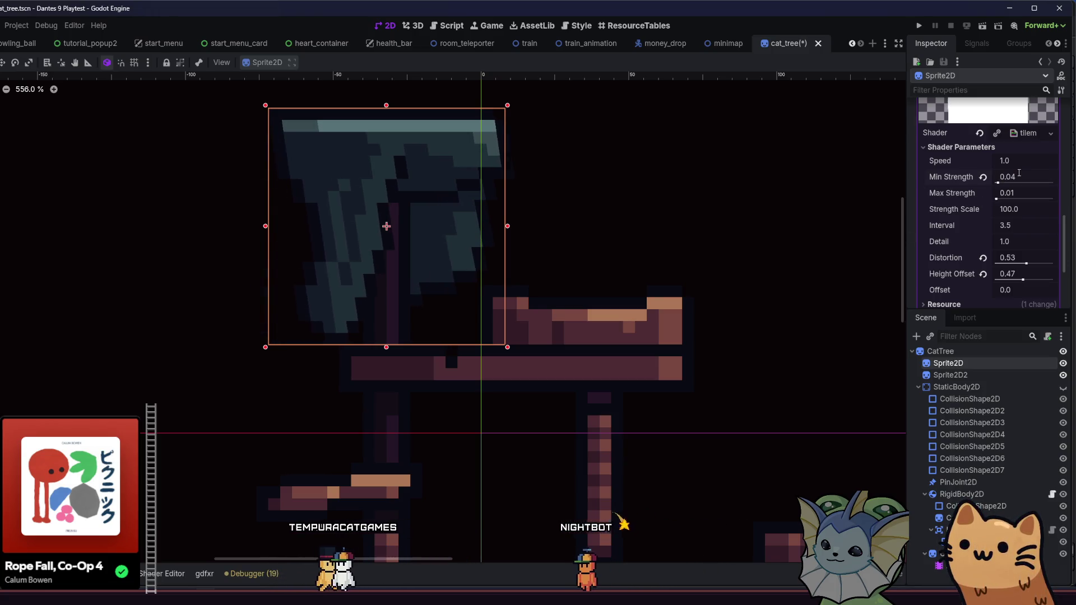
click(1014, 192)
text(0.118)
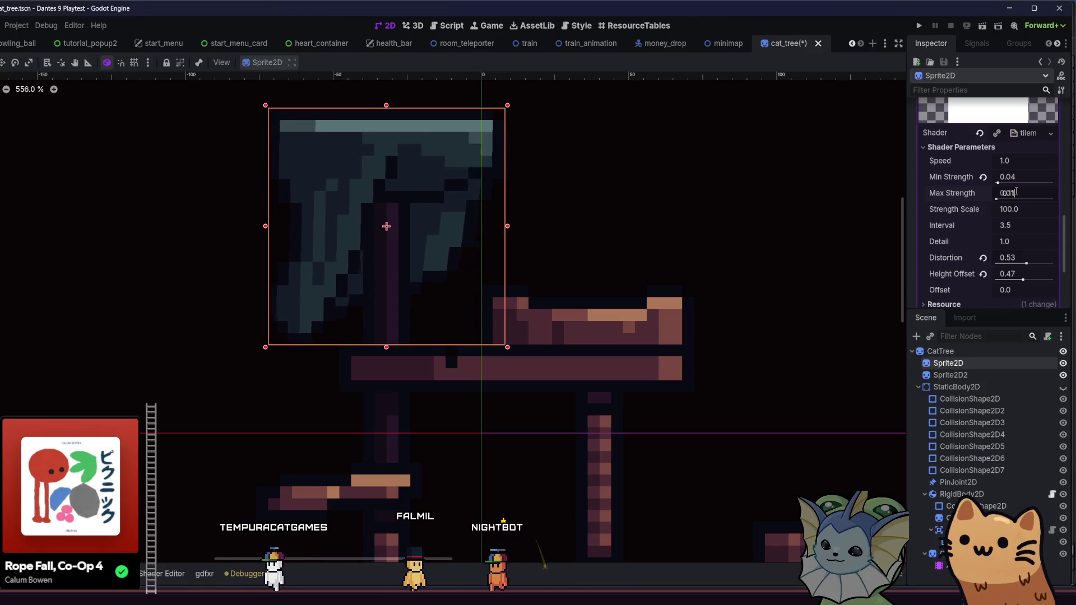
key(Return)
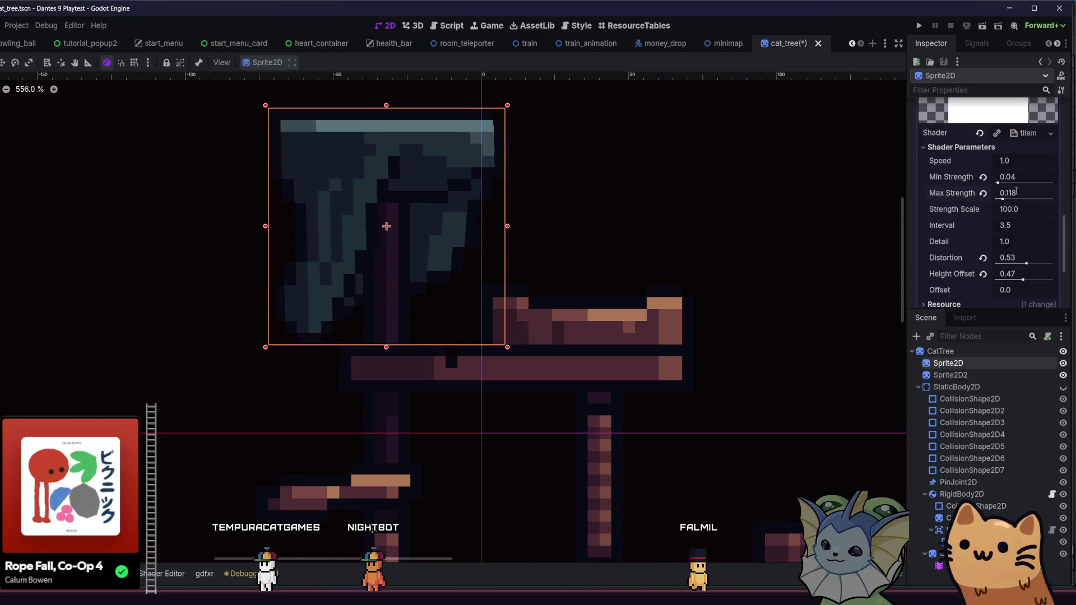
- Try Offset 0.25 on the second blanket Sprite2D2, undo back to 0.5, and save
click(962, 375)
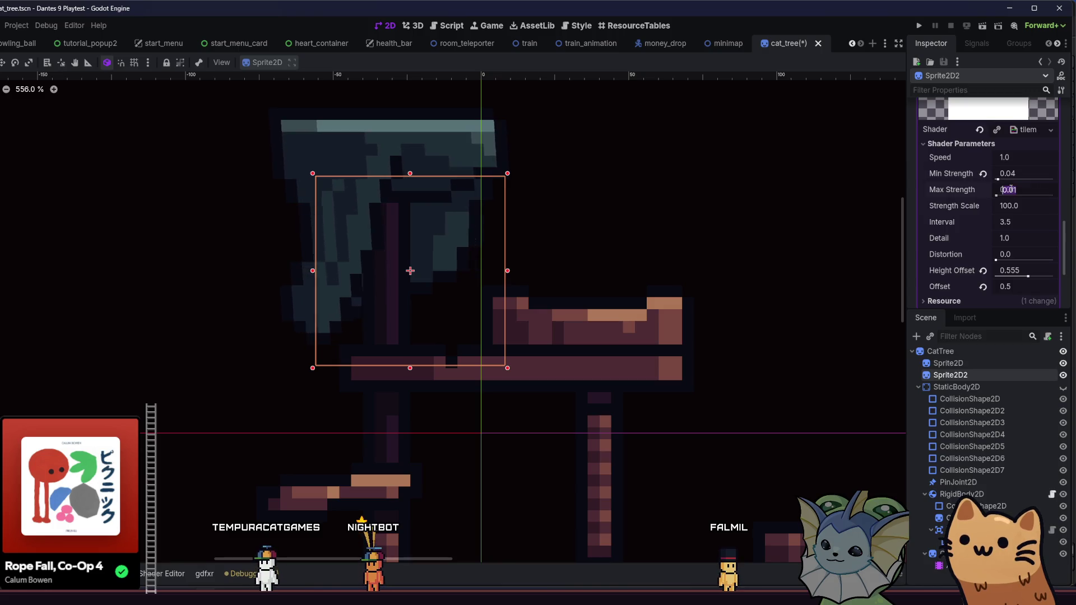
click(1007, 286)
text(0.25)
key(Return)
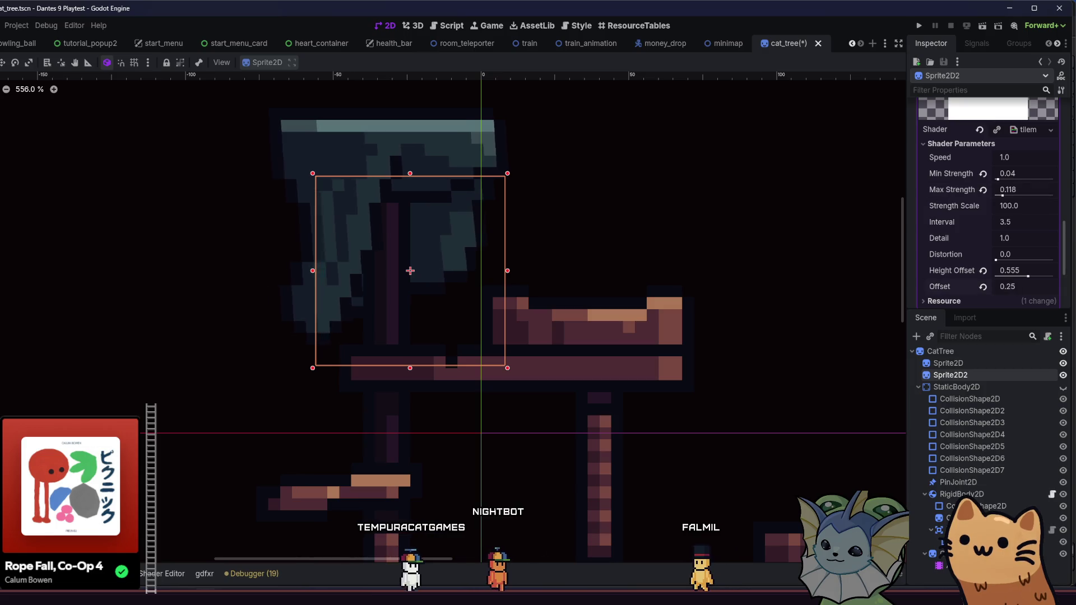
key(ctrl+z)
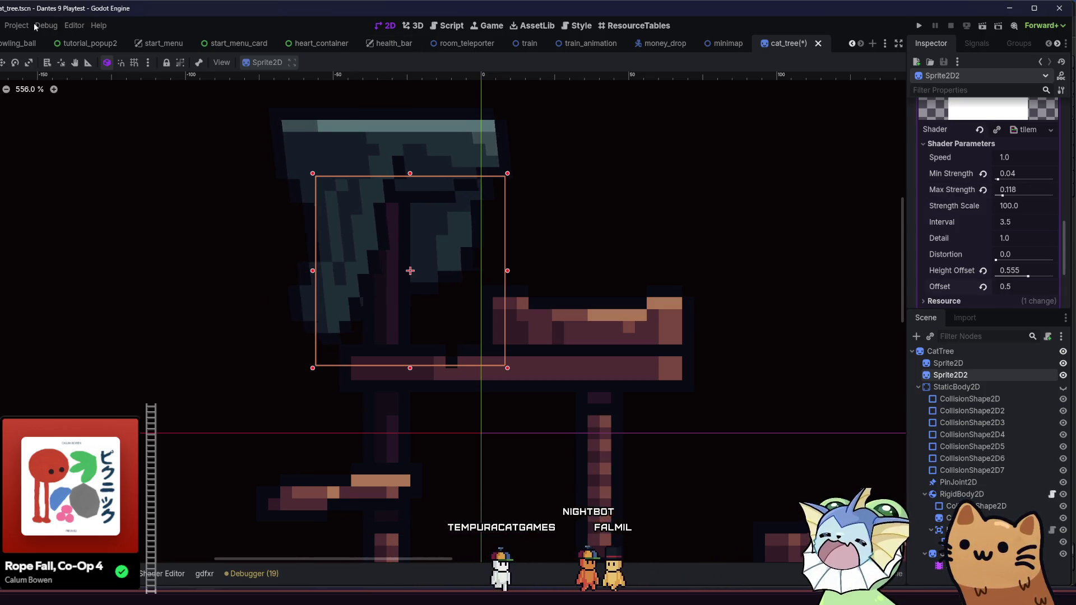
scroll(50, 43, up, 6)
scroll(40, 78, up, 2)
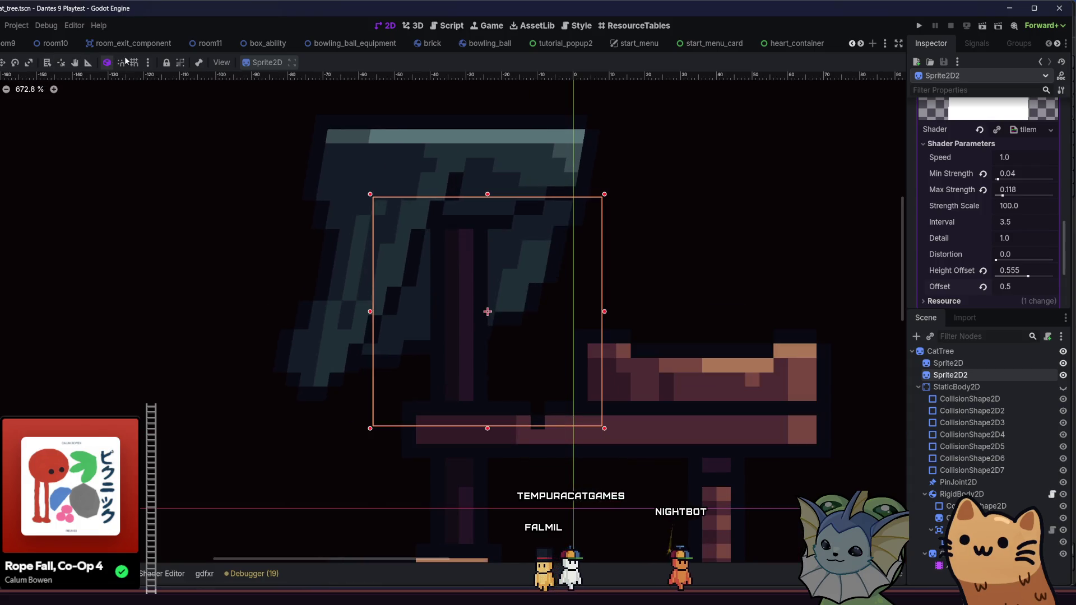
key(ctrl+s)
scroll(32, 43, up, 2)
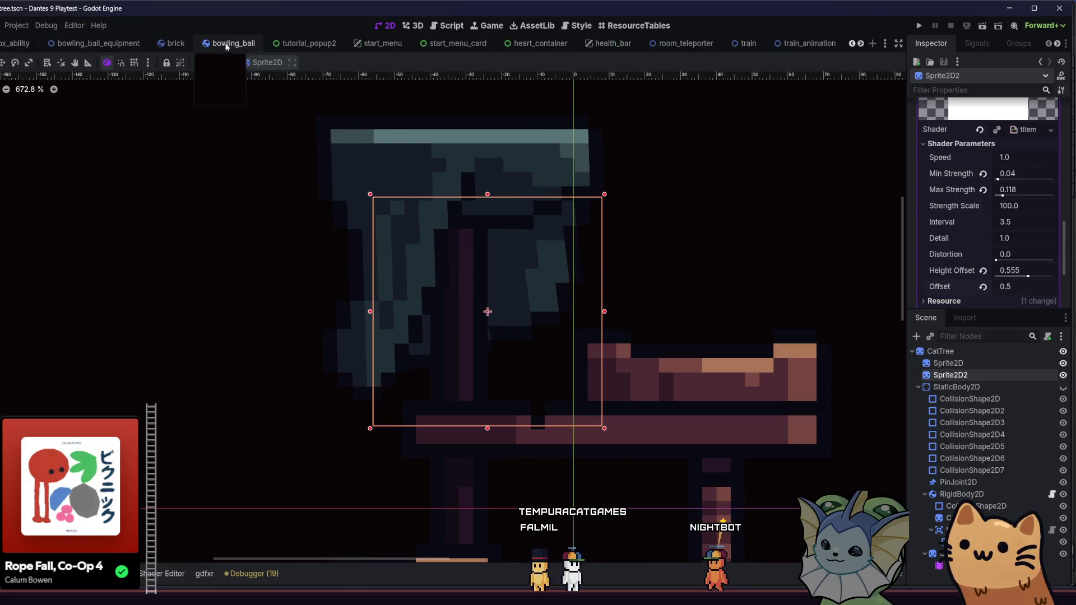
- Compare against the hub room decor, then set Sprite2D2's shader Offset to 1.5
click(22, 43)
scroll(953, 214, down, 10)
scroll(723, 43, down, 8)
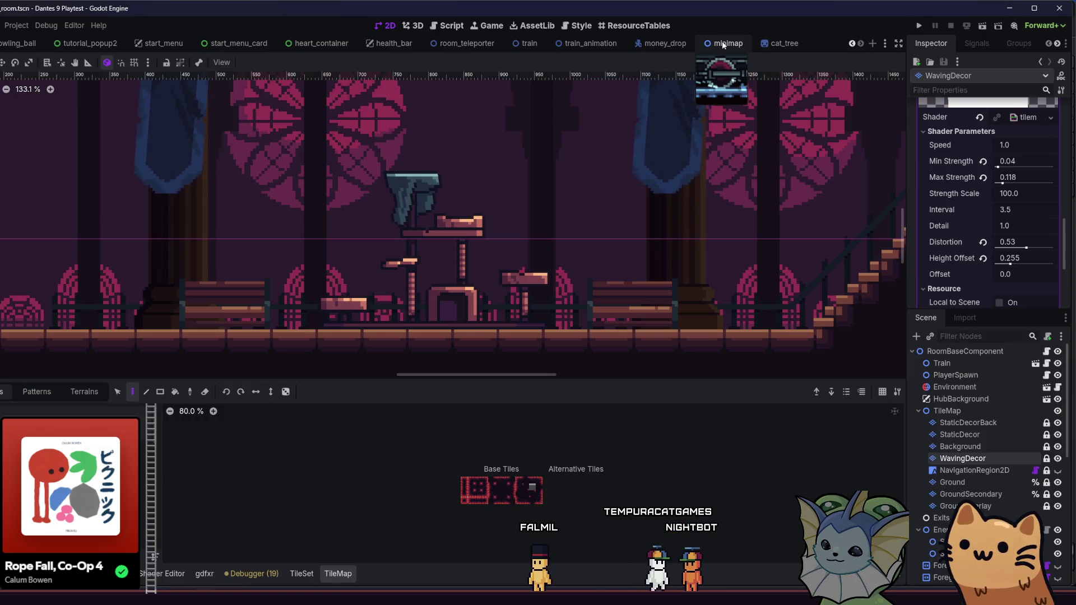
click(775, 46)
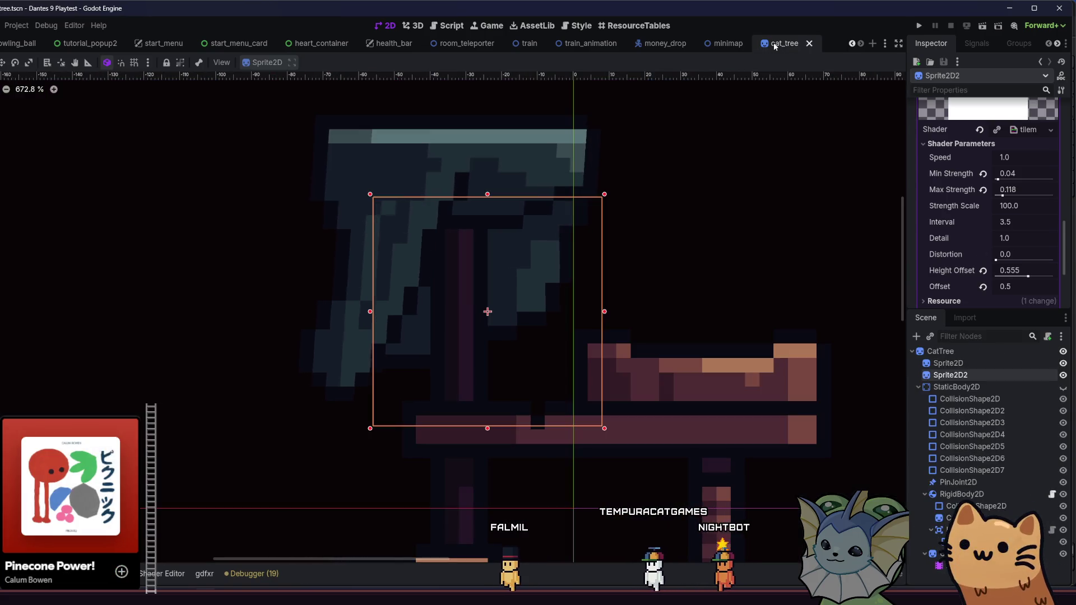
click(1019, 289)
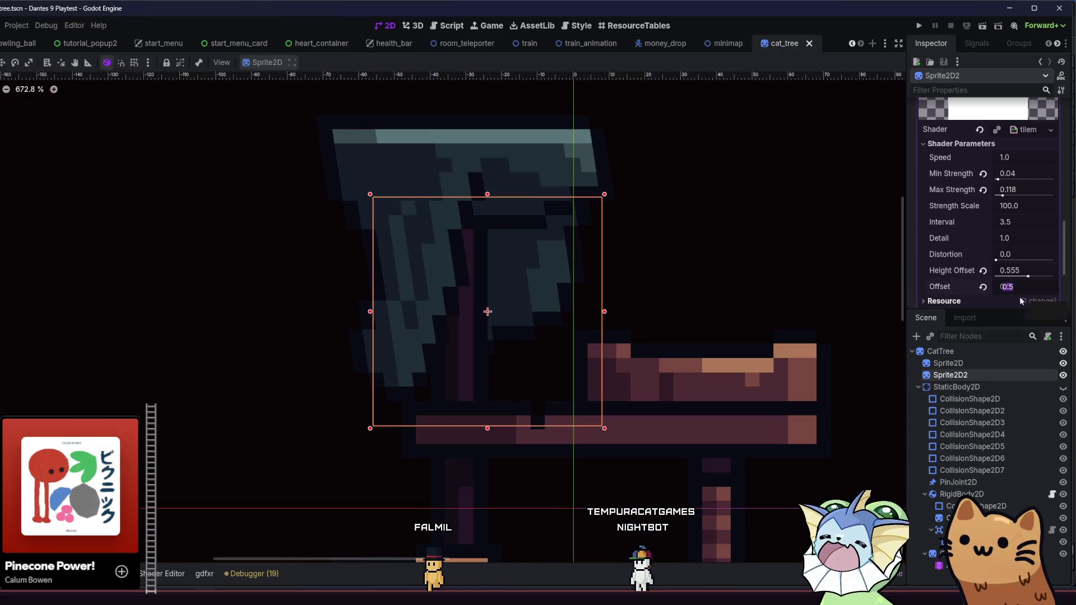
text(1)
key(Return)
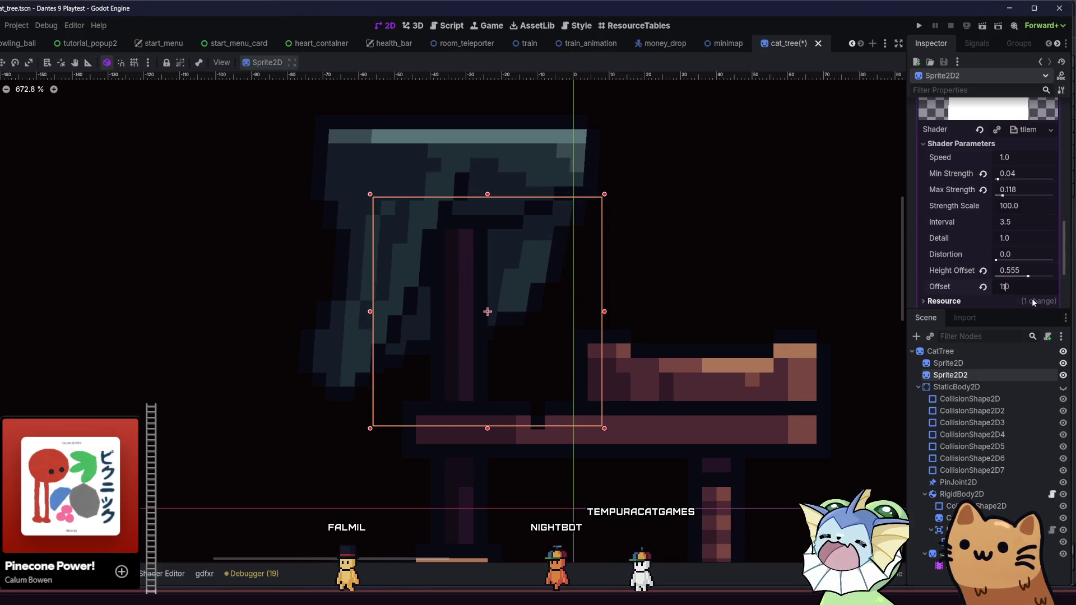
text(1.5)
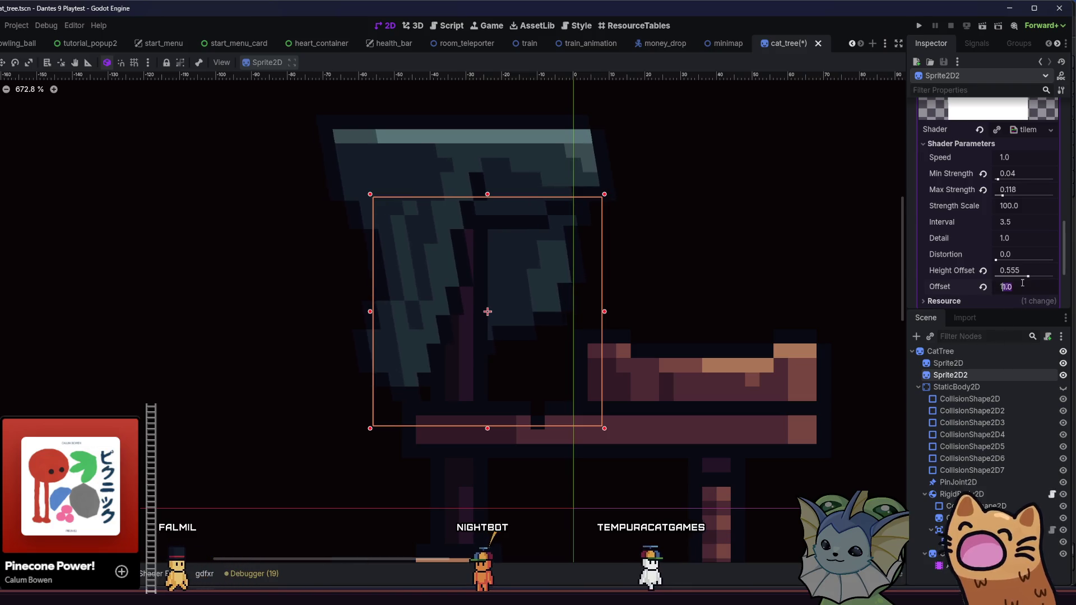
- Inspect the first blanket's material Resource details and save the cat tree scene
click(968, 362)
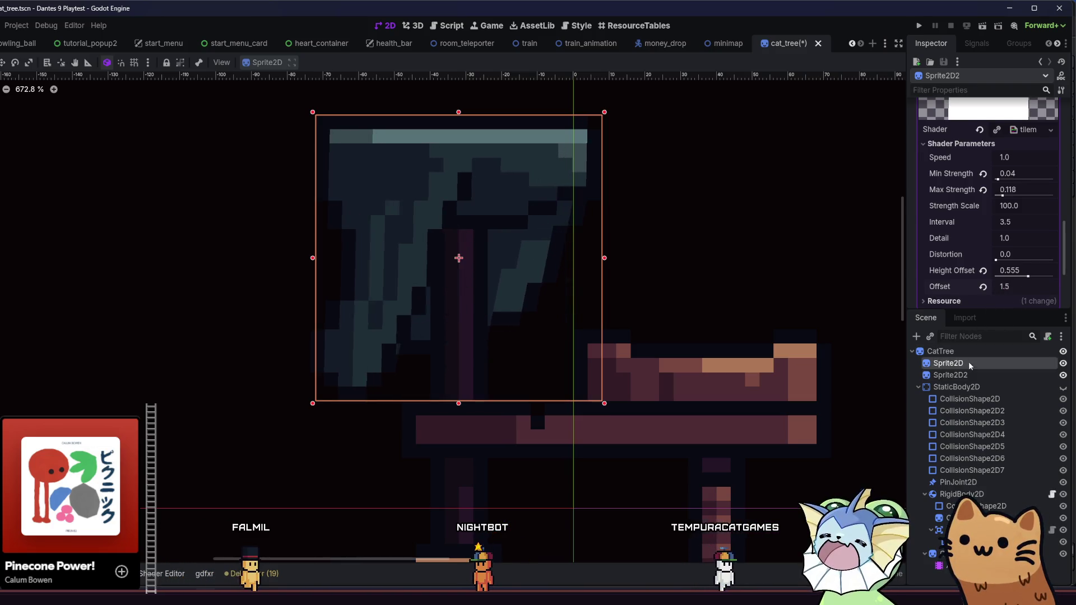
click(1018, 299)
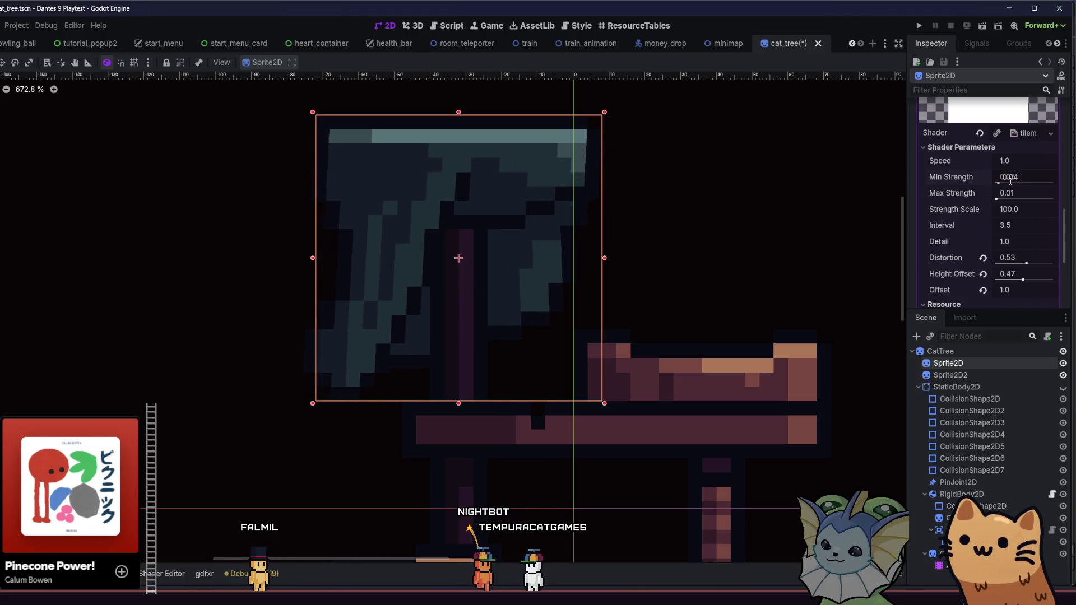
key(ctrl+s)
- Set Sprite2D2's Max Strength to 0.01 and Min Strength to 0.04, save, and run the game
click(963, 375)
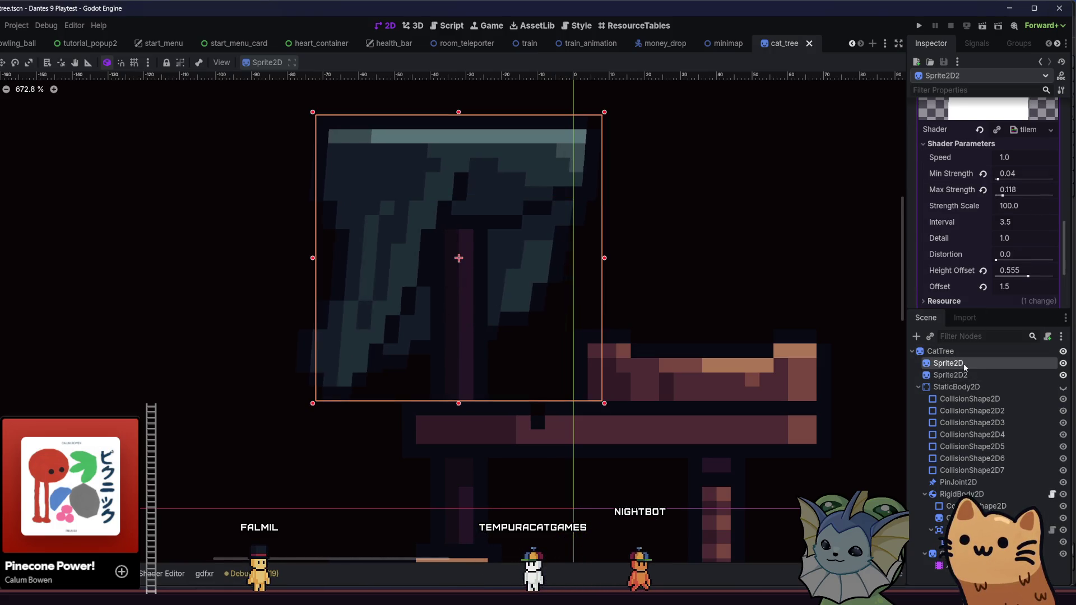
drag(1012, 196, 997, 196)
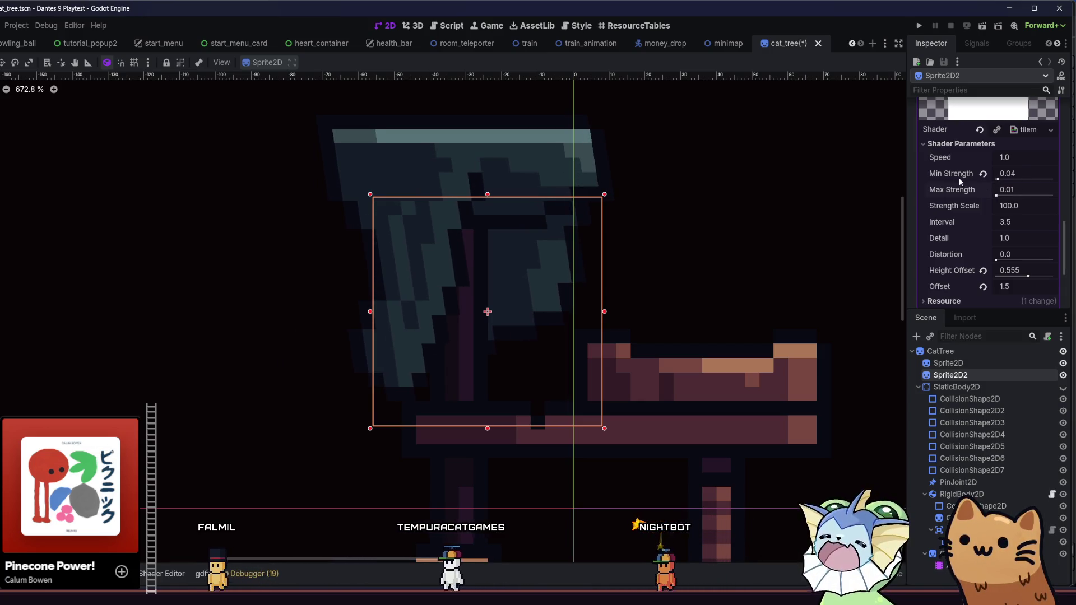
drag(978, 173, 1007, 173)
text(0.04)
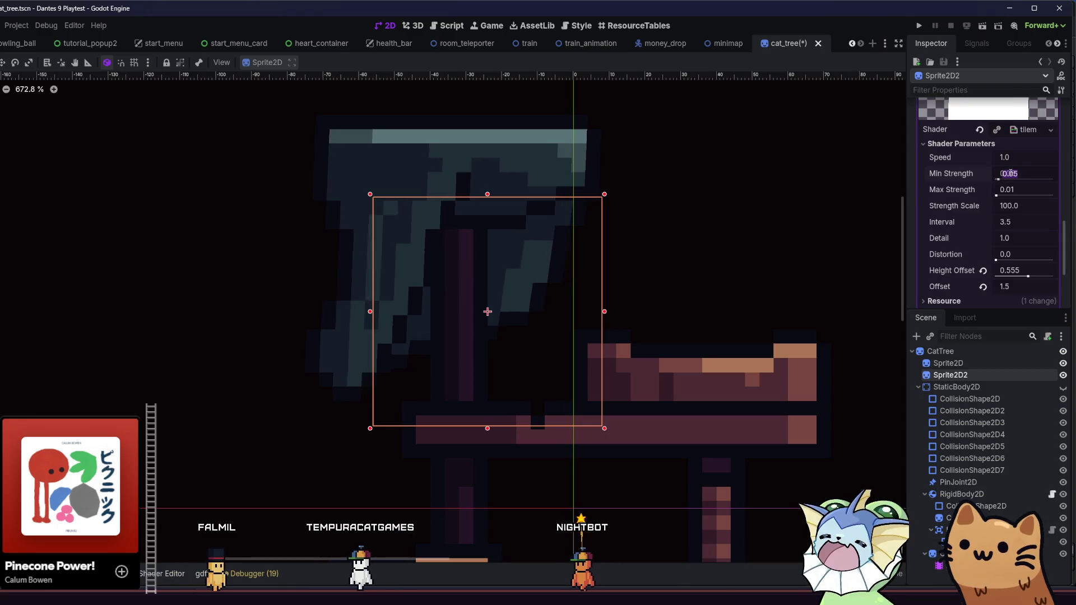
key(Return)
key(ctrl+s)
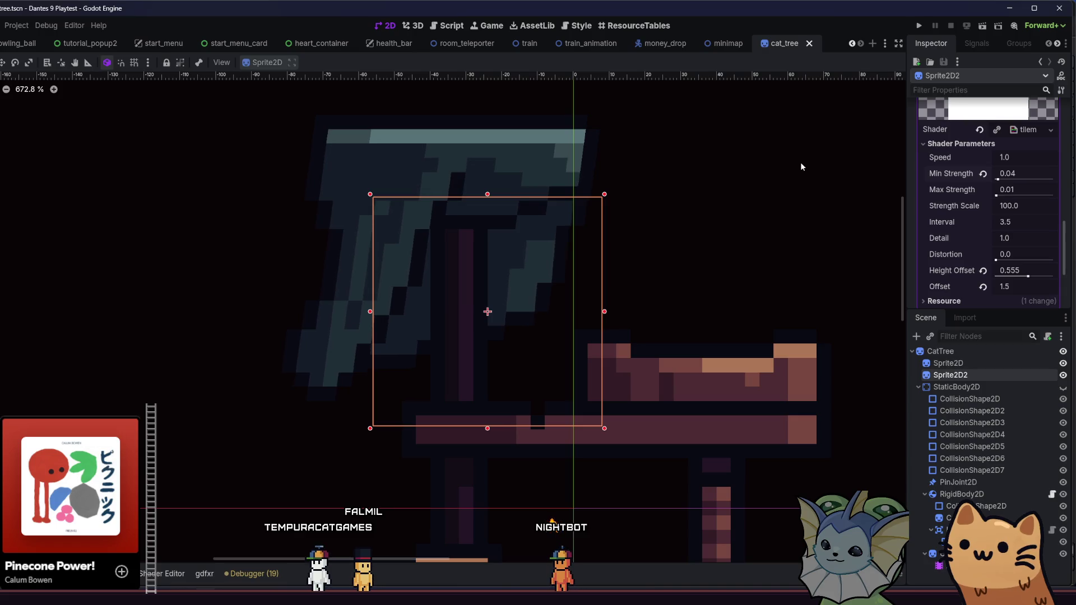
click(918, 26)
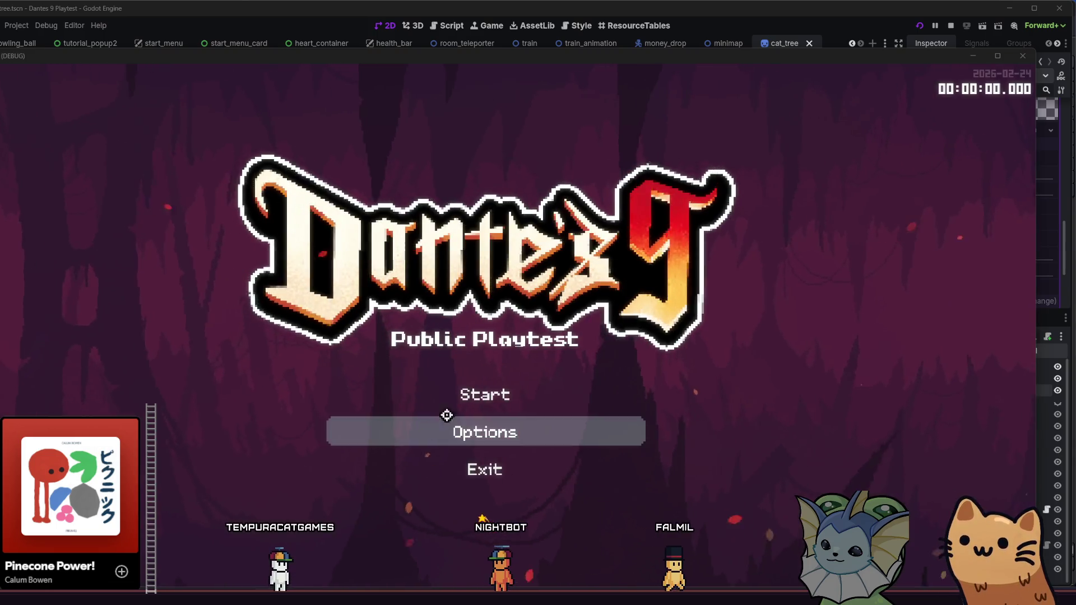
- Start a run, jump the cat onto the cat tree perch to check the blankets, then close the game
click(450, 397)
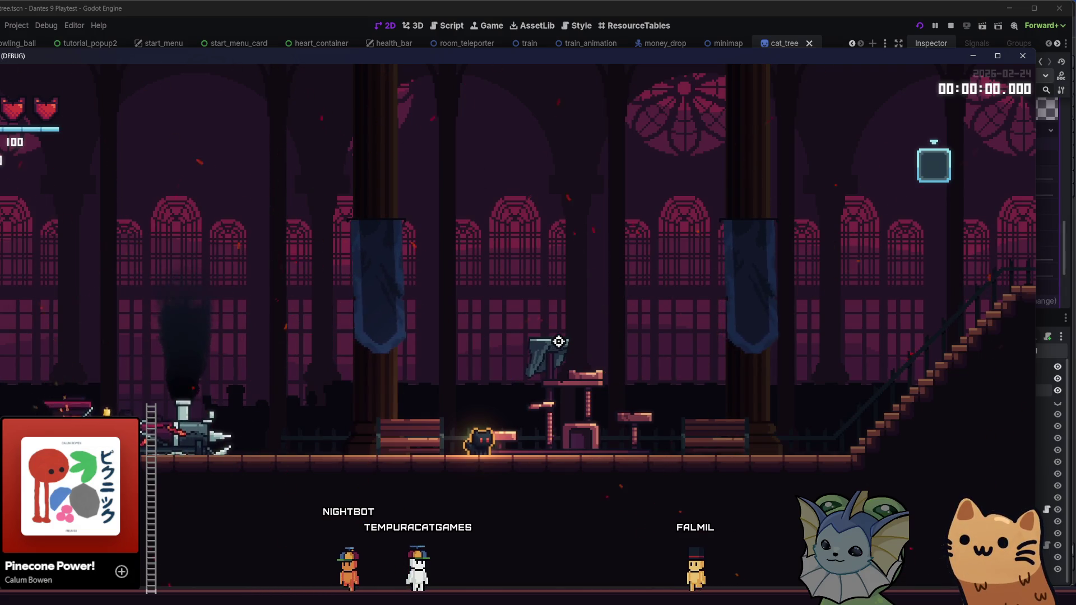
click(561, 340)
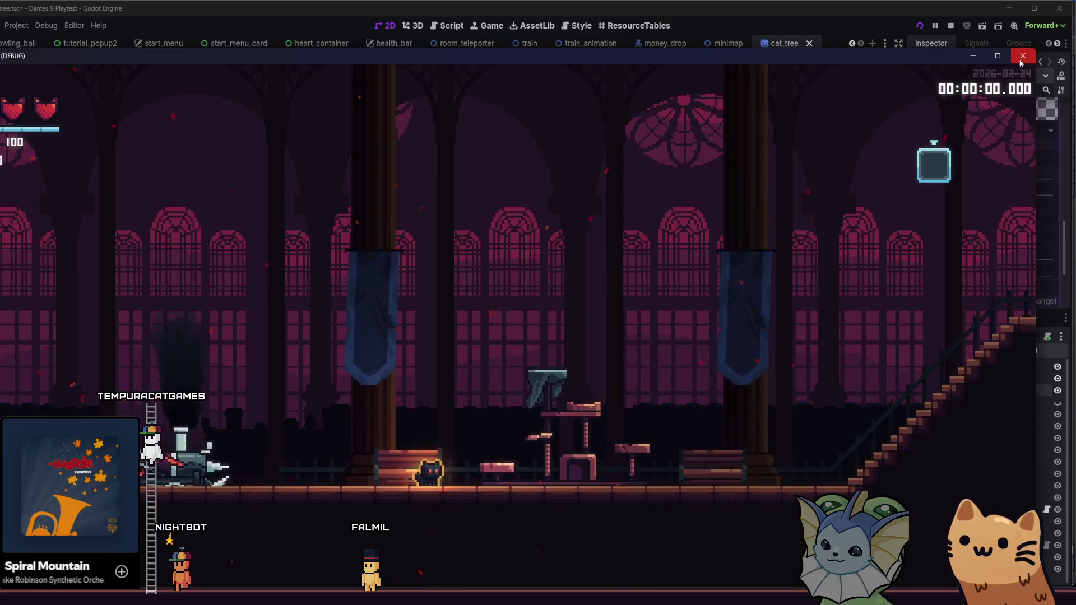
click(1023, 56)
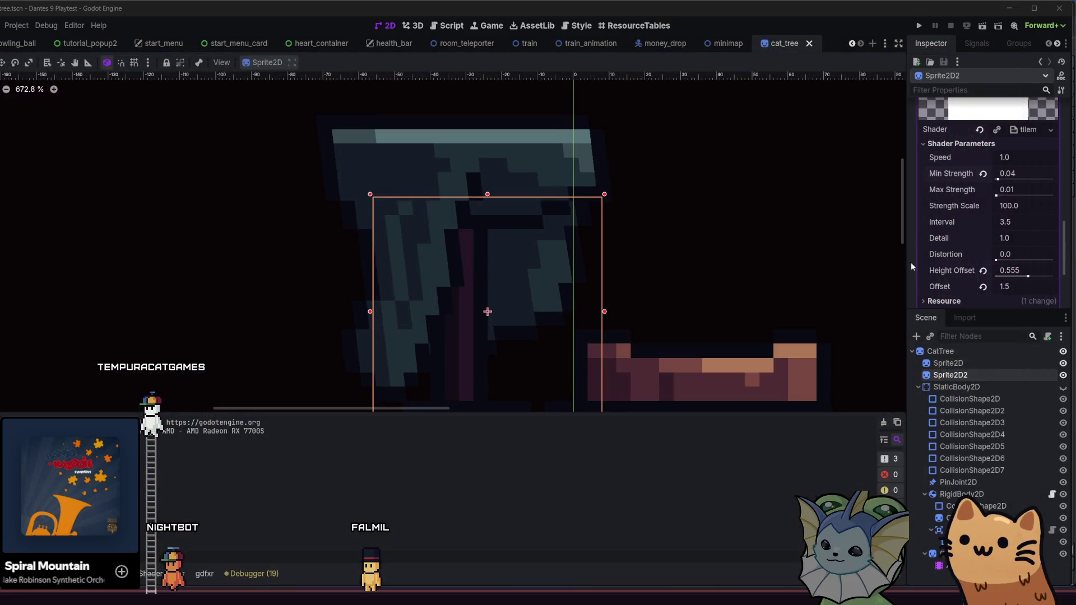
- Make the StaticBody2D collision shapes visible and save the cat tree scene
click(1063, 388)
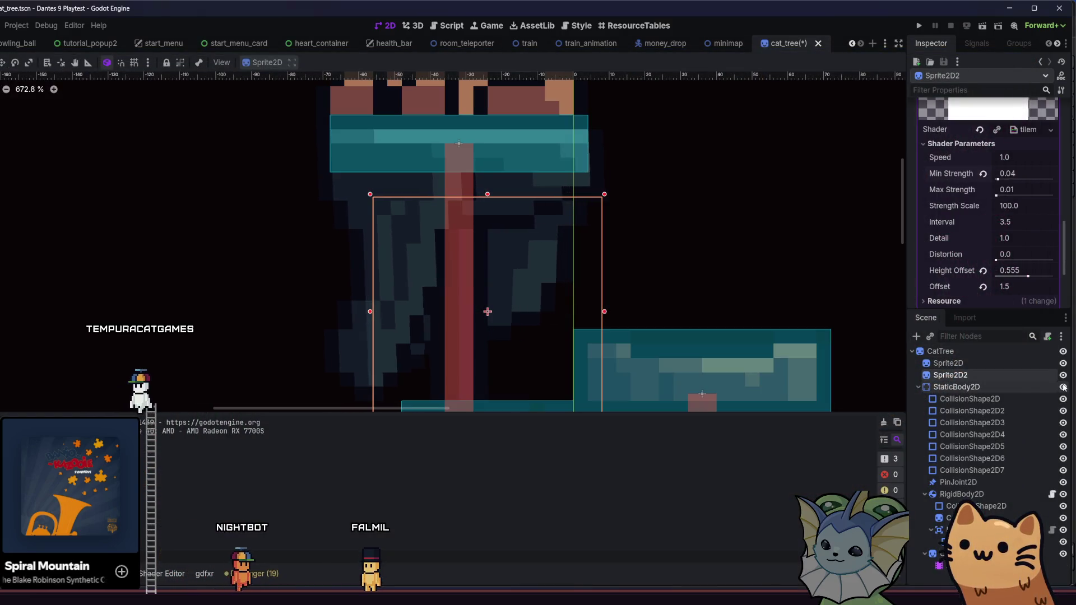
scroll(486, 211, down, 2)
key(ctrl+s)
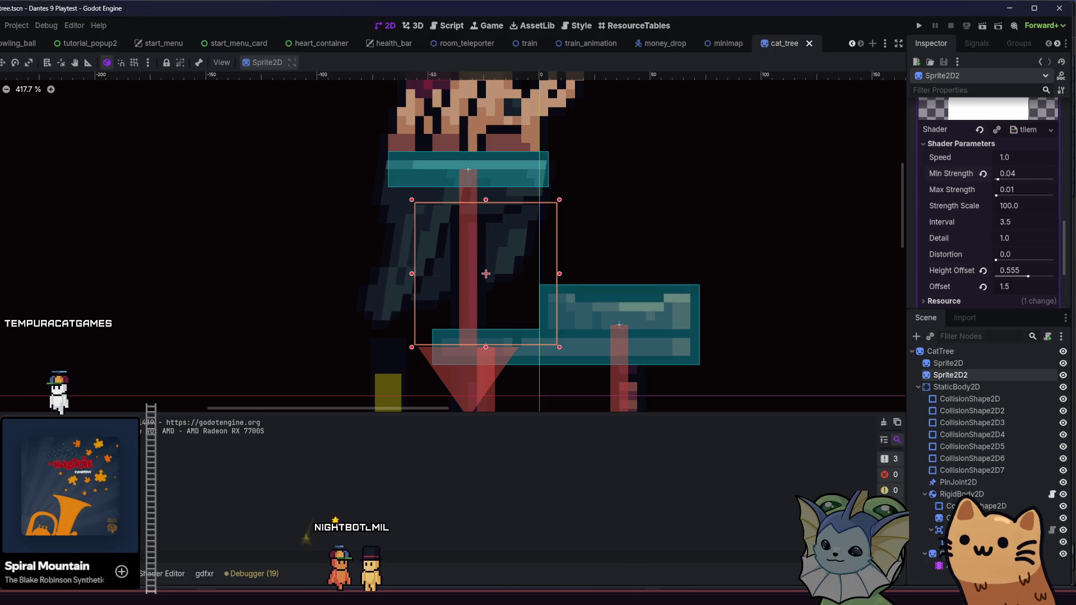
- Relaunch and start the game, walk the cat between the stairs, cat tree and train, then close it
click(920, 28)
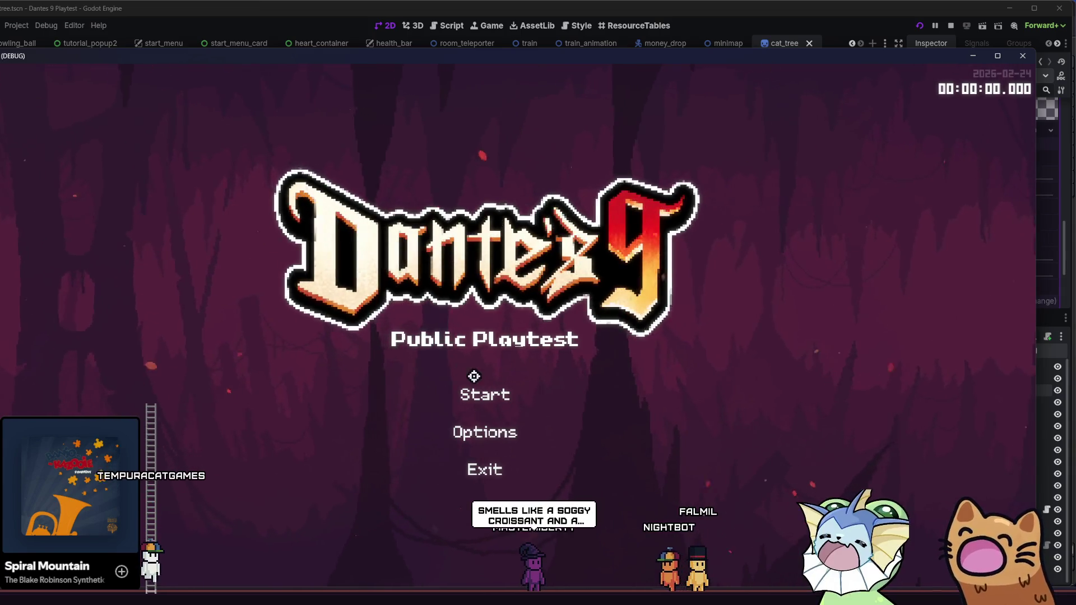
click(485, 391)
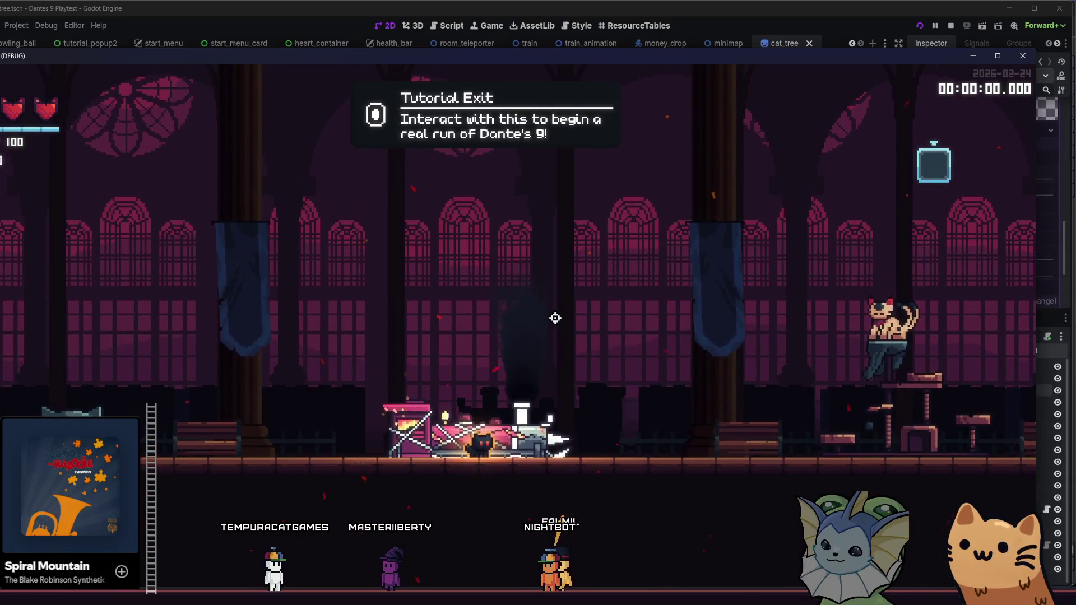
key(d)
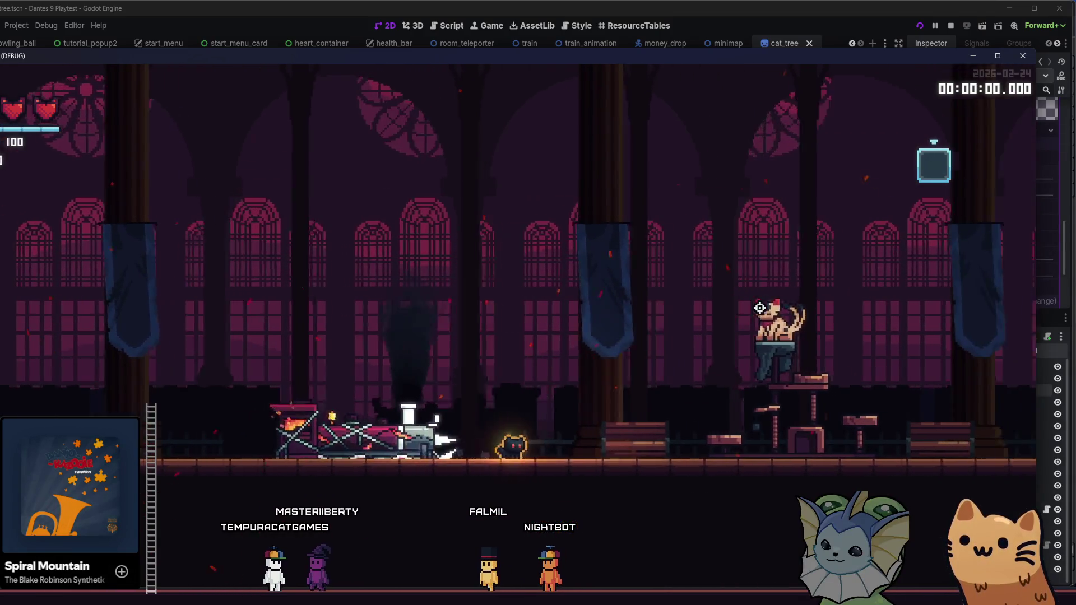
key(d)
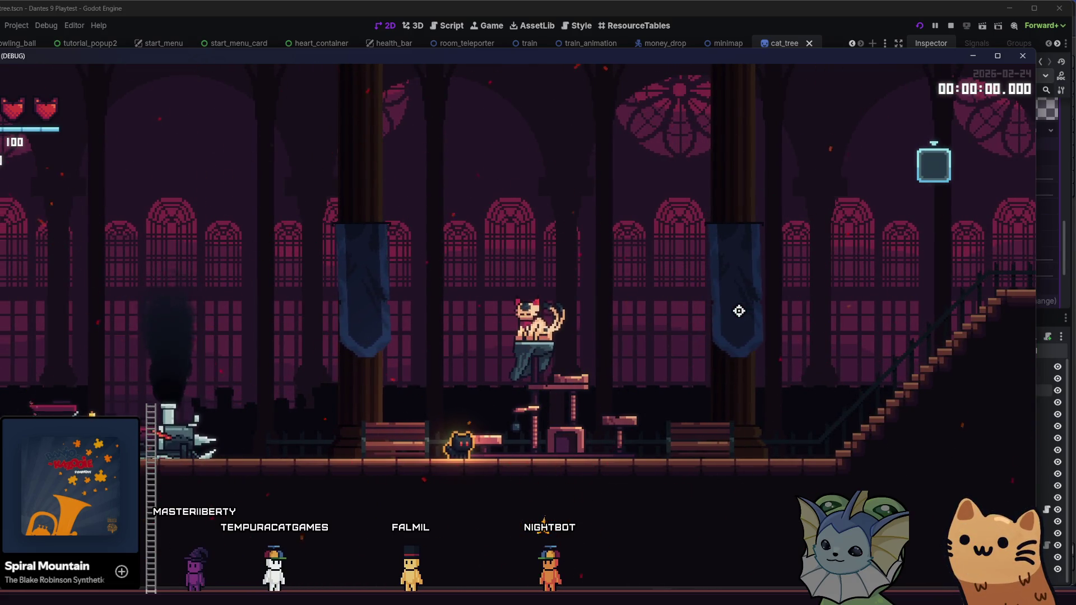
key(d)
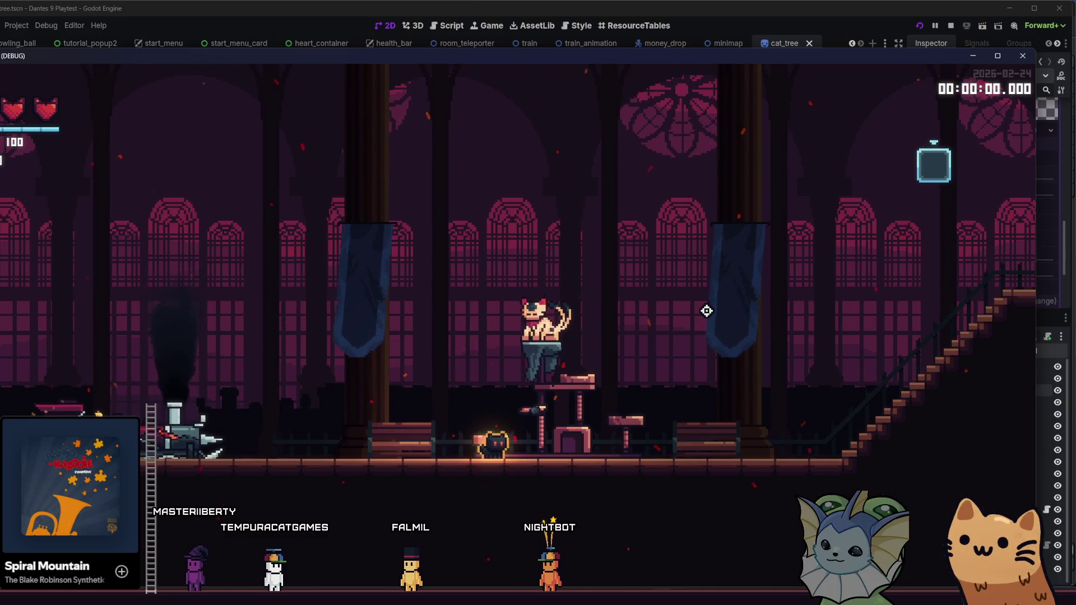
key(d)
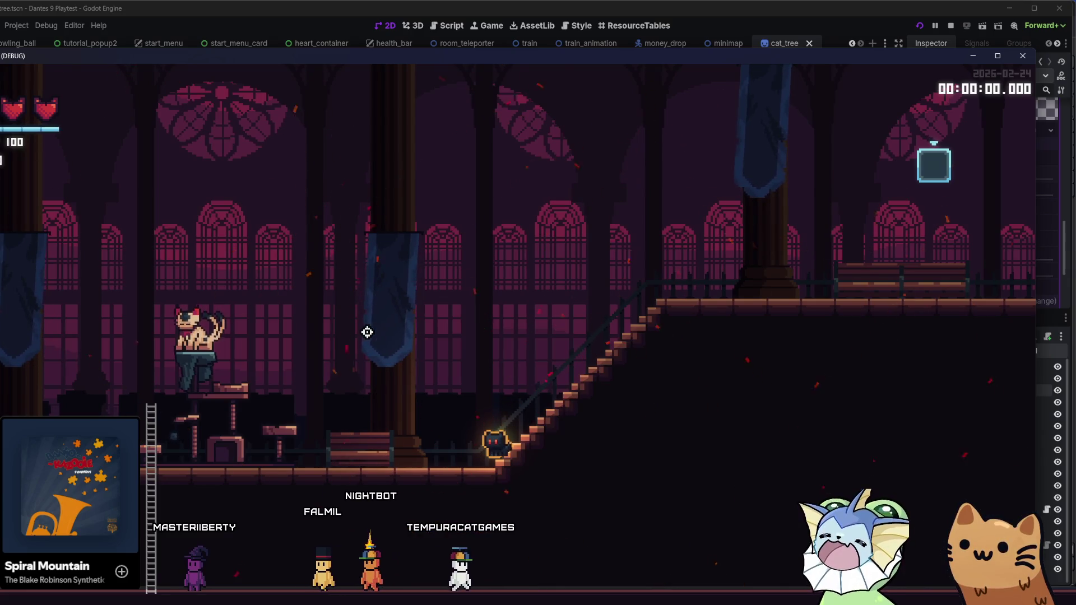
key(a)
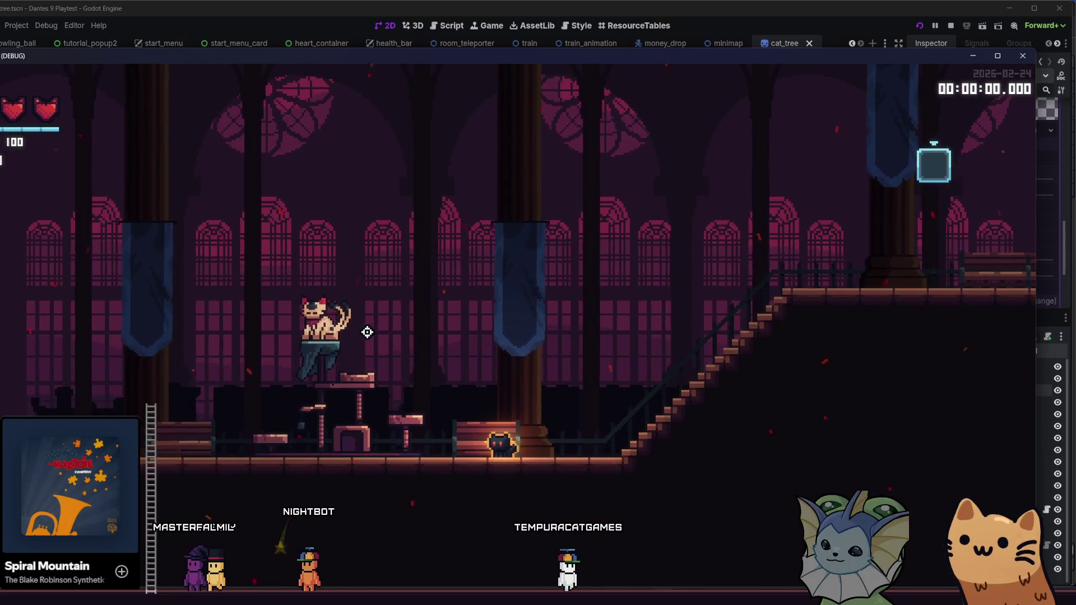
key(a)
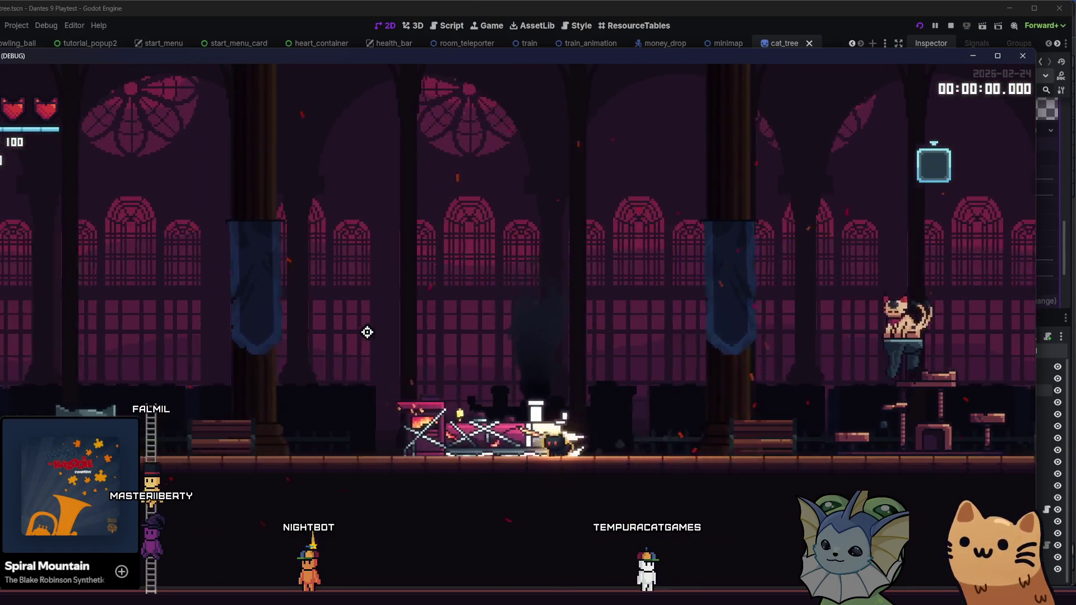
key(a)
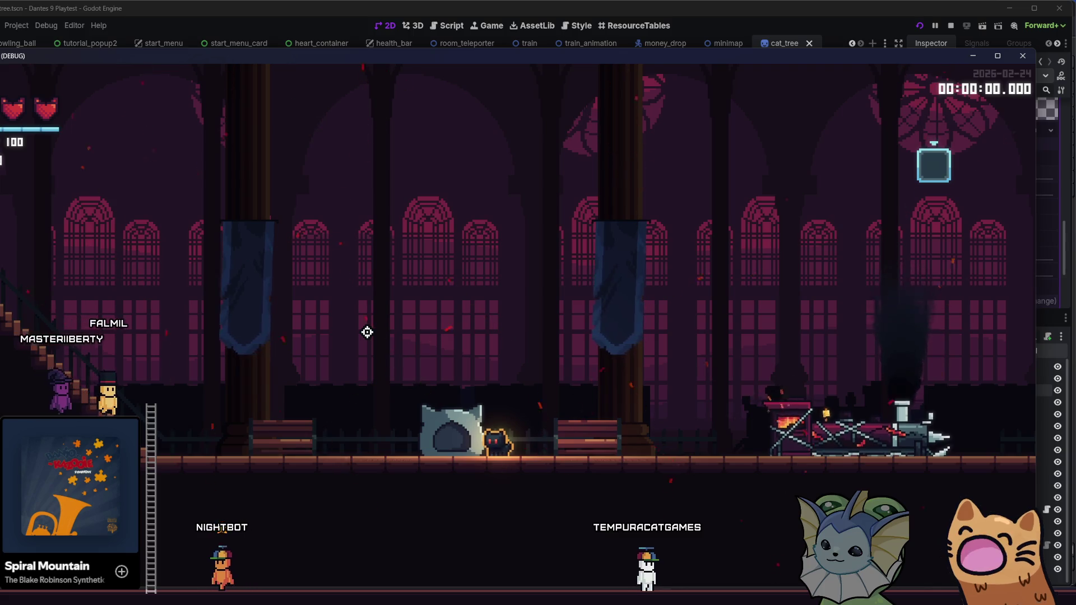
key(d)
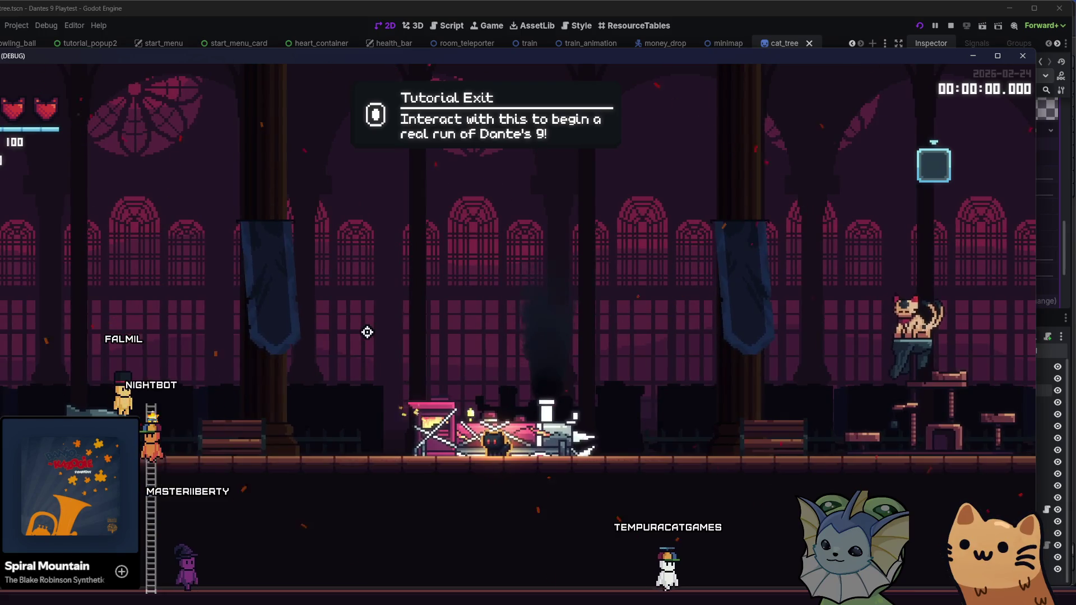
key(a)
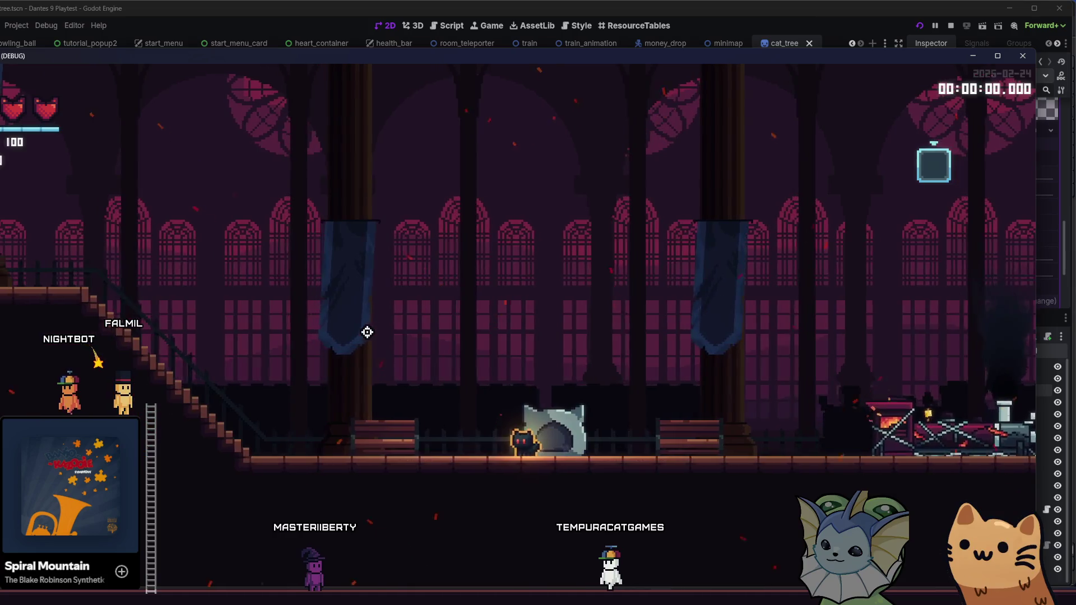
key(d)
key(a)
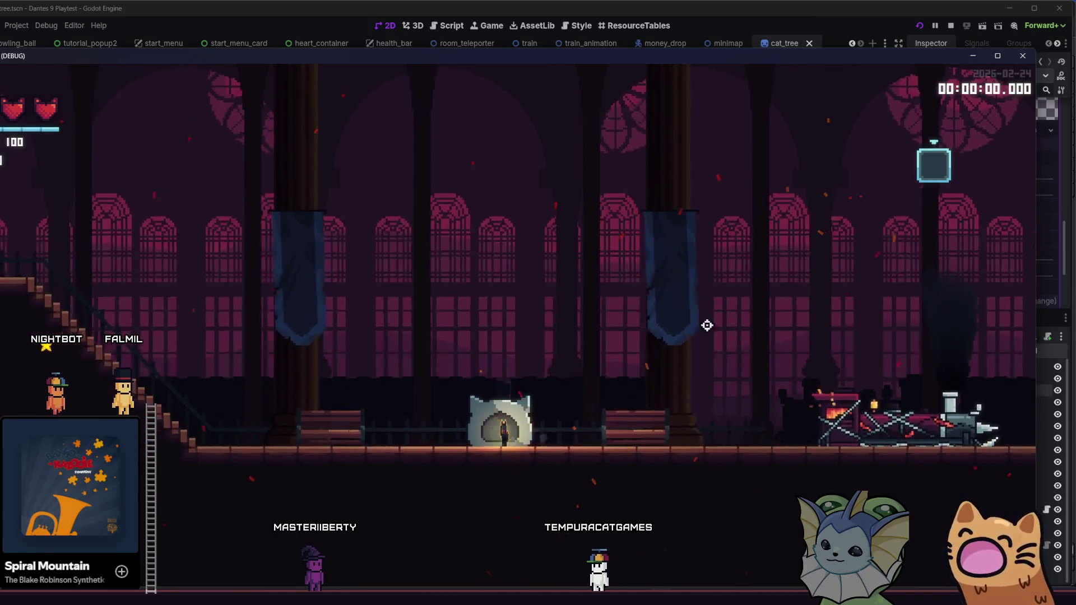
key(d)
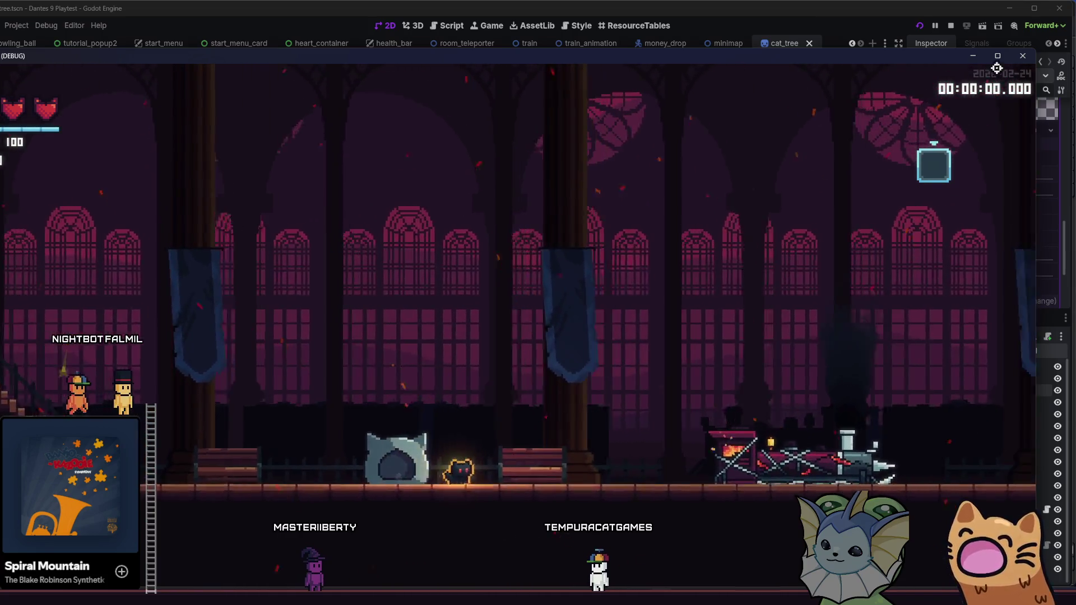
click(1023, 56)
scroll(489, 212, down, 5)
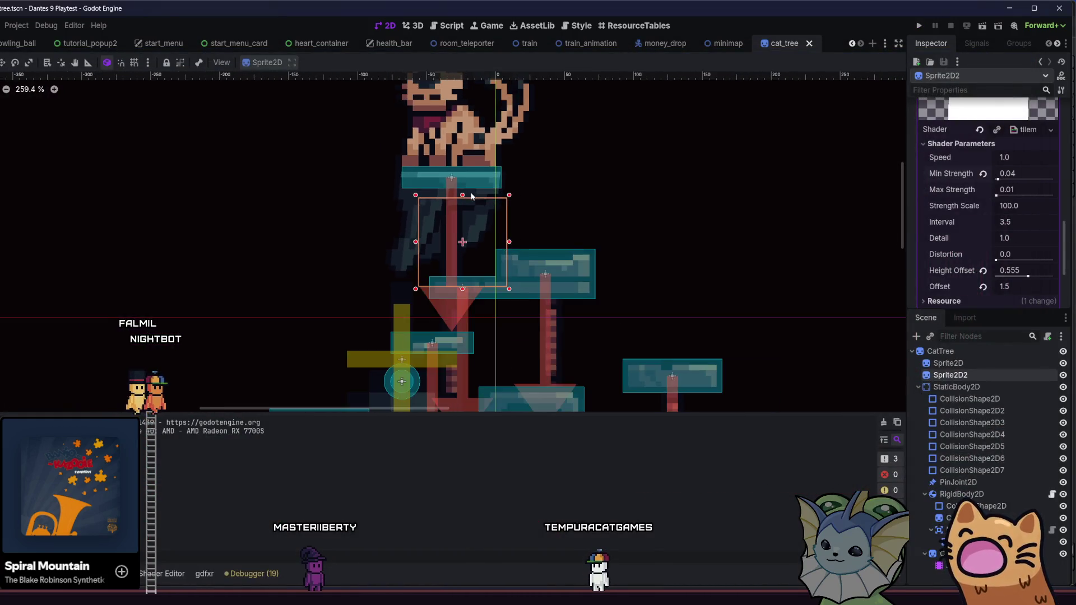
- Save the cat tree scene and switch to the sub_room scene
key(ctrl+s)
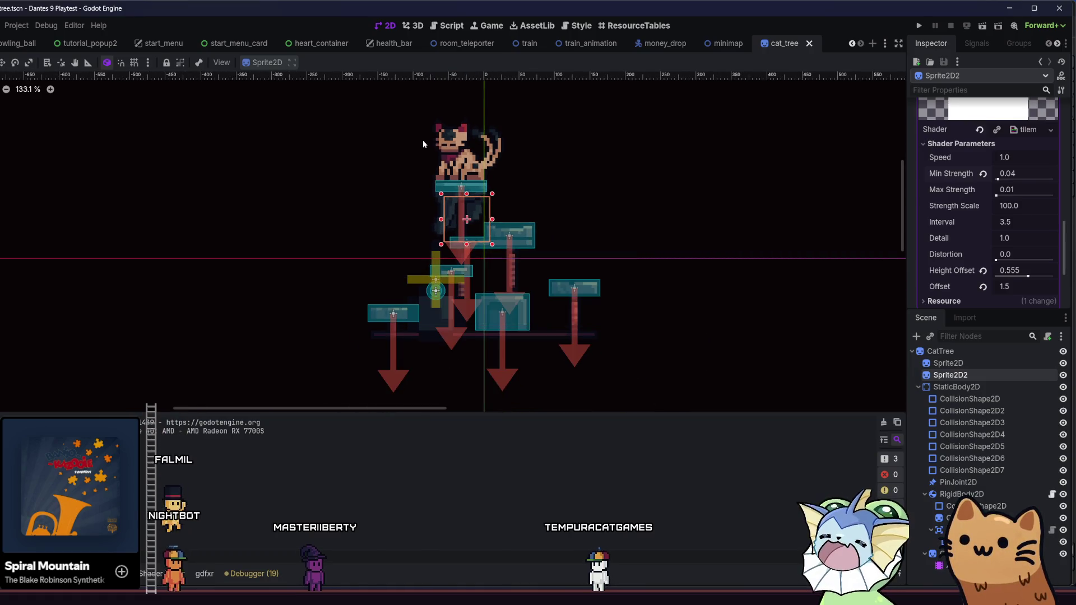
scroll(73, 46, up, 8)
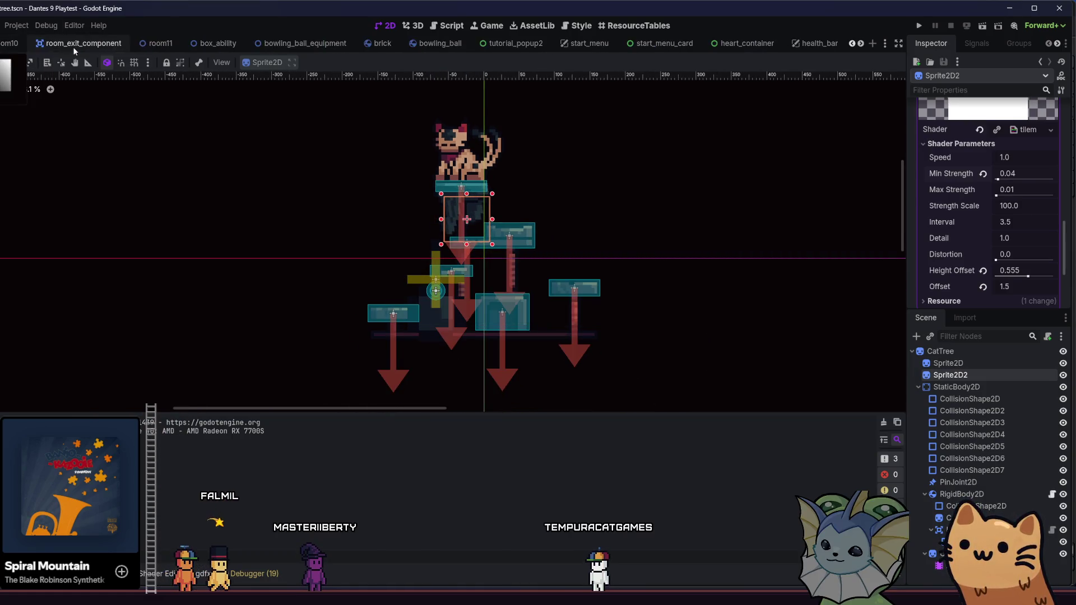
click(14, 43)
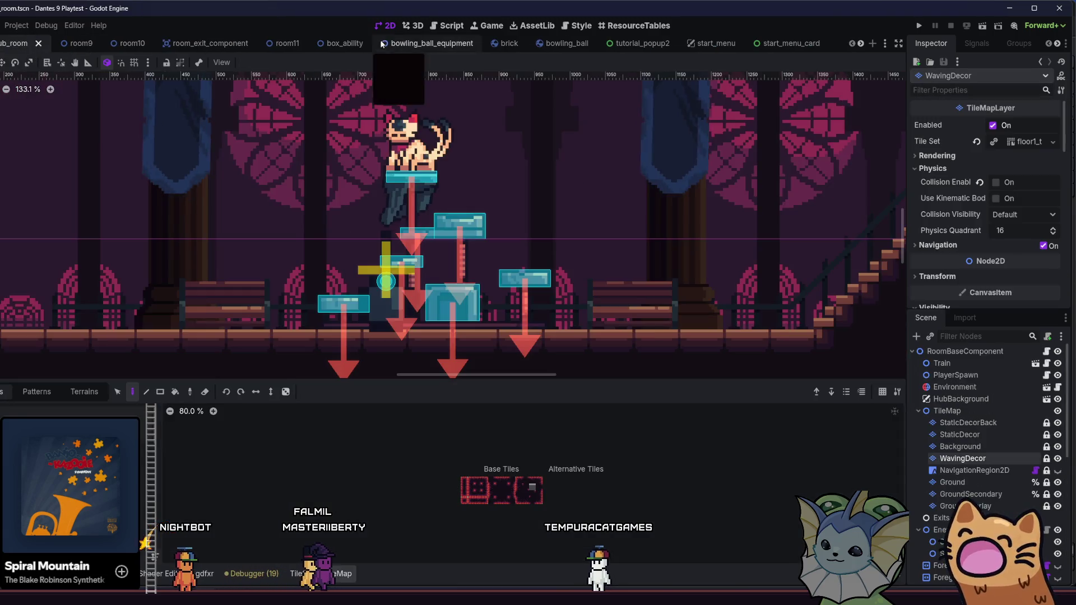
scroll(423, 259, down, 3)
scroll(422, 259, down, 3)
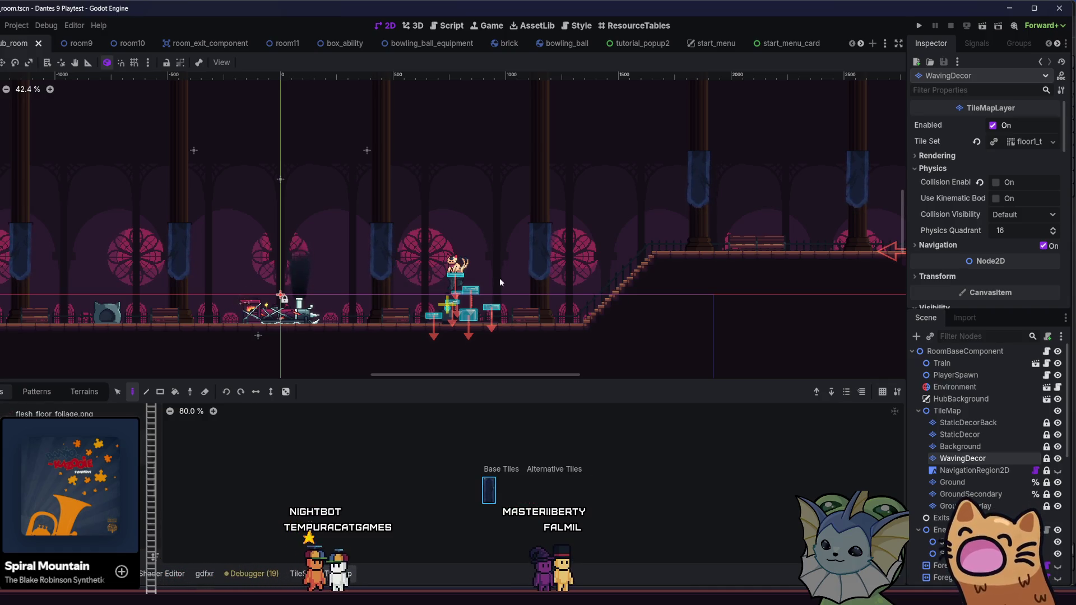
- Paint blue waving banner tiles onto several pillars on the WavingDecor layer
click(533, 234)
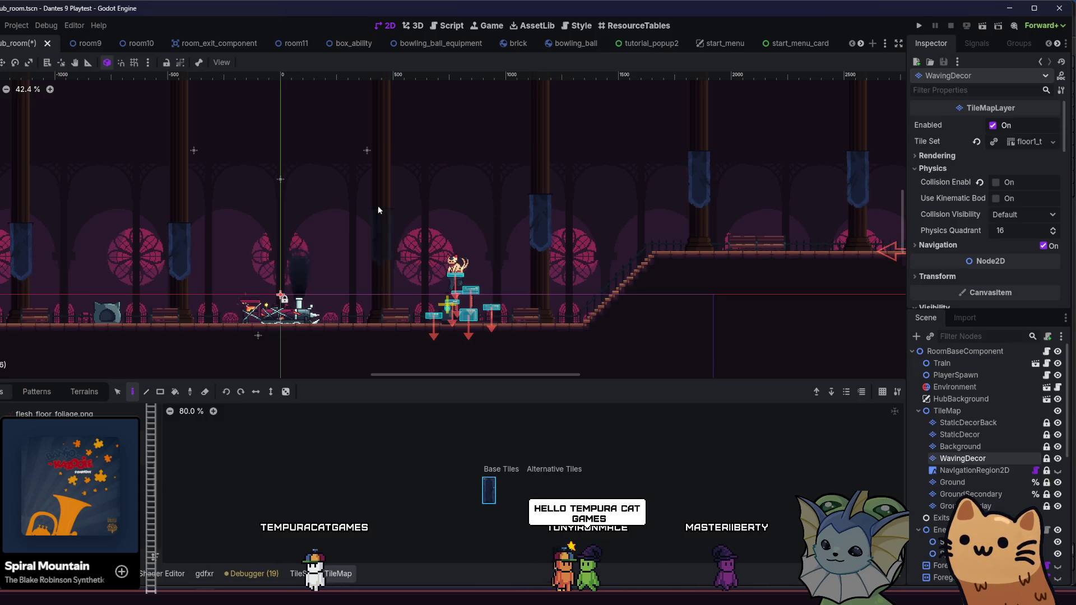
drag(328, 231, 401, 244)
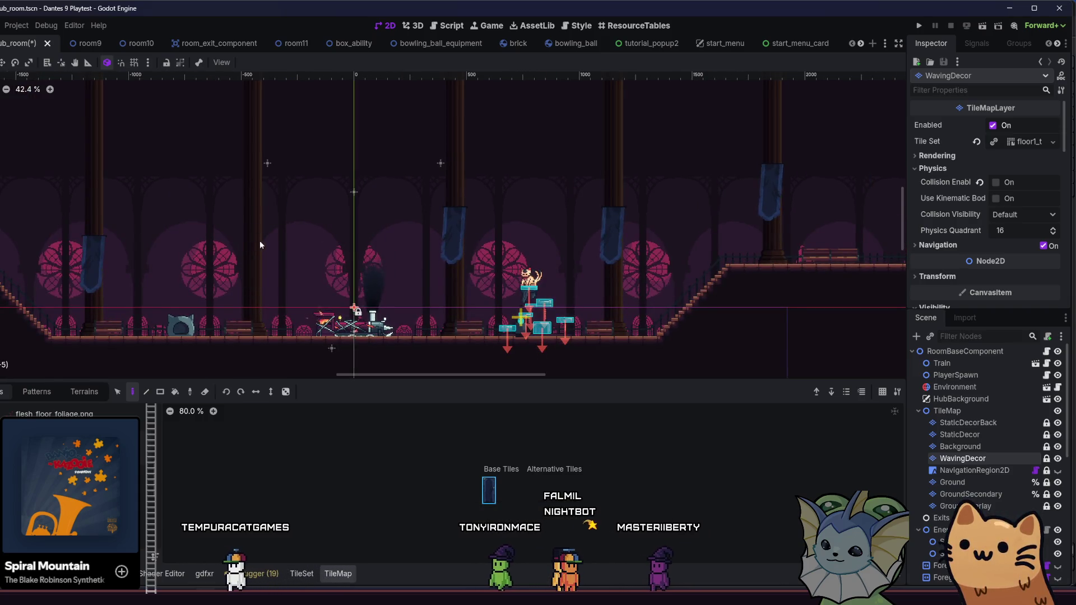
click(244, 216)
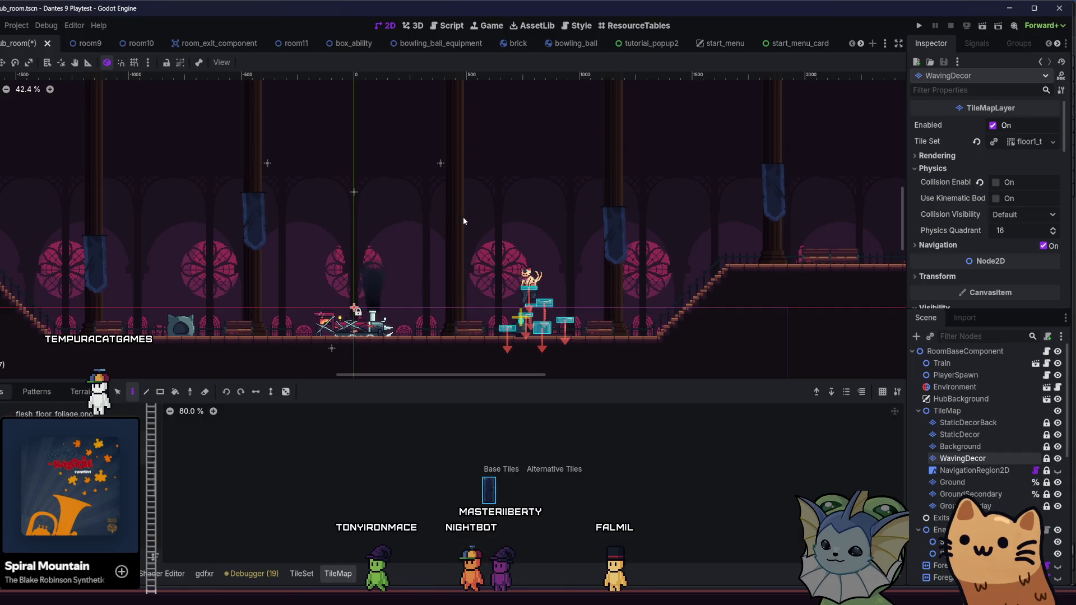
click(452, 204)
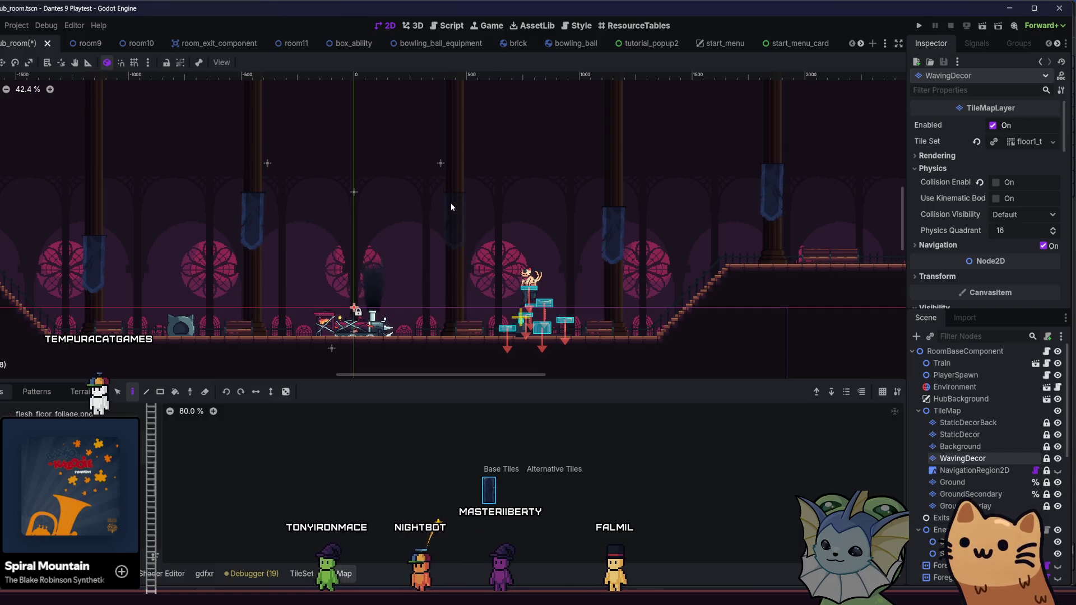
click(607, 203)
scroll(486, 235, left, 5)
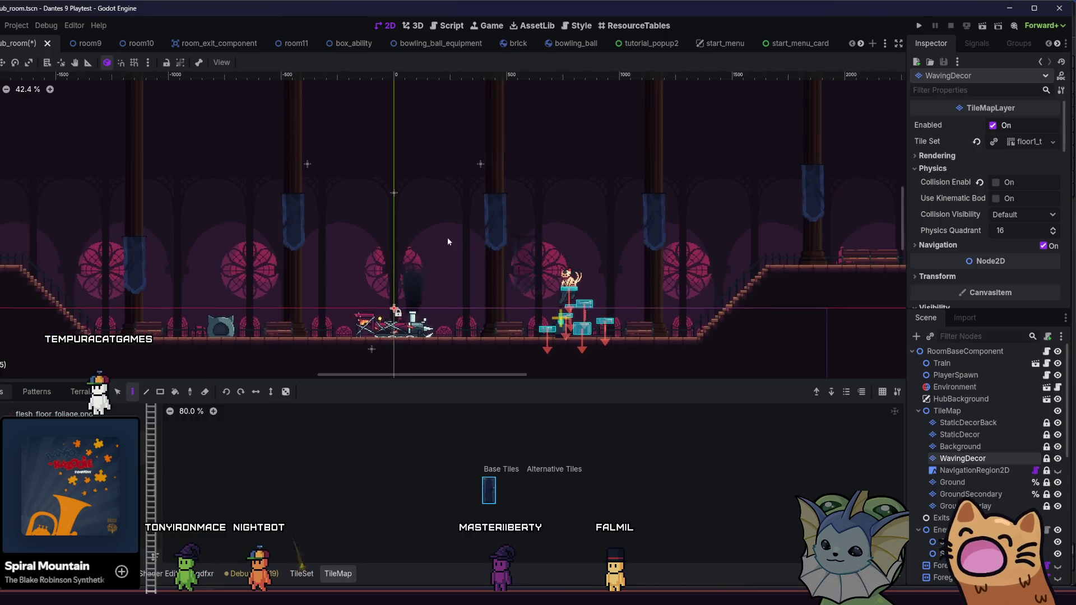
click(211, 203)
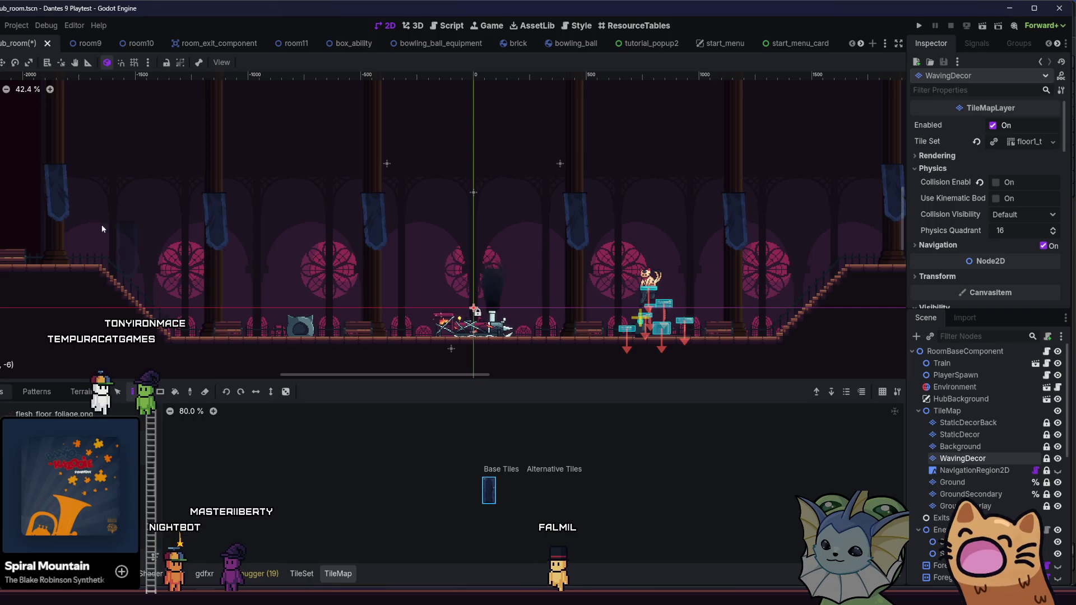
- Move the banners higher up the left and right pillars, then save the room scene
drag(102, 225, 193, 266)
drag(142, 207, 146, 165)
scroll(129, 197, down, 2)
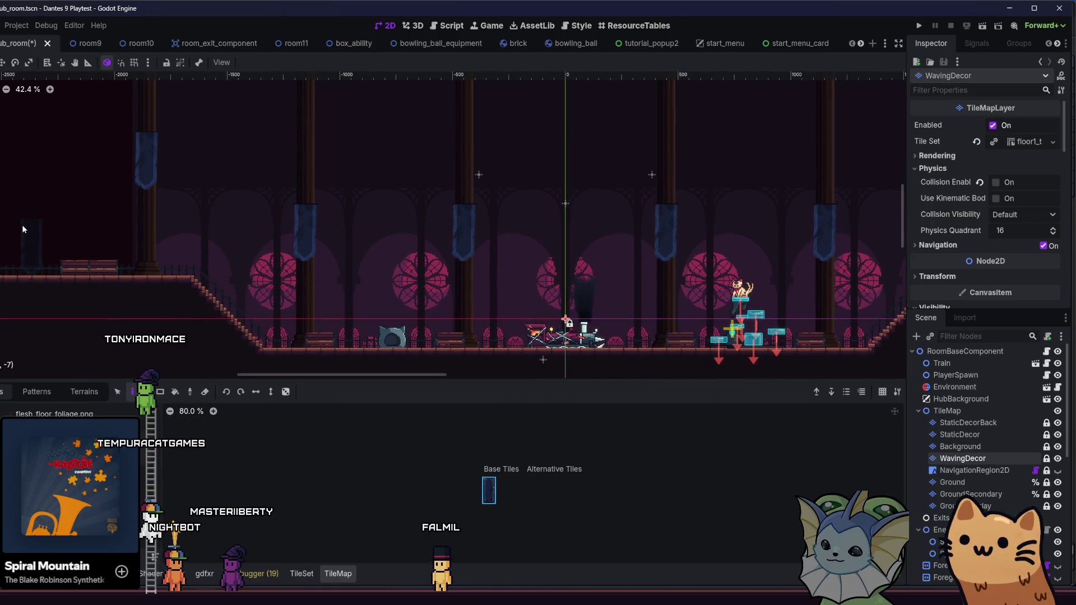
scroll(426, 235, left, 10)
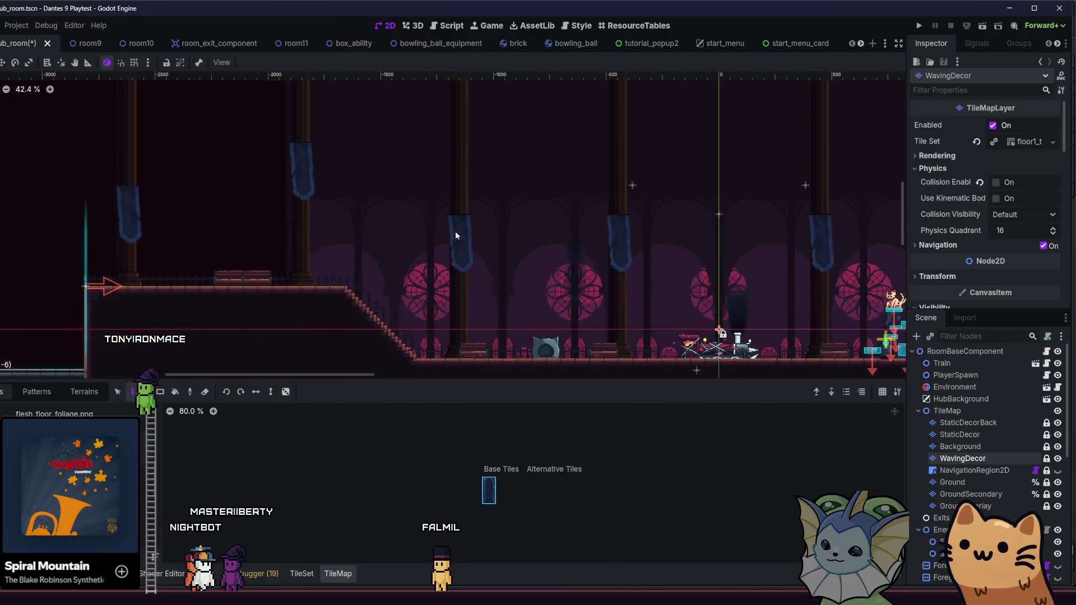
scroll(455, 235, left, 3)
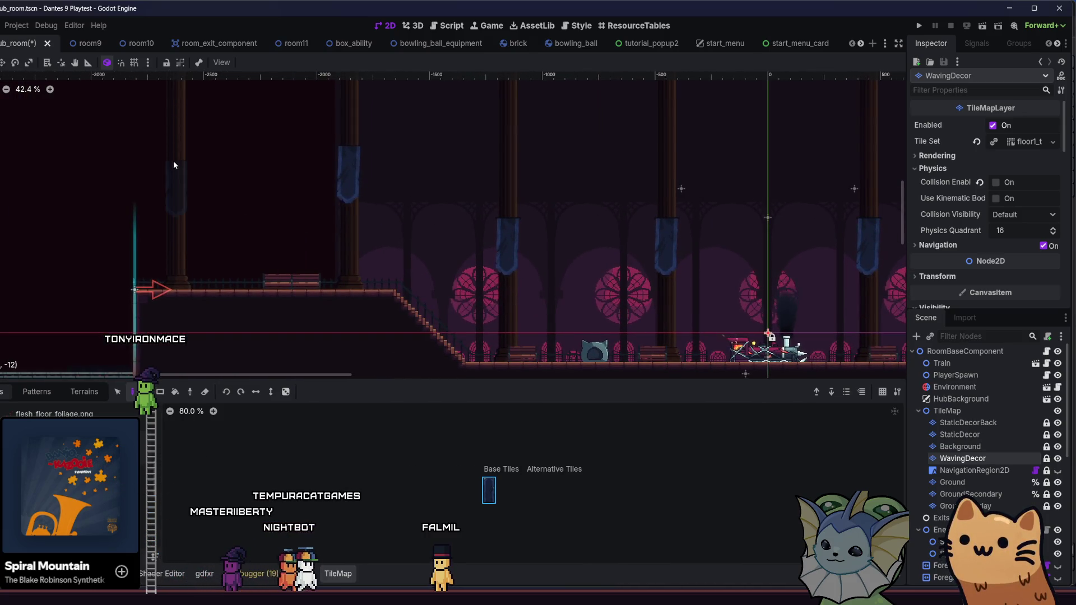
click(173, 163)
scroll(244, 189, down, 2)
scroll(392, 202, right, 15)
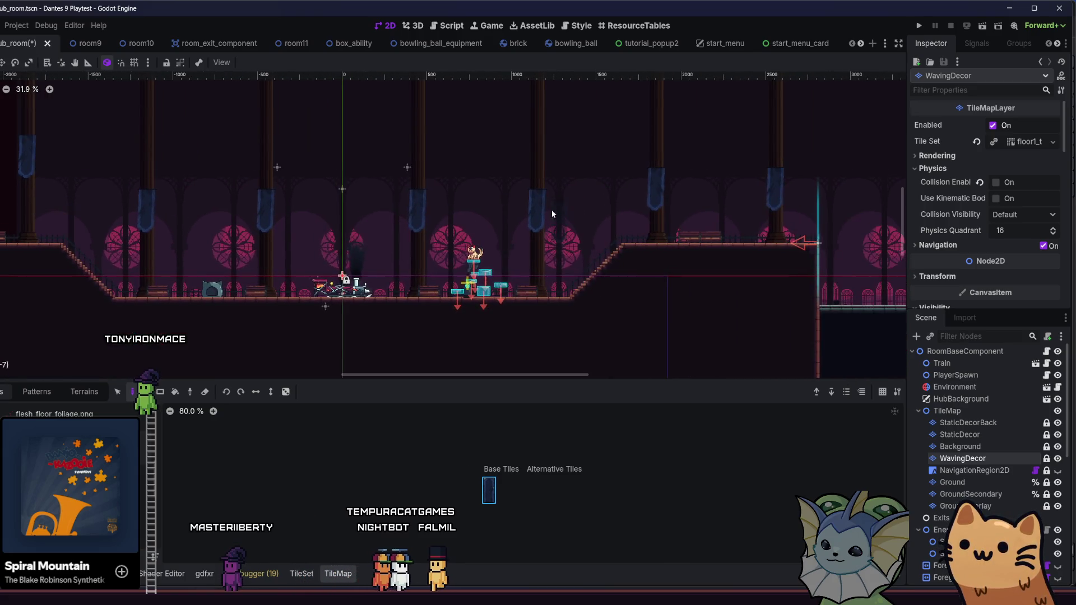
click(654, 143)
click(774, 143)
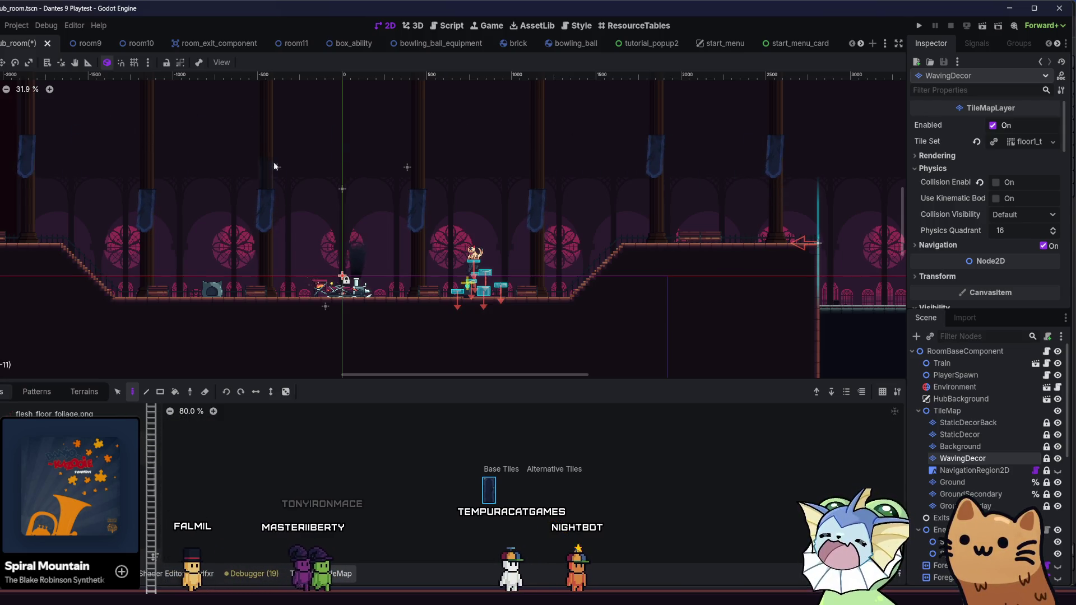
scroll(435, 163, left, 5)
key(ctrl+s)
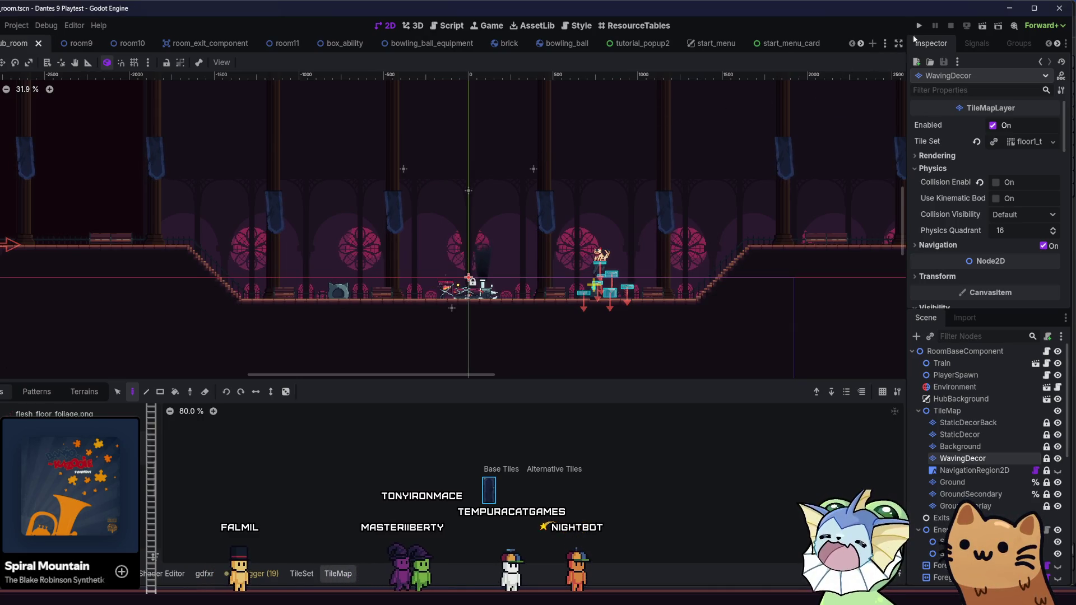
- Run the project, maximize the game window, and start a run from the title menu
click(919, 25)
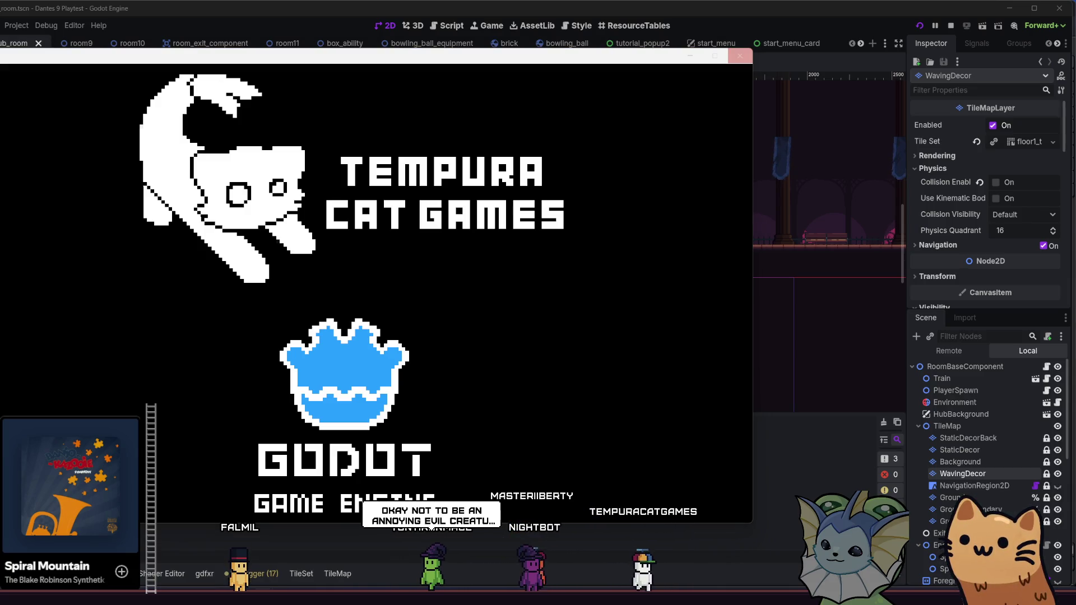
click(714, 56)
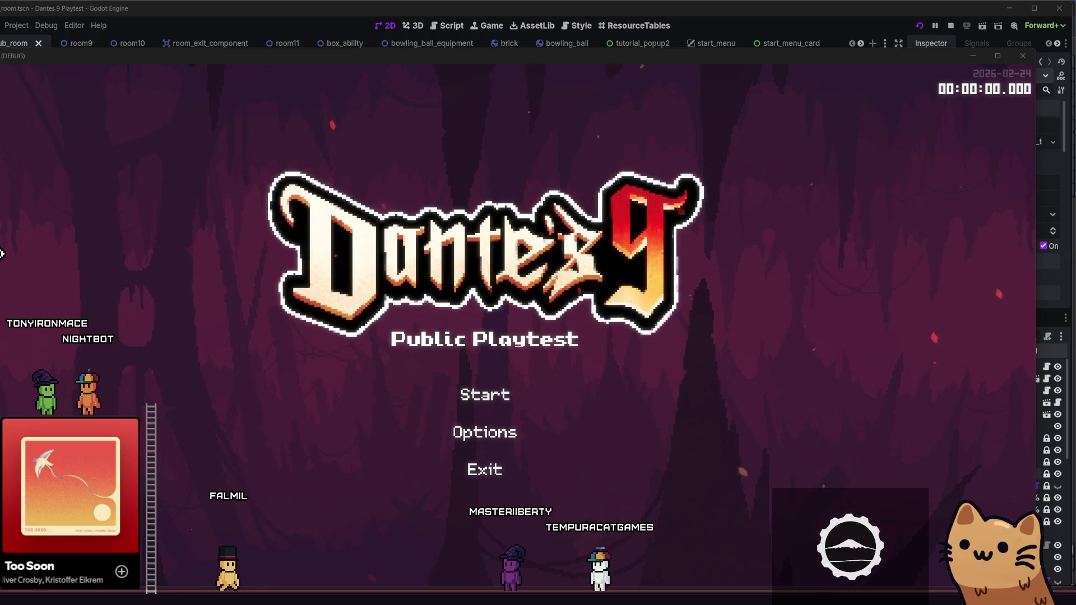
click(429, 388)
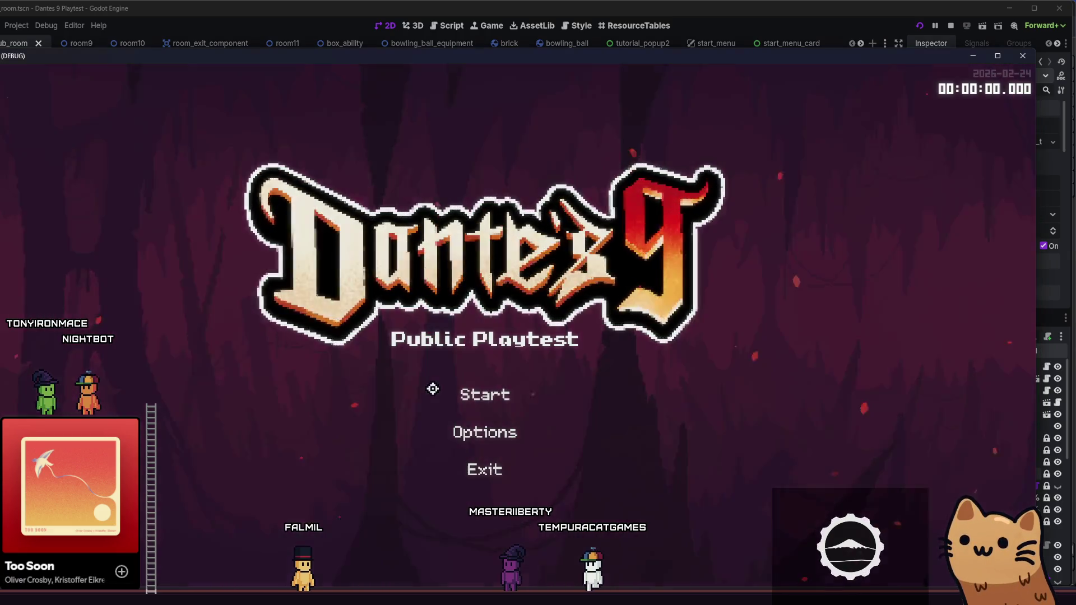